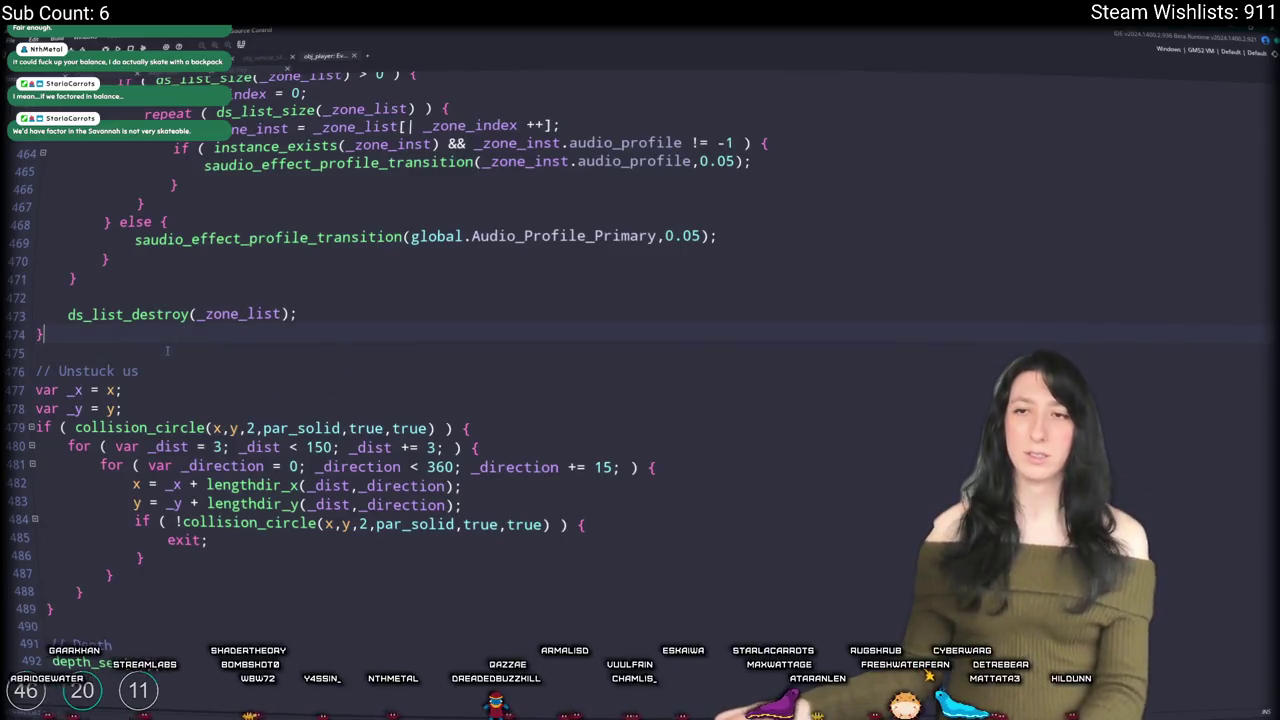
Step: Start a vehicle_instance == noone check above the unstuck code, then erase it again
key("Return")
type("if (")
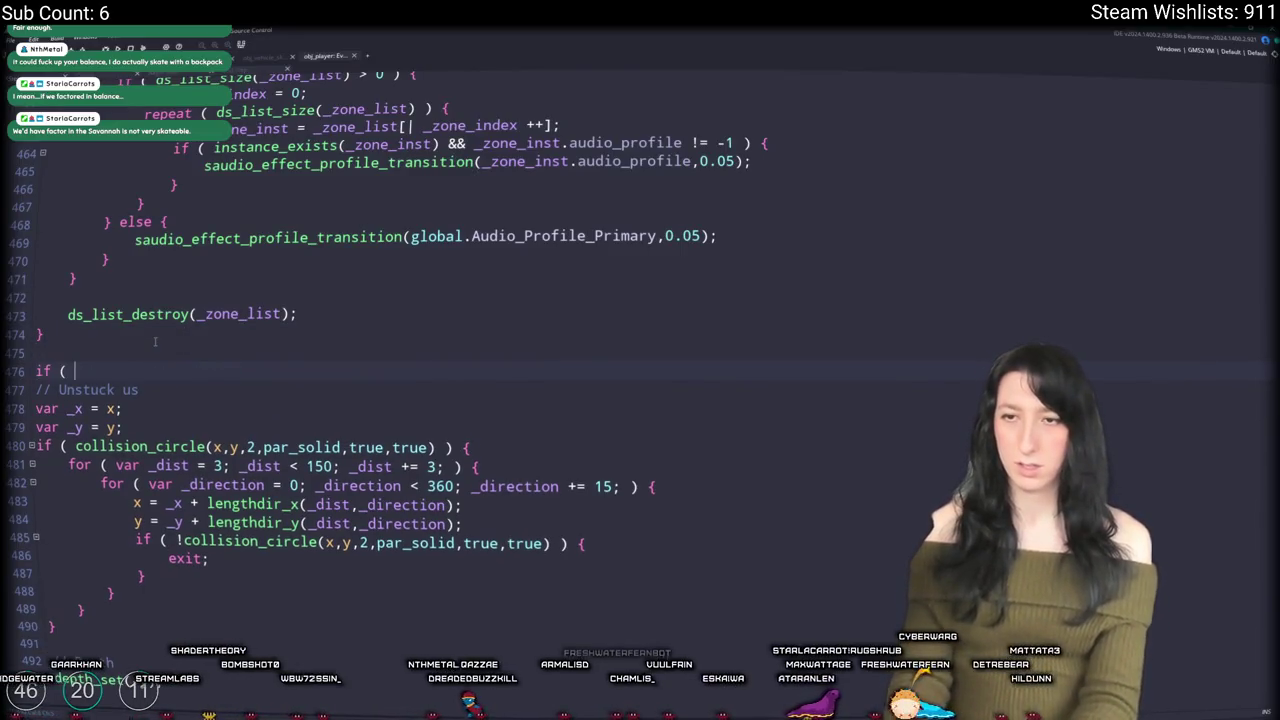
type("vehicle_instance == noone )  {")
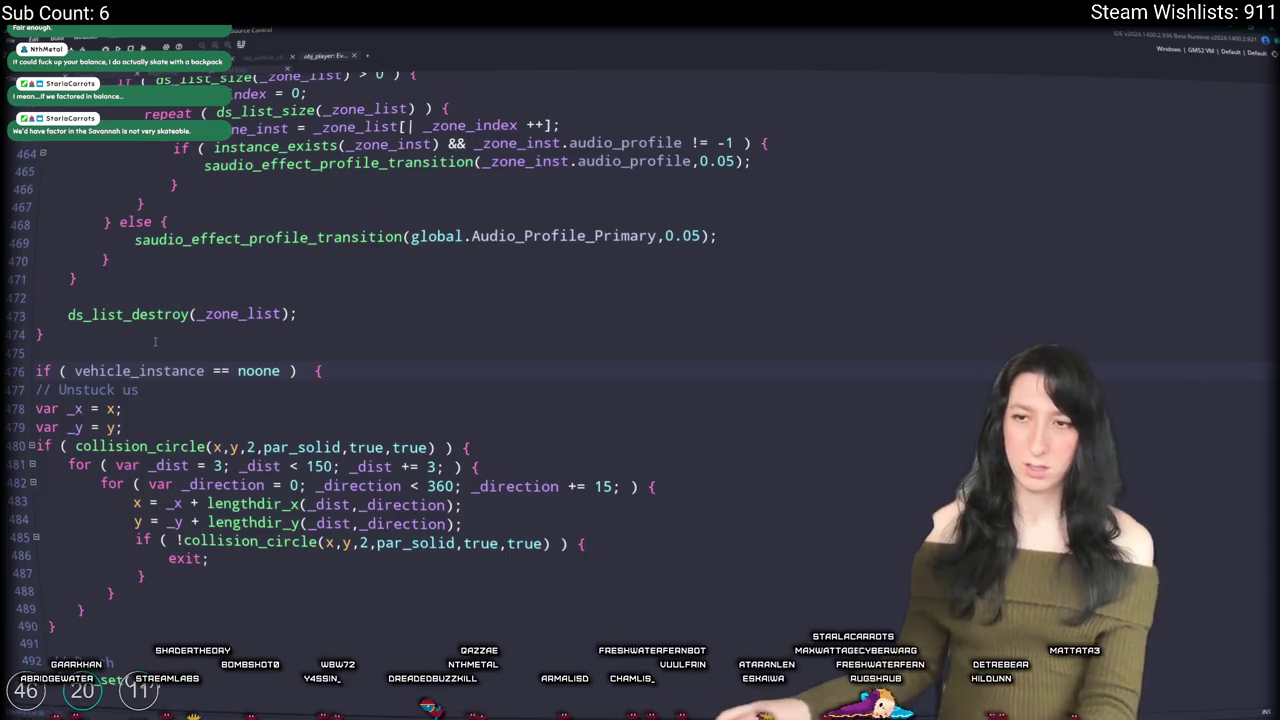
key("ctrl+BackSpace")
key("ctrl+BackSpace")
key("ctrl+BackSpace")
key("BackSpace")
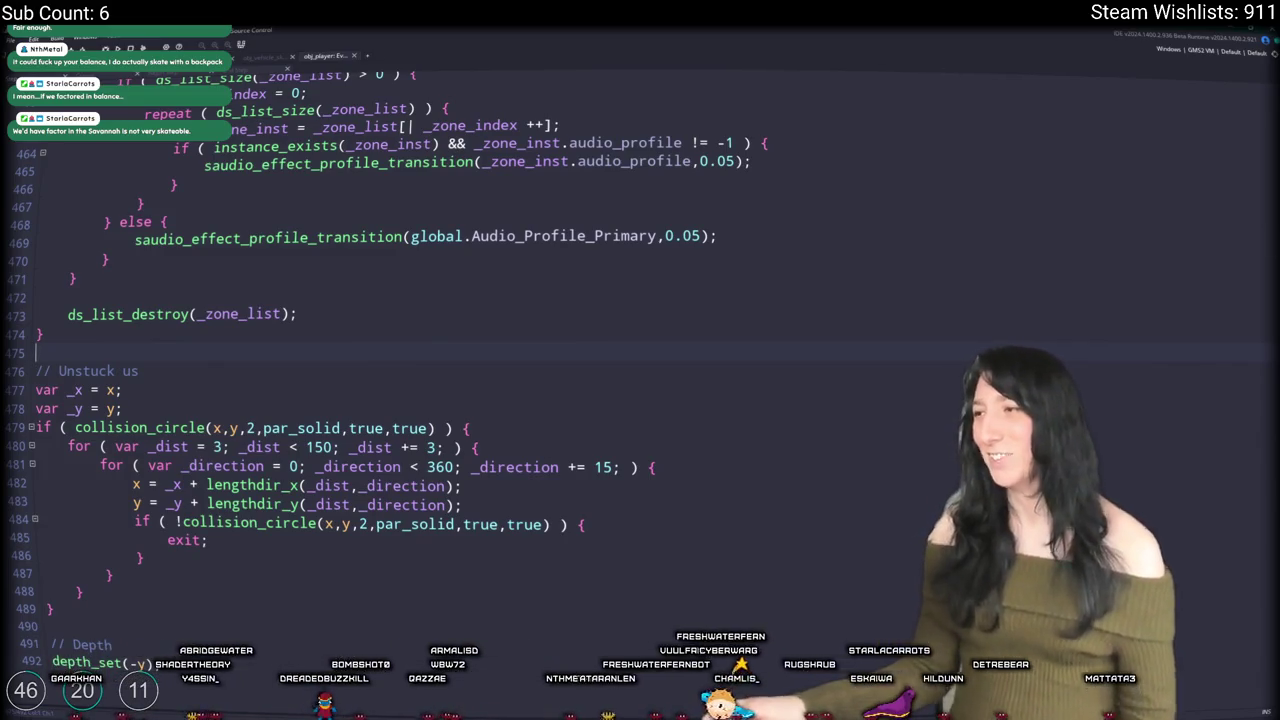
Step: Scroll through obj_player's events and switch between its code tabs to the movement code
scroll(1271, 418, "up", 20)
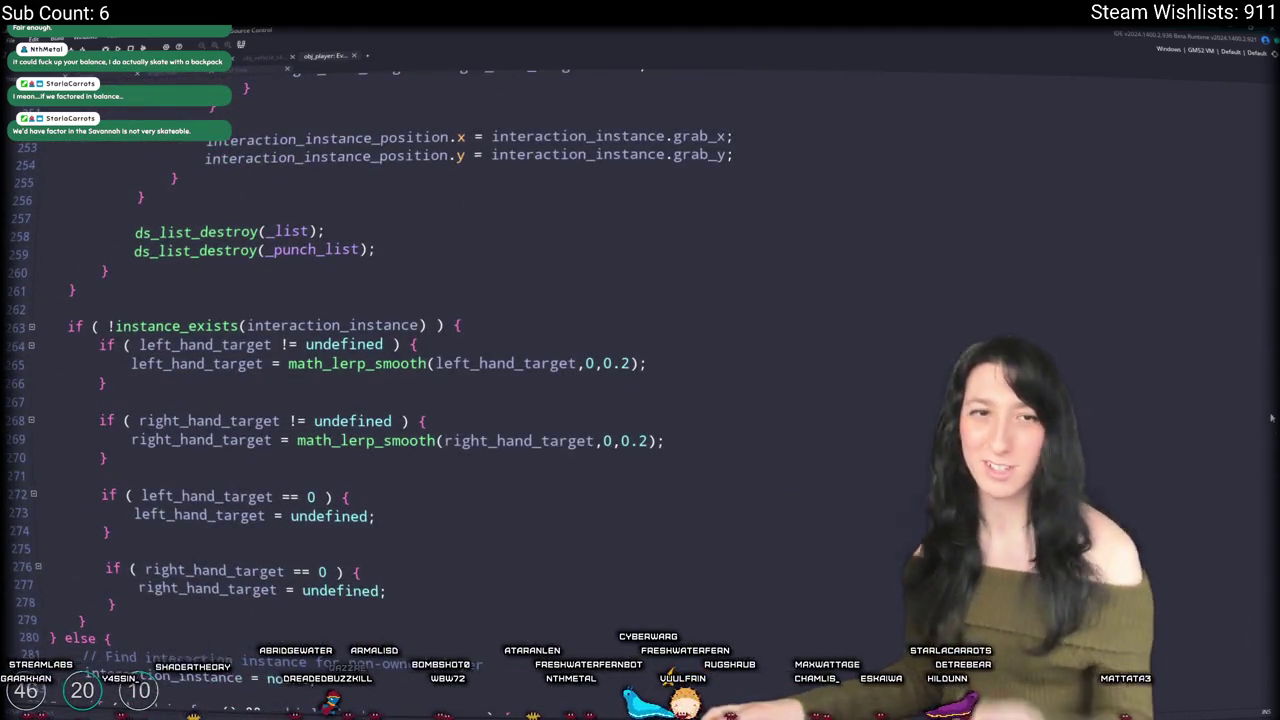
scroll(1270, 418, "up", 10)
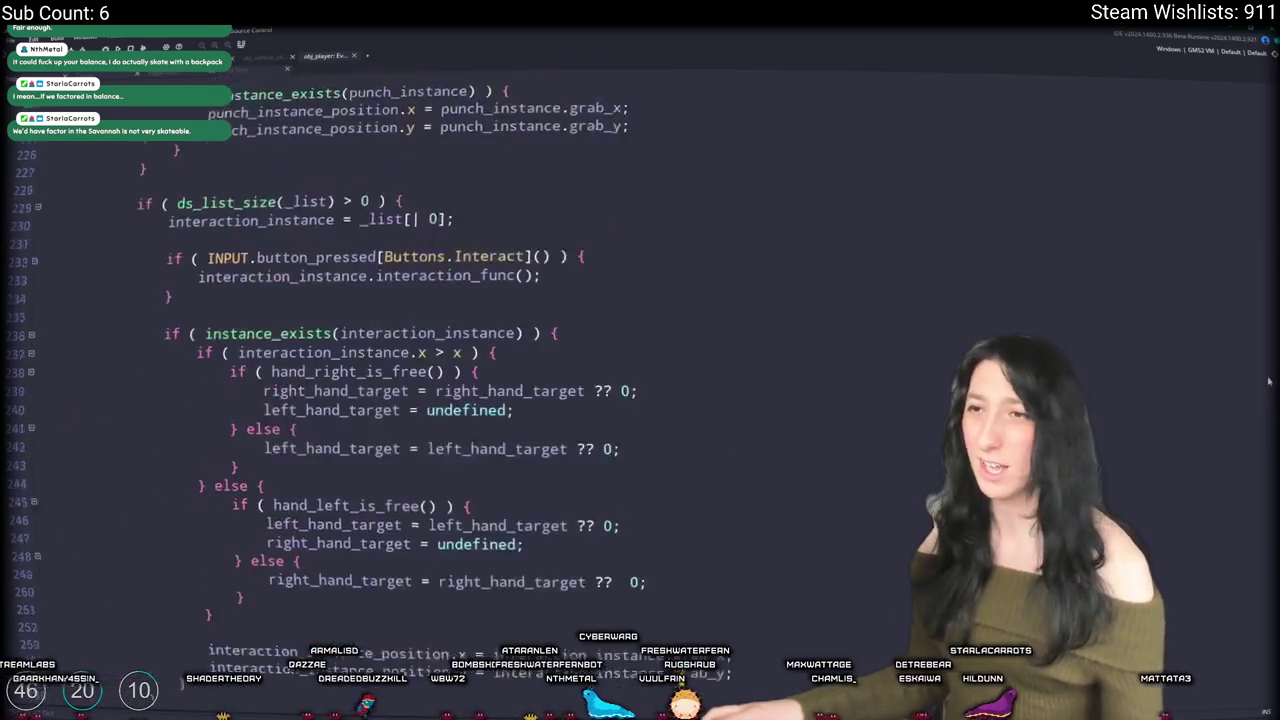
scroll(1267, 360, "up", 15)
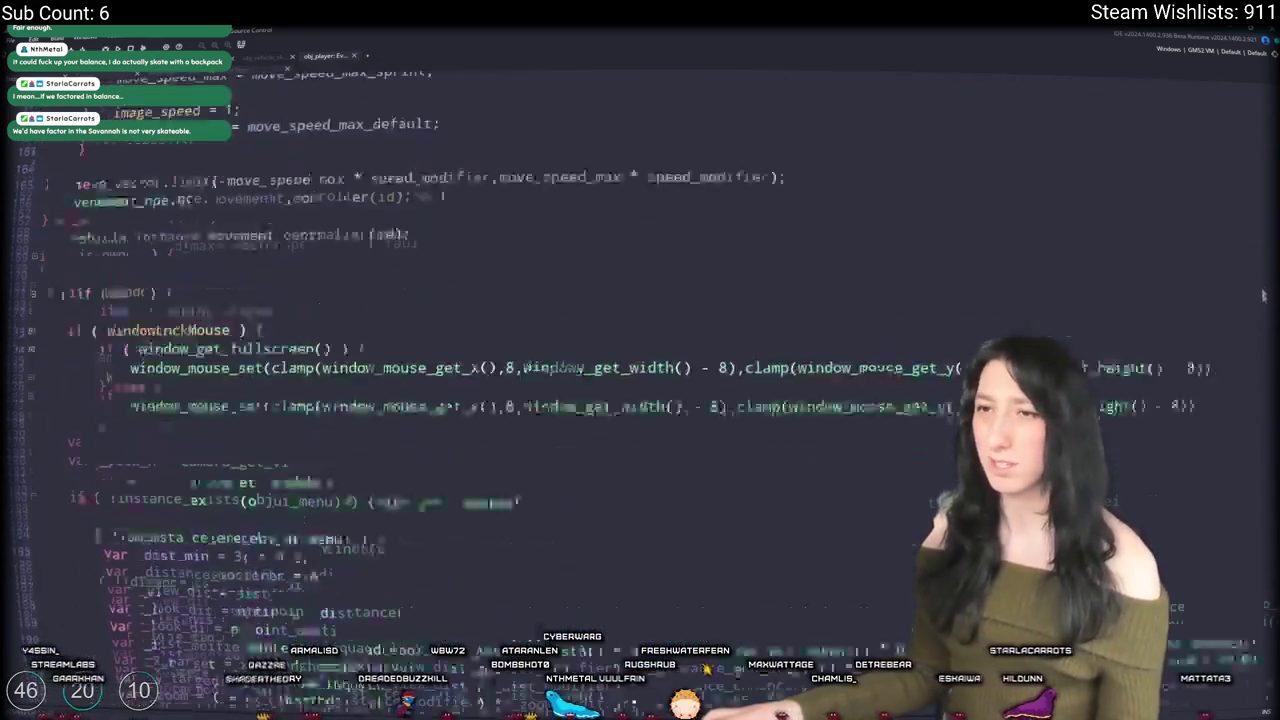
scroll(1262, 270, "up", 5)
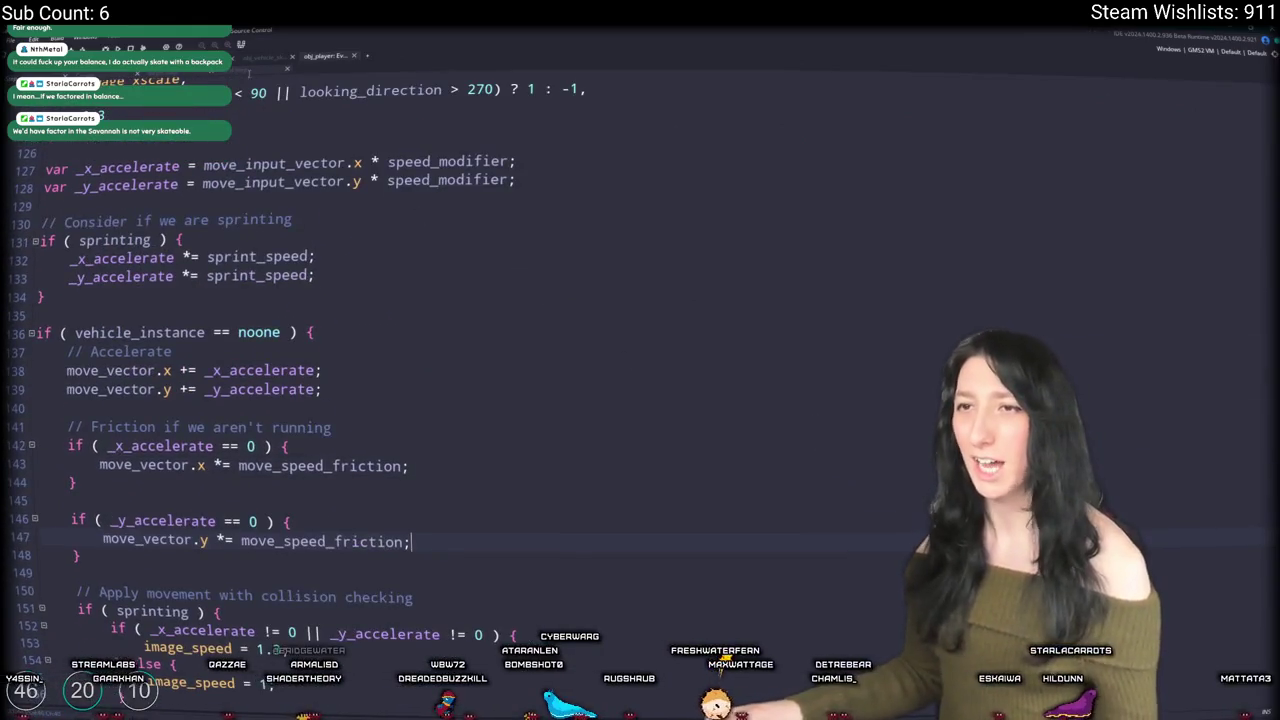
scroll(118, 73, "up", 10)
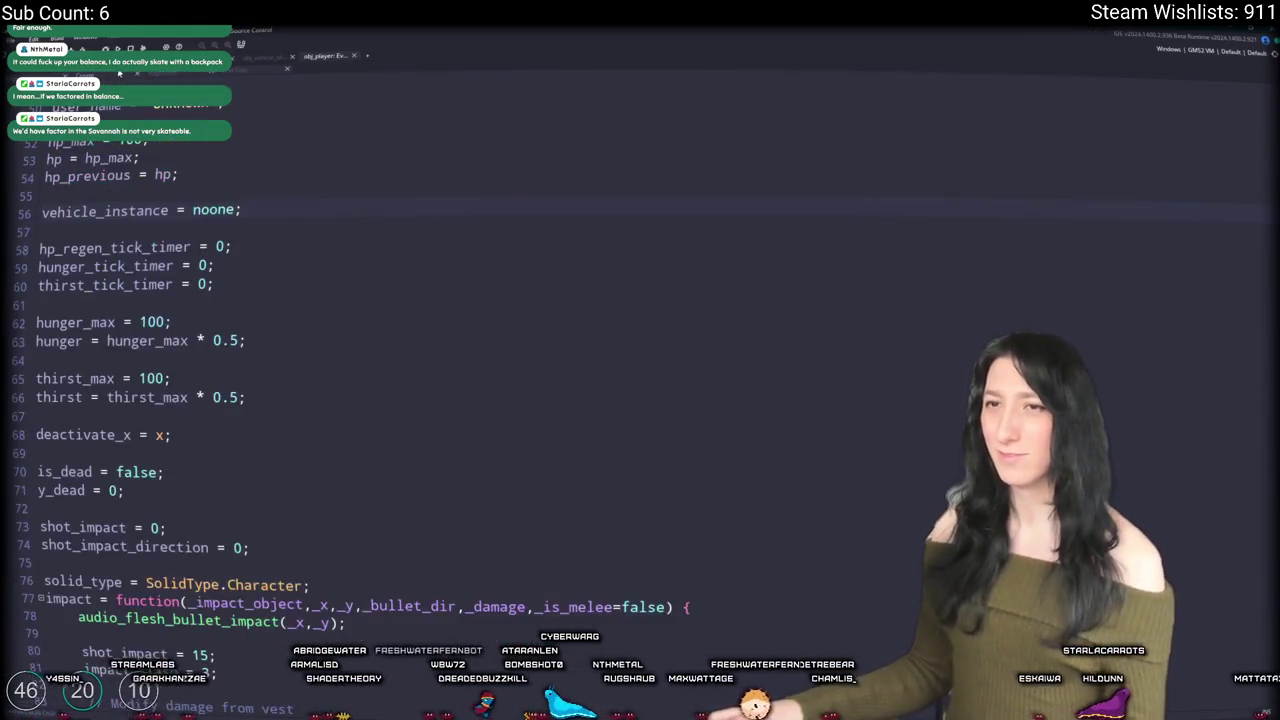
scroll(174, 79, "down", 10)
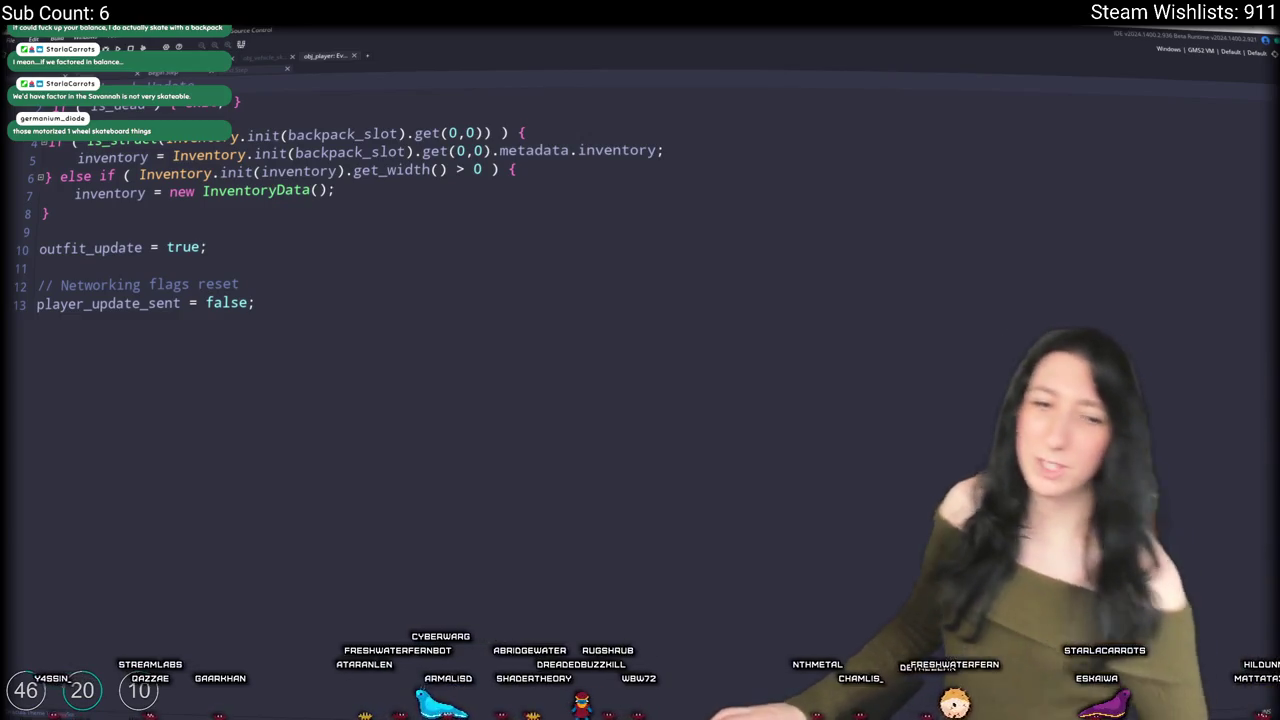
left_click(410, 185)
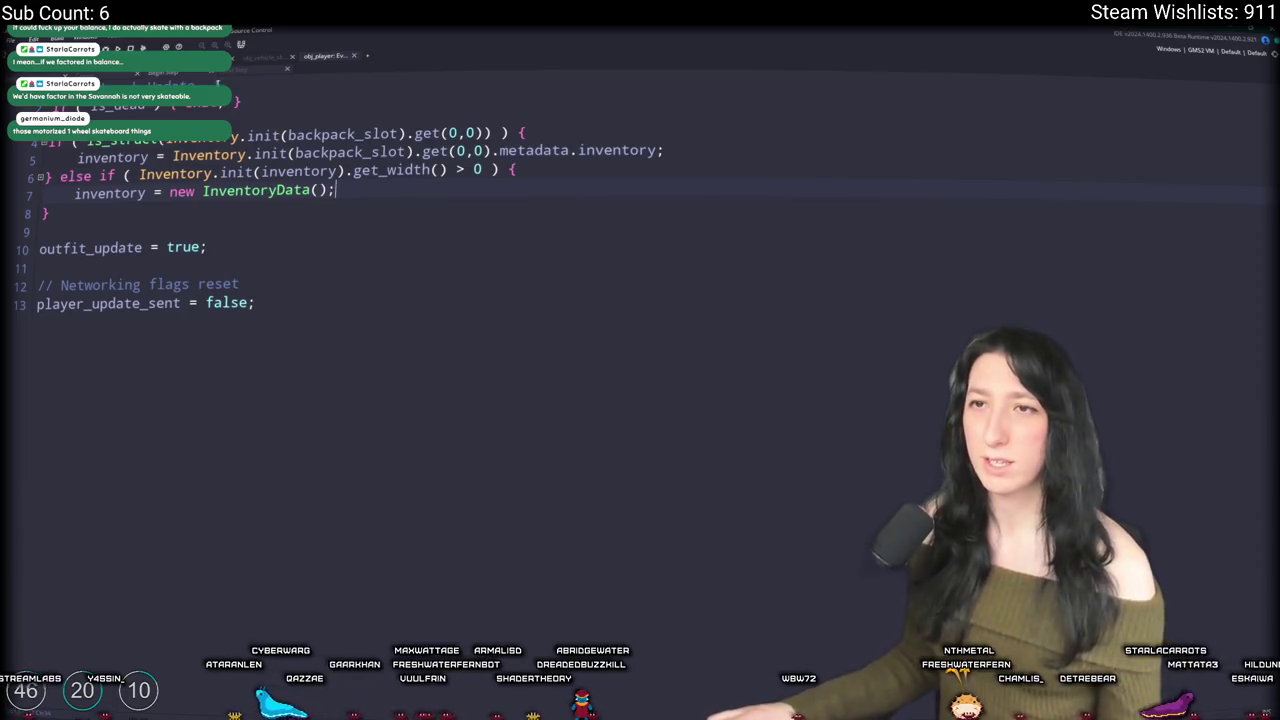
left_click(101, 75)
left_click(101, 75)
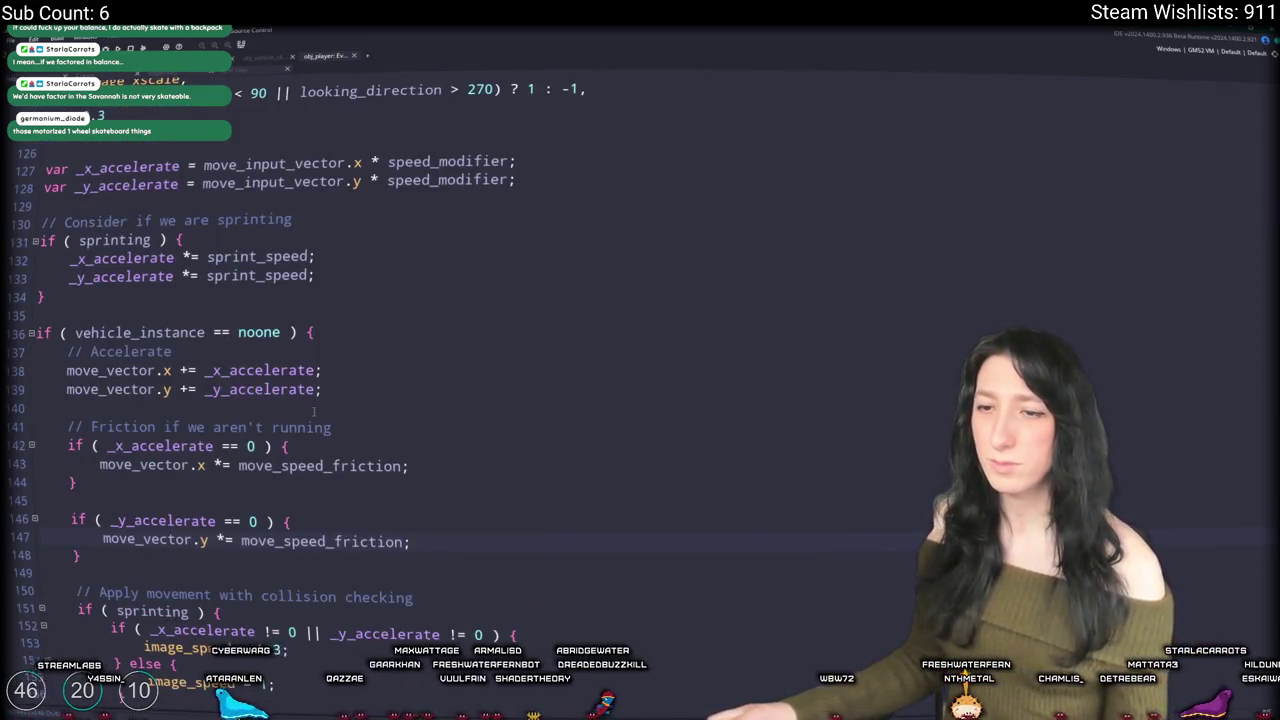
Step: Select the player's acceleration and friction movement block and switch to obj_vehicle_skateboard
scroll(314, 412, "down", 10)
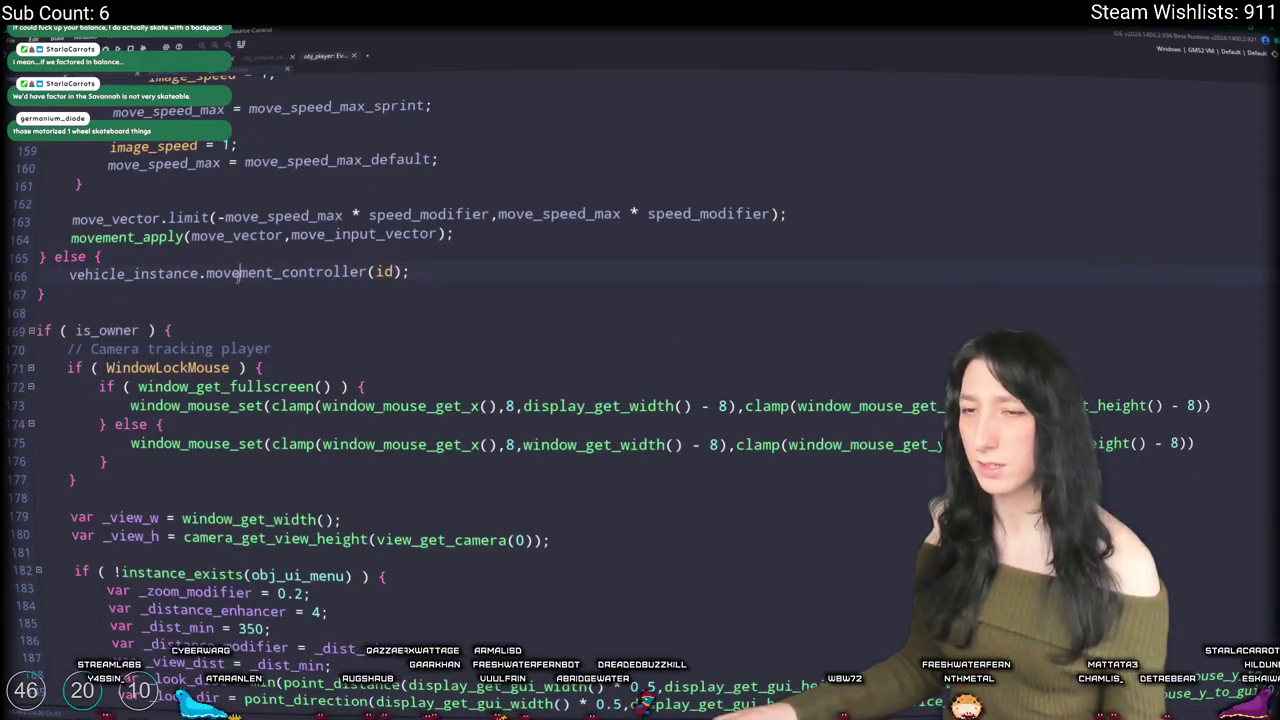
left_click(237, 272)
scroll(426, 318, "up", 2)
left_click_drag(452, 365, 66, 345)
scroll(70, 345, "up", 1)
mouse_move(408, 37)
left_mouse_down()
mouse_move(360, 60)
mouse_move(308, 393)
mouse_move(70, 232)
left_mouse_up()
key("ctrl+c")
left_click(262, 56)
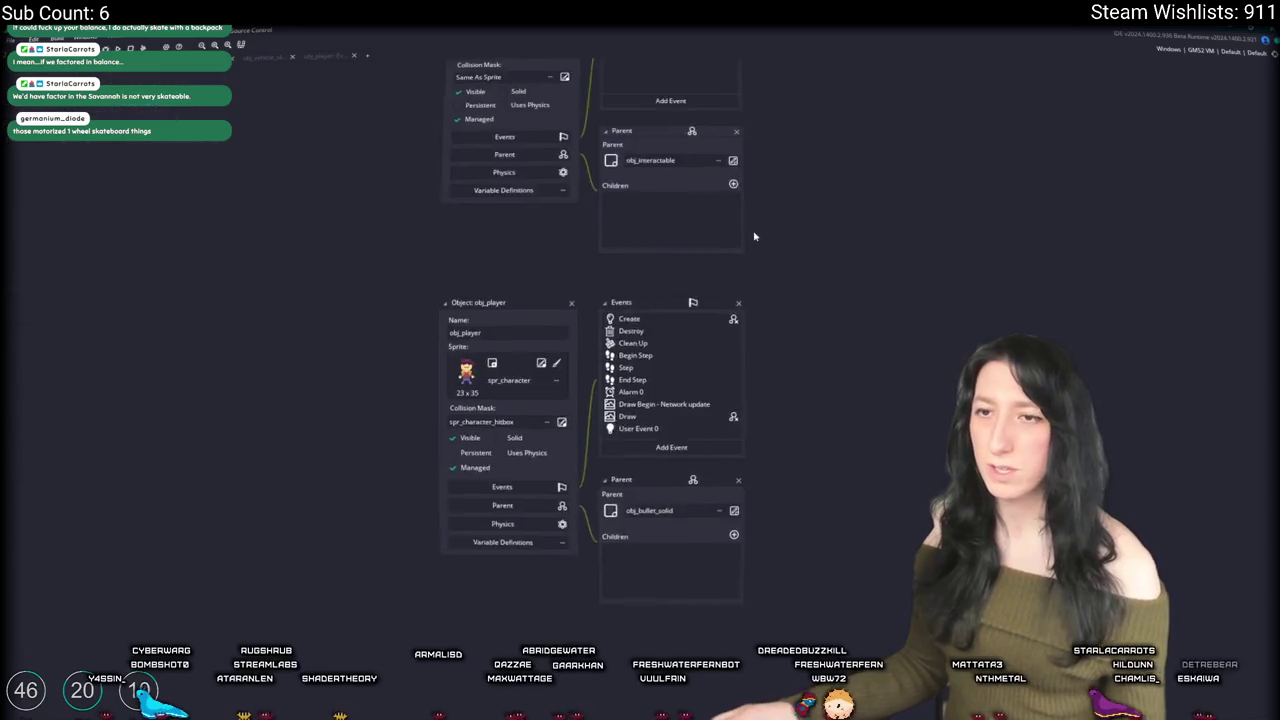
Step: Paste the movement code into the skateboard's movement_controller under a new with ( _player_inst ) line
double_click(593, 329)
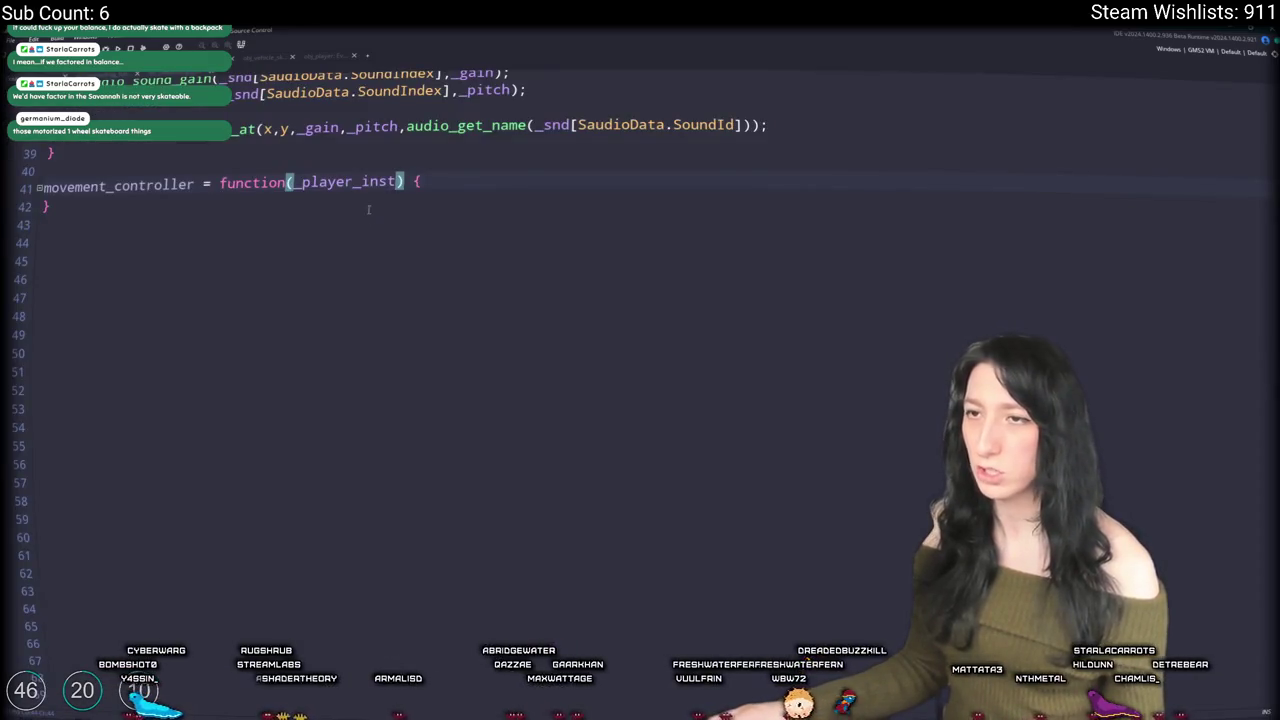
key("ctrl+v")
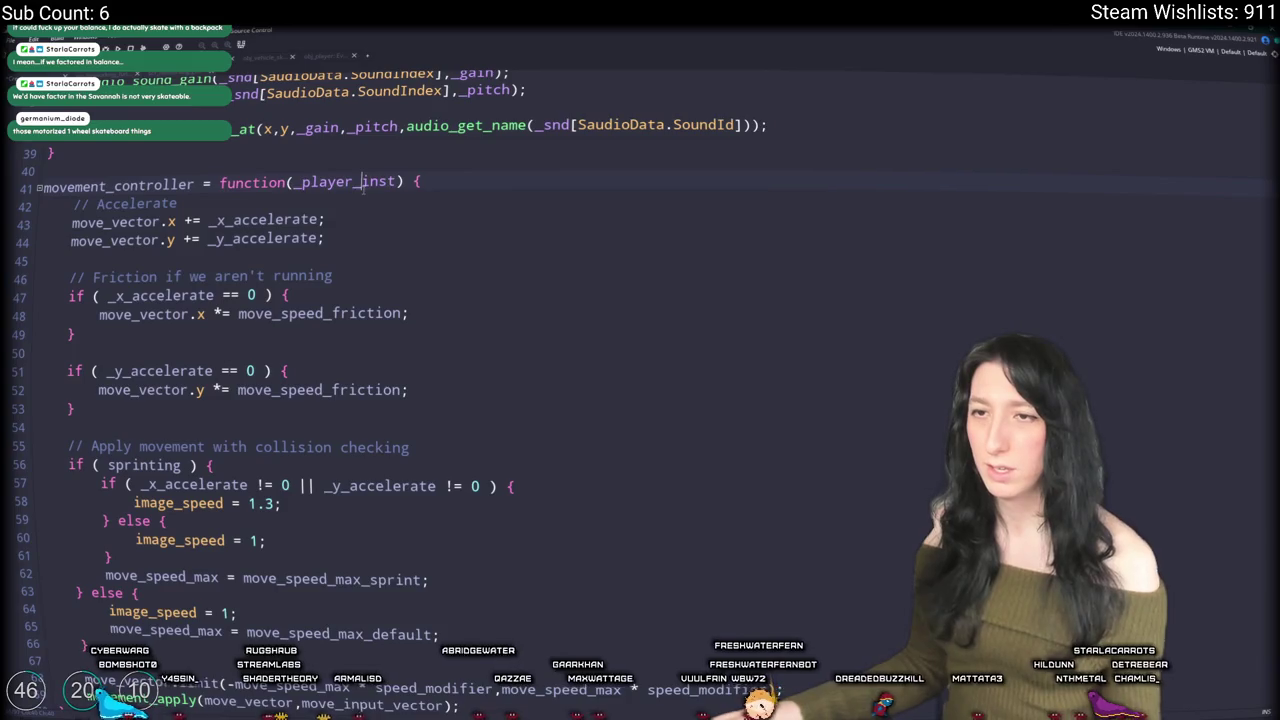
left_click(430, 184)
key("Return")
type("with (")
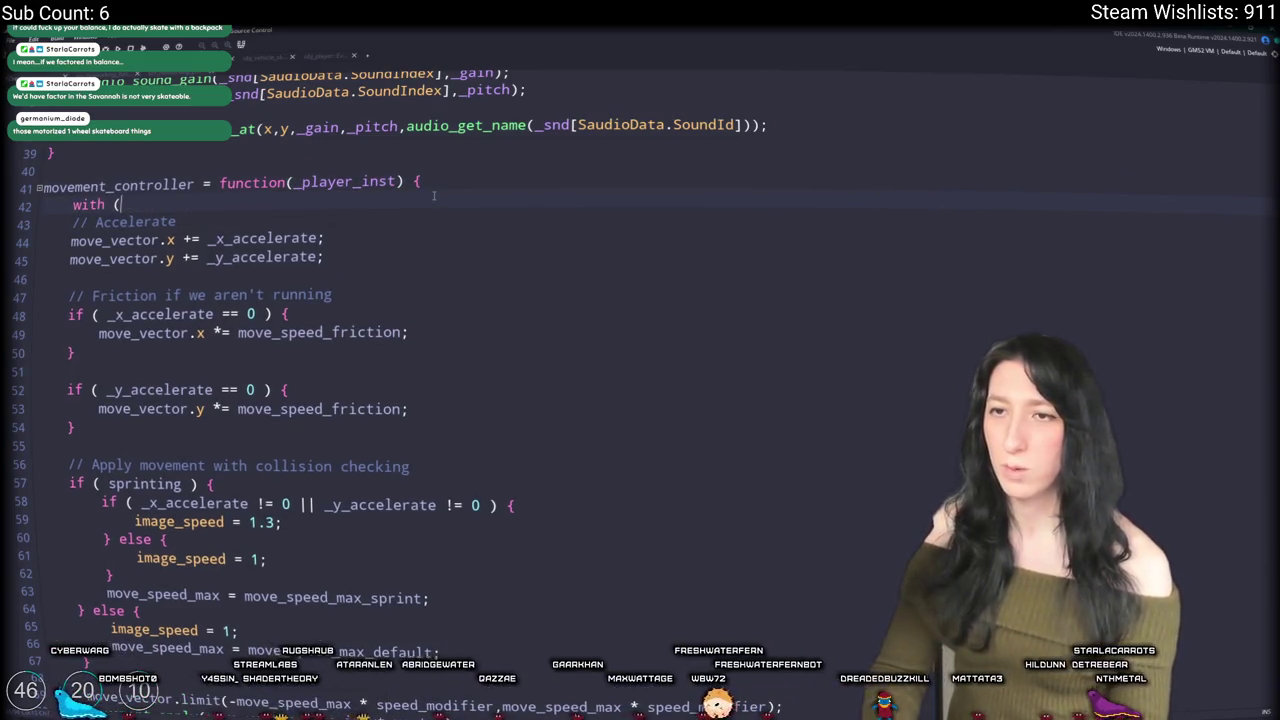
type("_player_inst ) {")
scroll(433, 195, "down", 3)
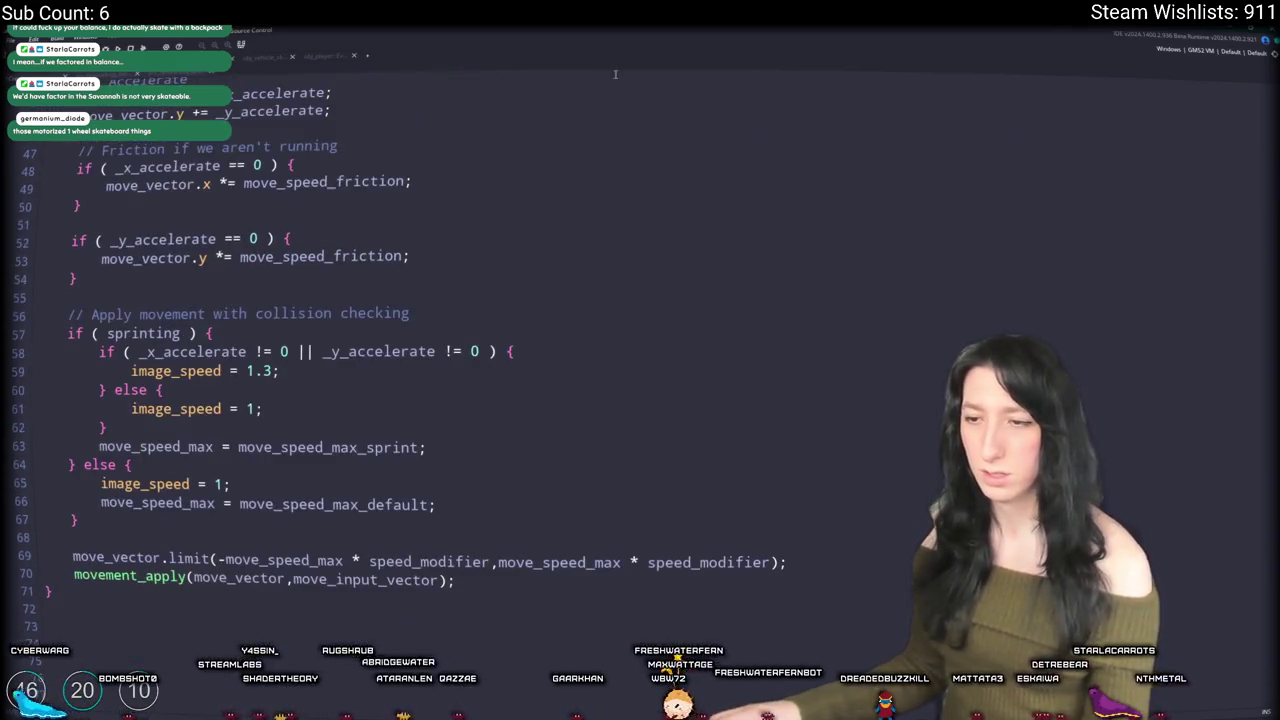
type("}")
Step: Indent the pasted movement block (lines 43–71) one level inside the with block
mouse_move(228, 580)
left_mouse_down()
mouse_move(150, 390)
mouse_move(131, 159)
left_mouse_up()
key("Tab")
left_click(493, 119)
key("Return")
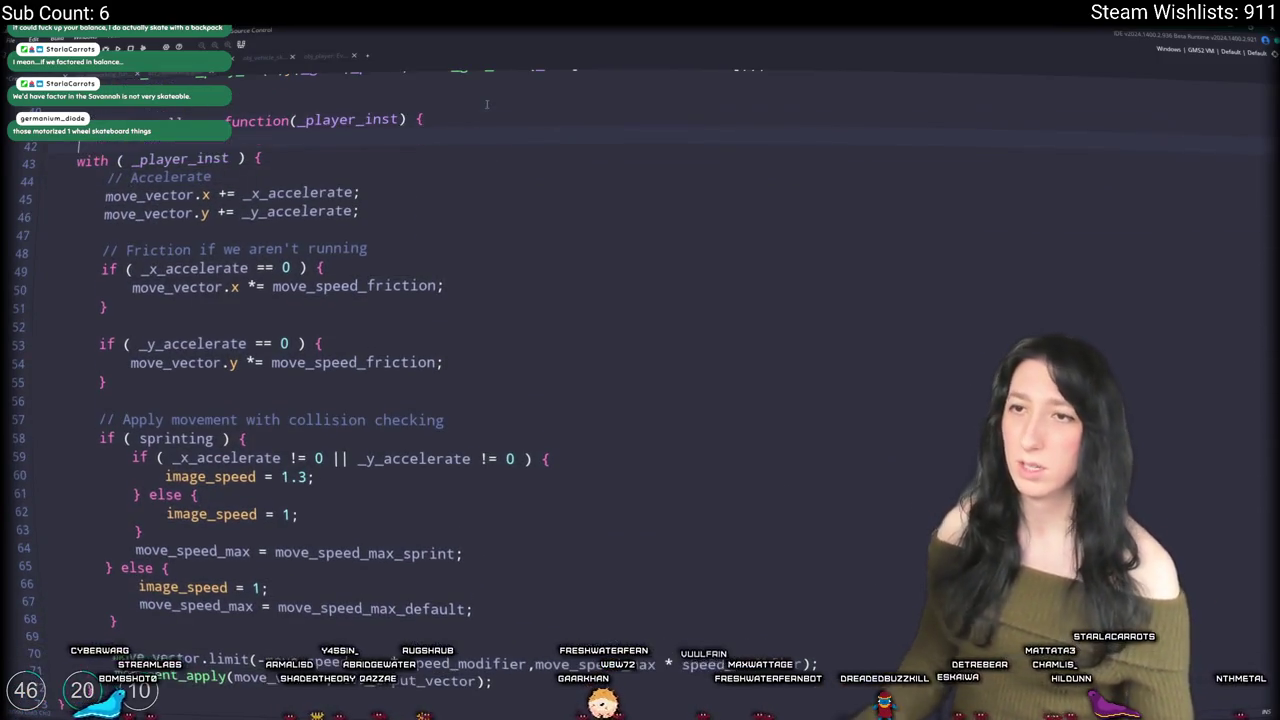
key("BackSpace")
type("other.x = x;")
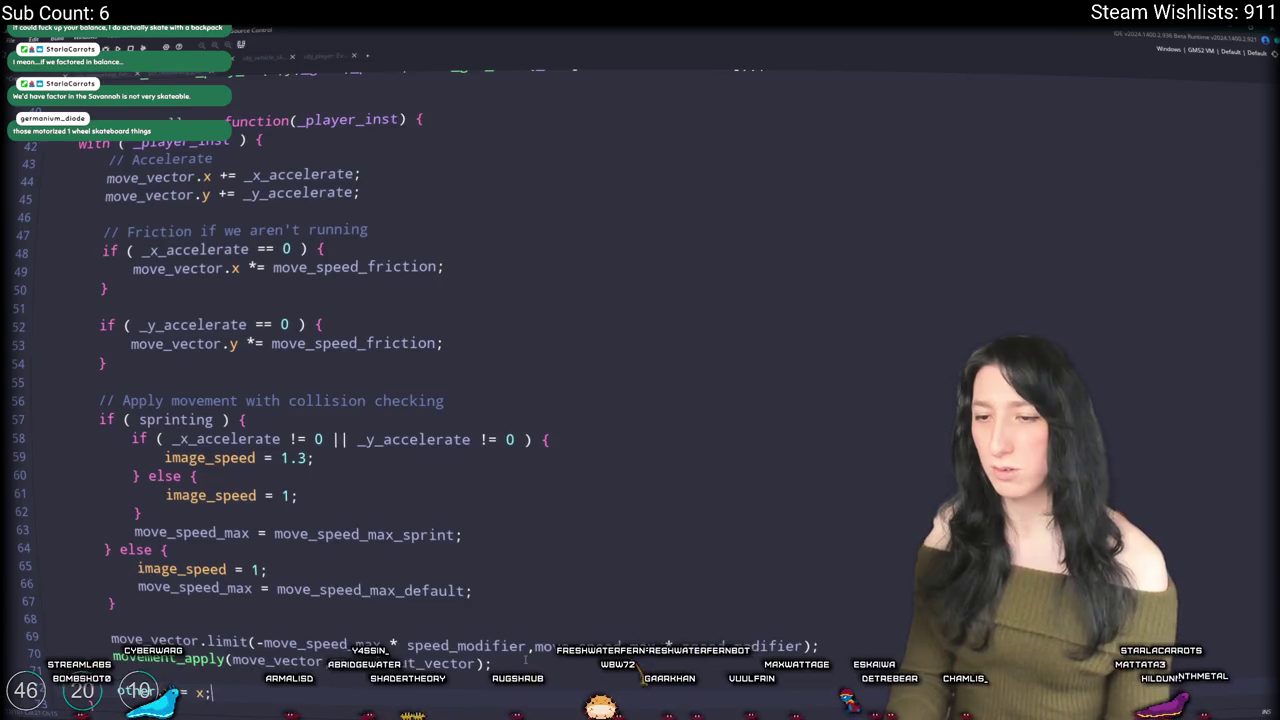
Step: Add lines copying x, y and move_vector.x/y to other, then review move_speed_max uses
scroll(525, 658, "down", 1)
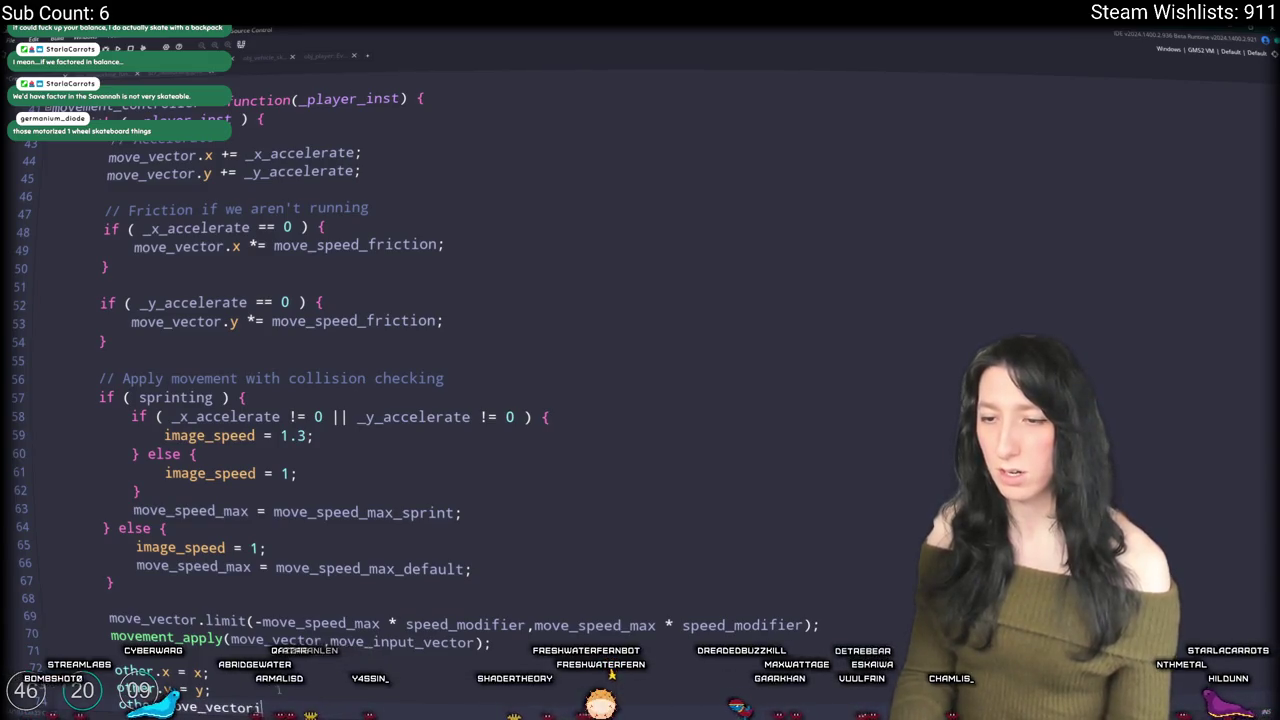
type(".x = move_vector")
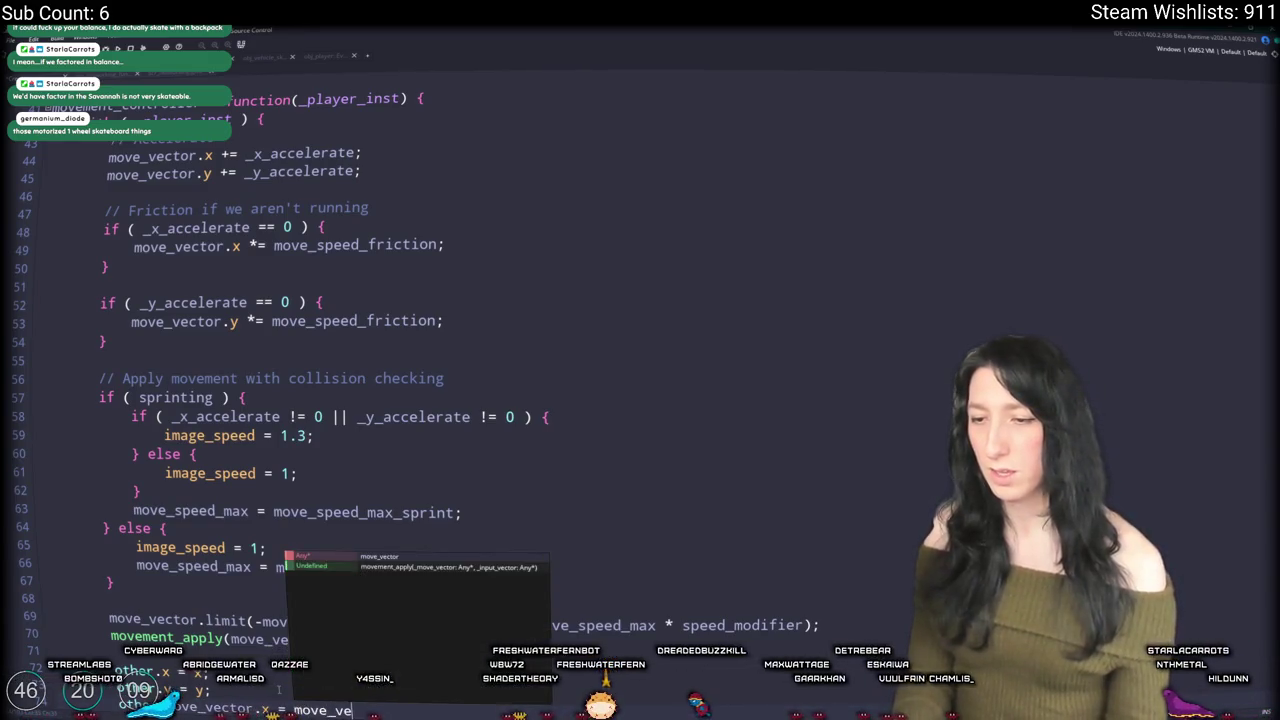
type(".x;")
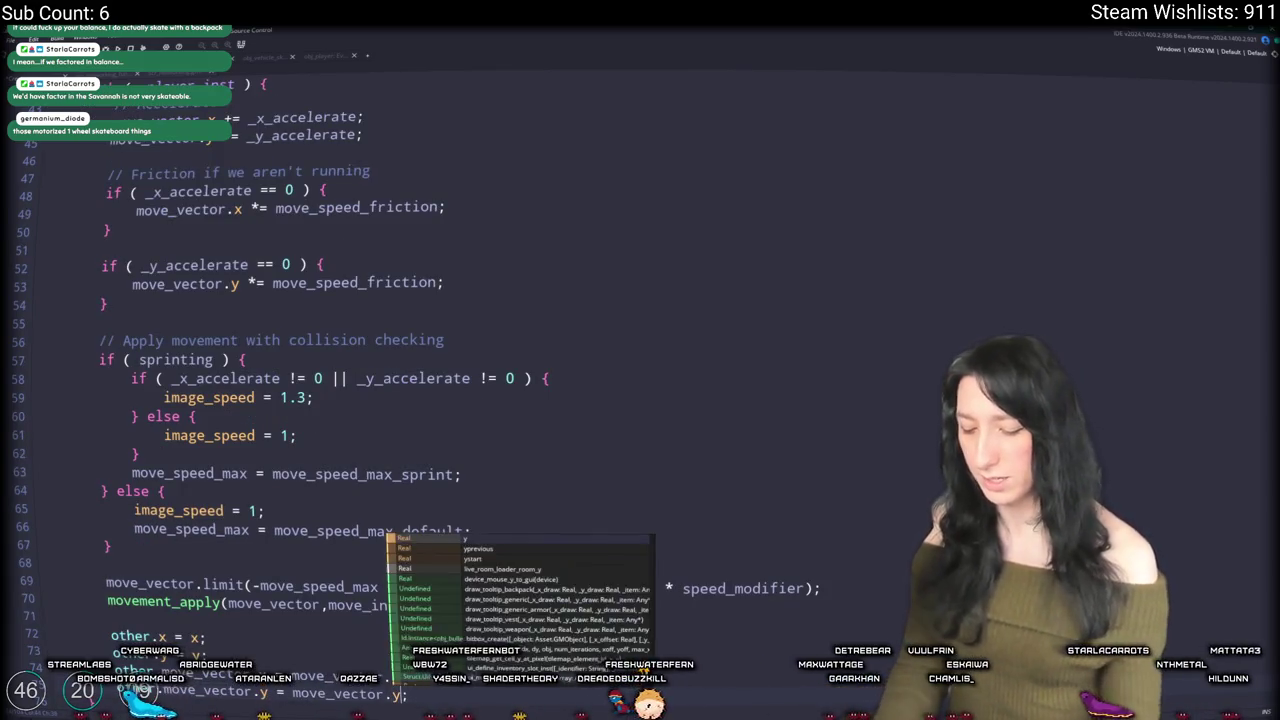
key("BackSpace")
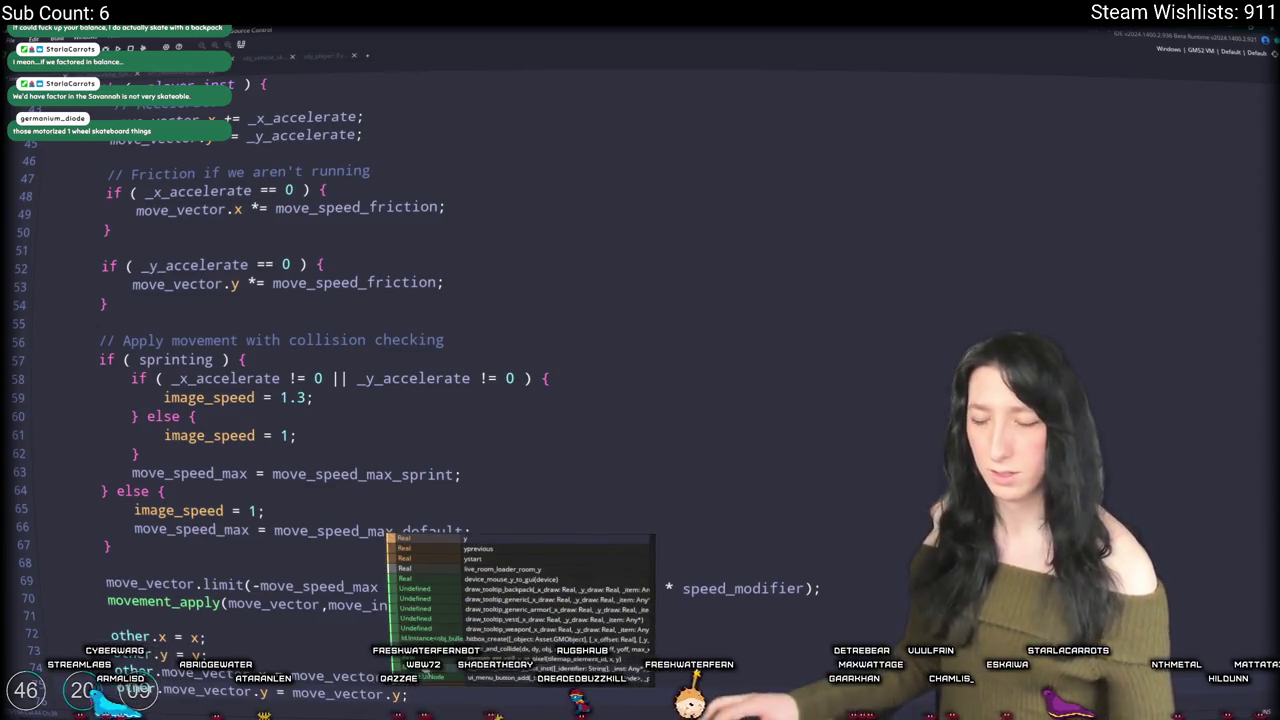
key("Escape")
scroll(313, 633, "down", 3)
left_click(358, 524)
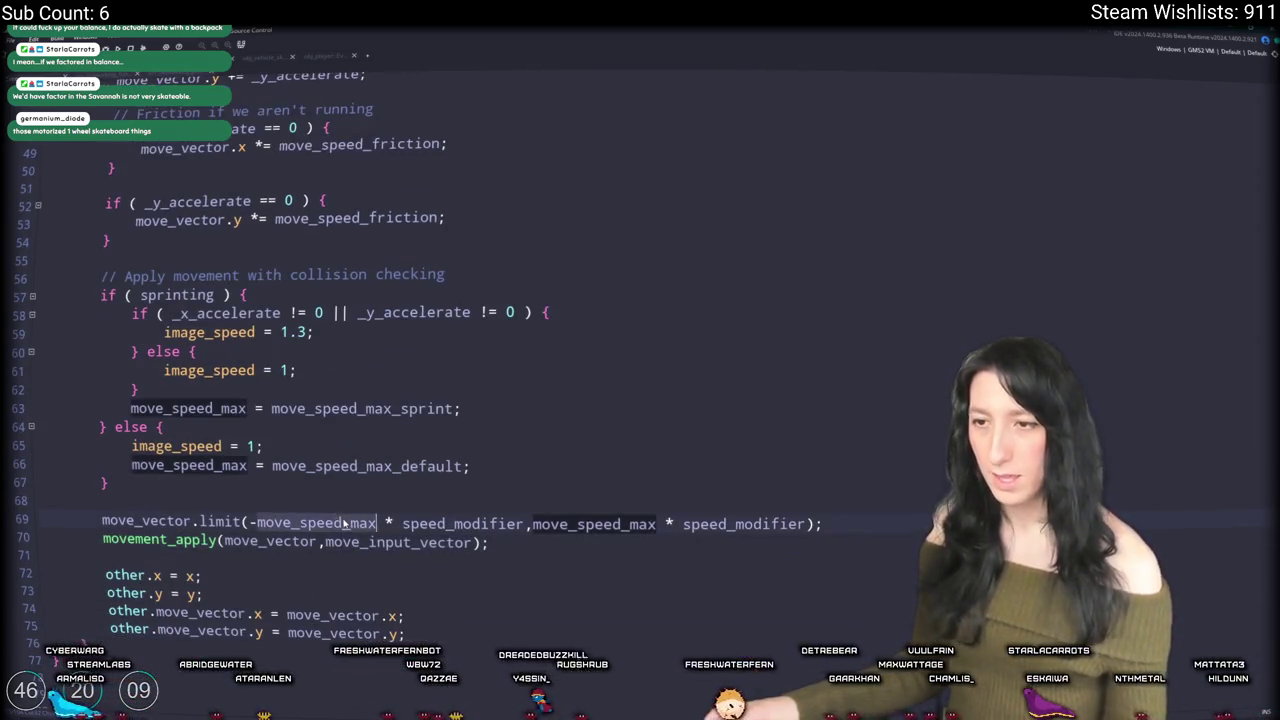
scroll(322, 257, "up", 4)
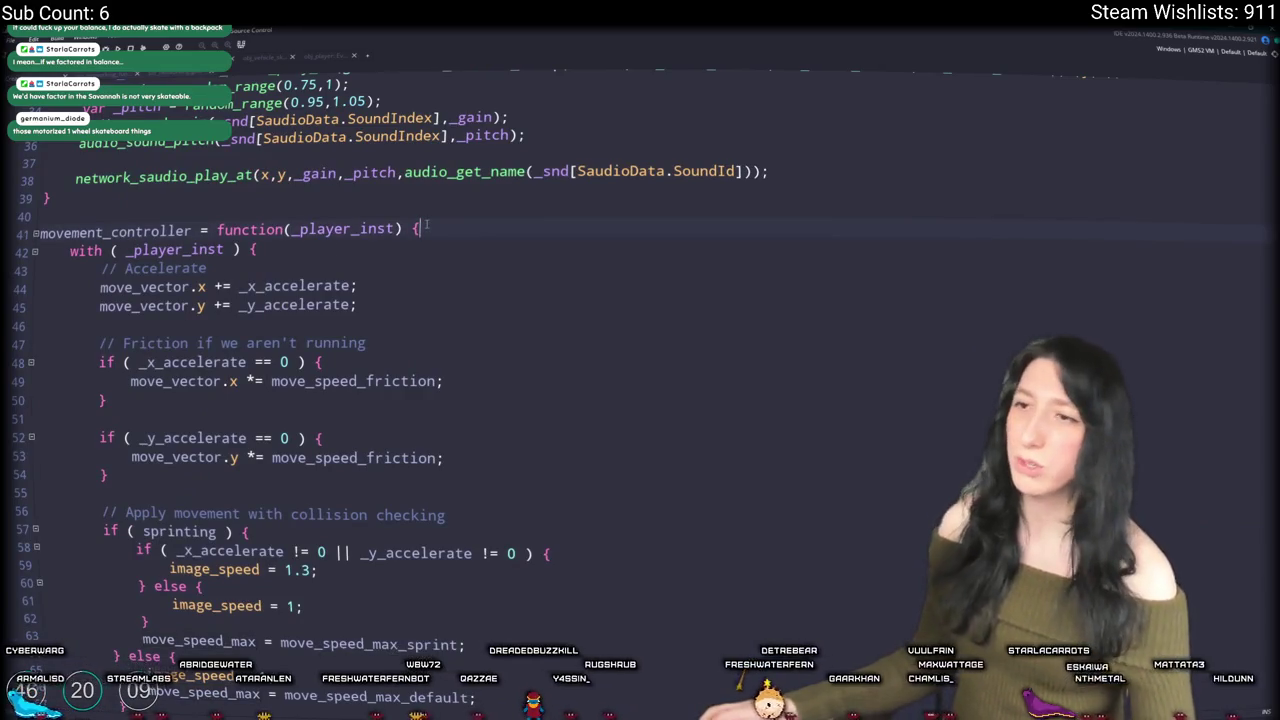
Step: Declare var _move_speed_max = 8; as the first line of movement_controller
key("Return")
key("Return")
type("max_speed")
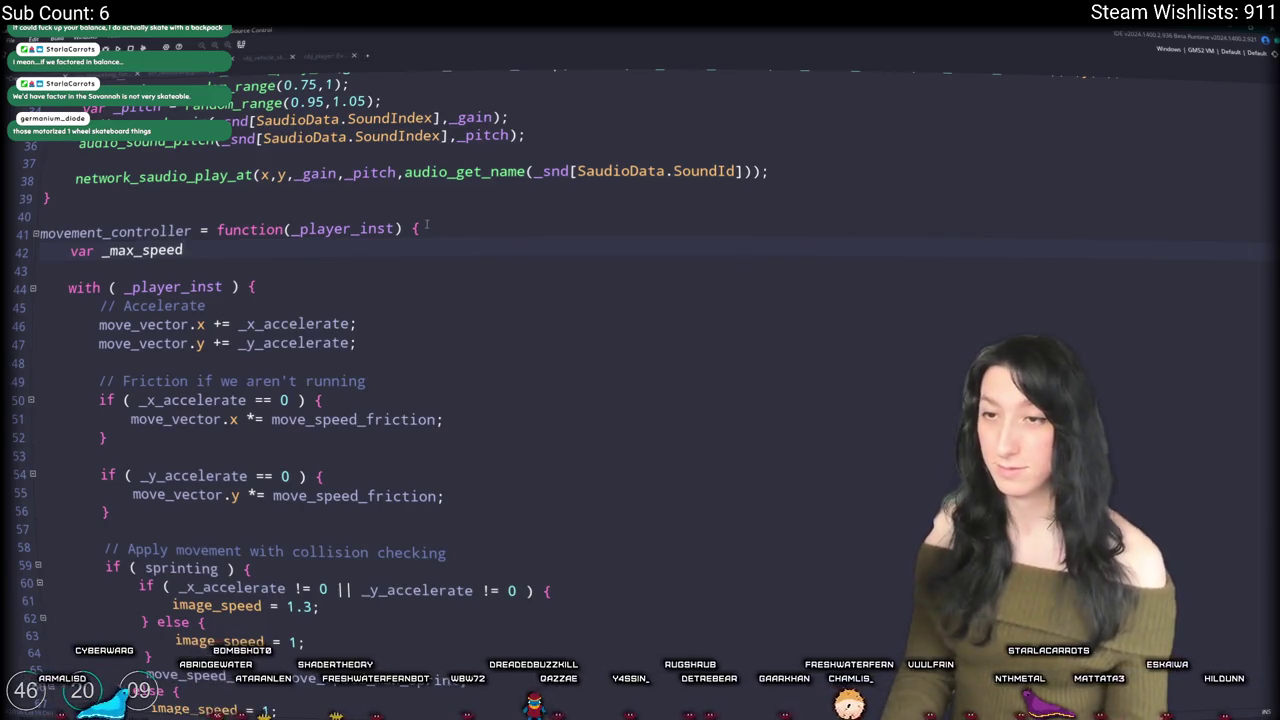
key("BackSpace")
key("BackSpace")
key("BackSpace")
key("BackSpace")
key("BackSpace")
key("BackSpace")
key("BackSpace")
key("BackSpace")
type("ove")
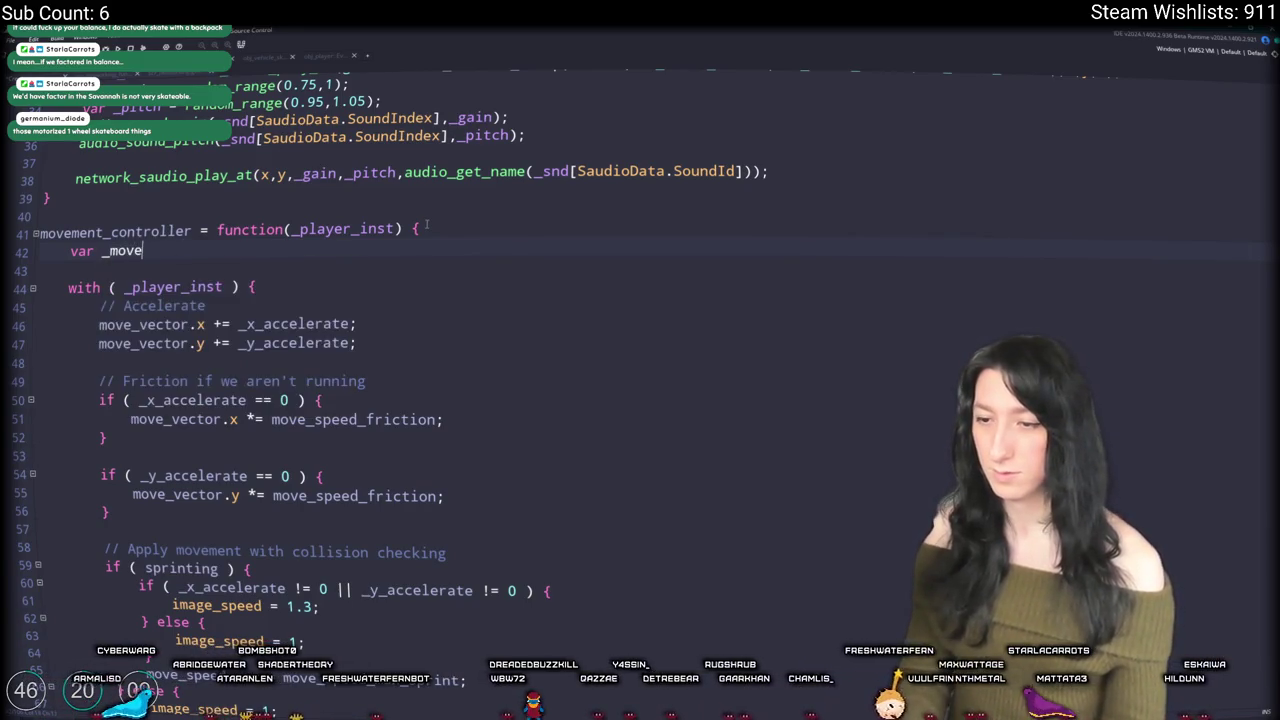
type("_speed_max = 8;")
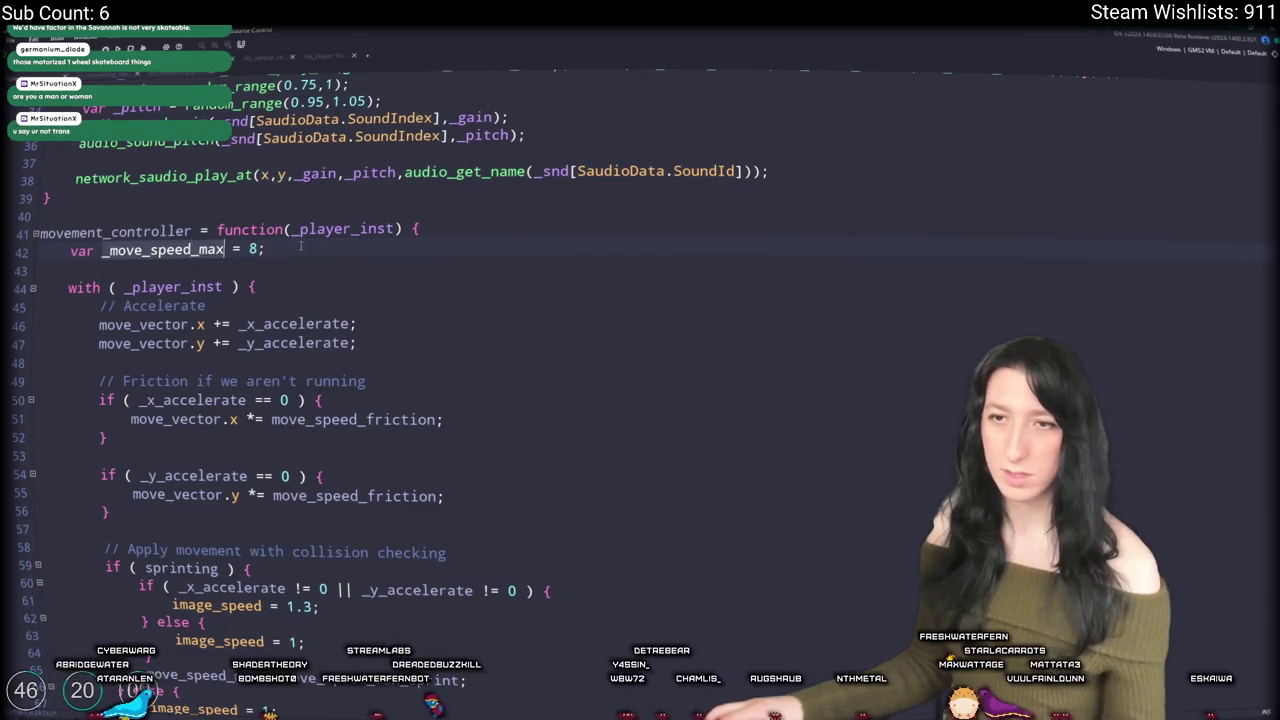
scroll(400, 162, "down", 4)
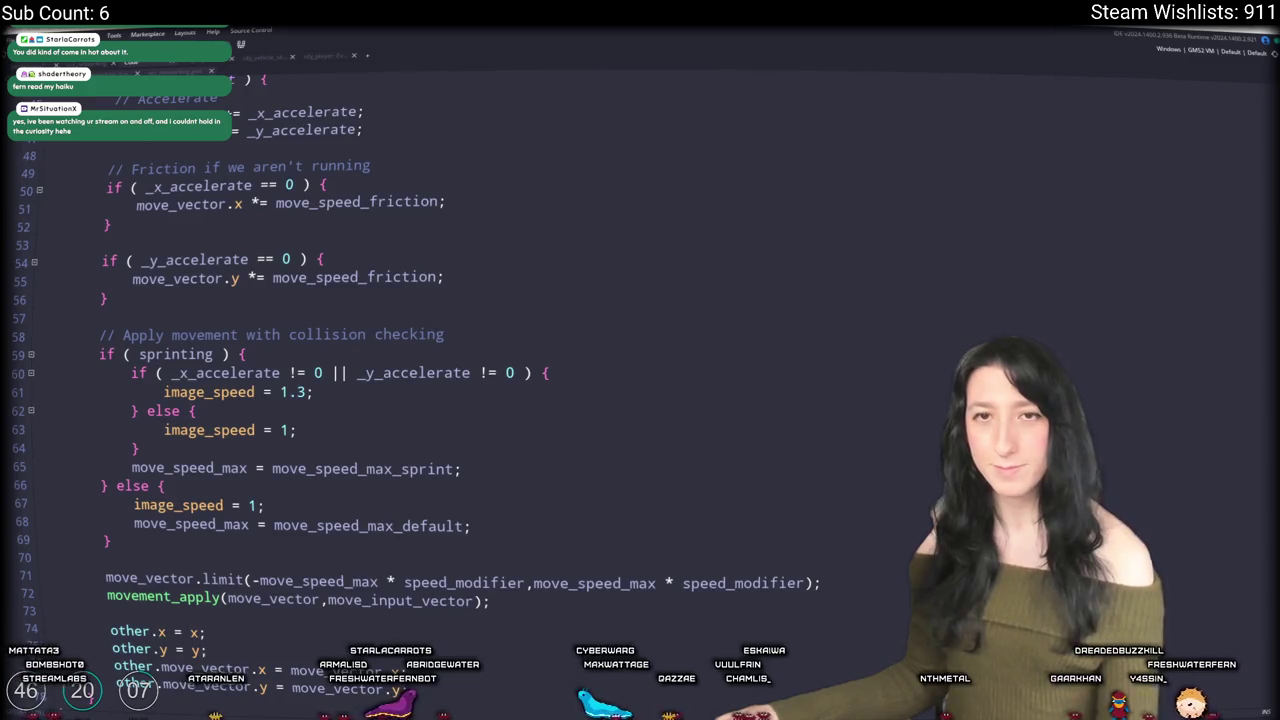
Step: Locate the move_speed_friction references in the skateboard's friction code
scroll(586, 223, "up", 1)
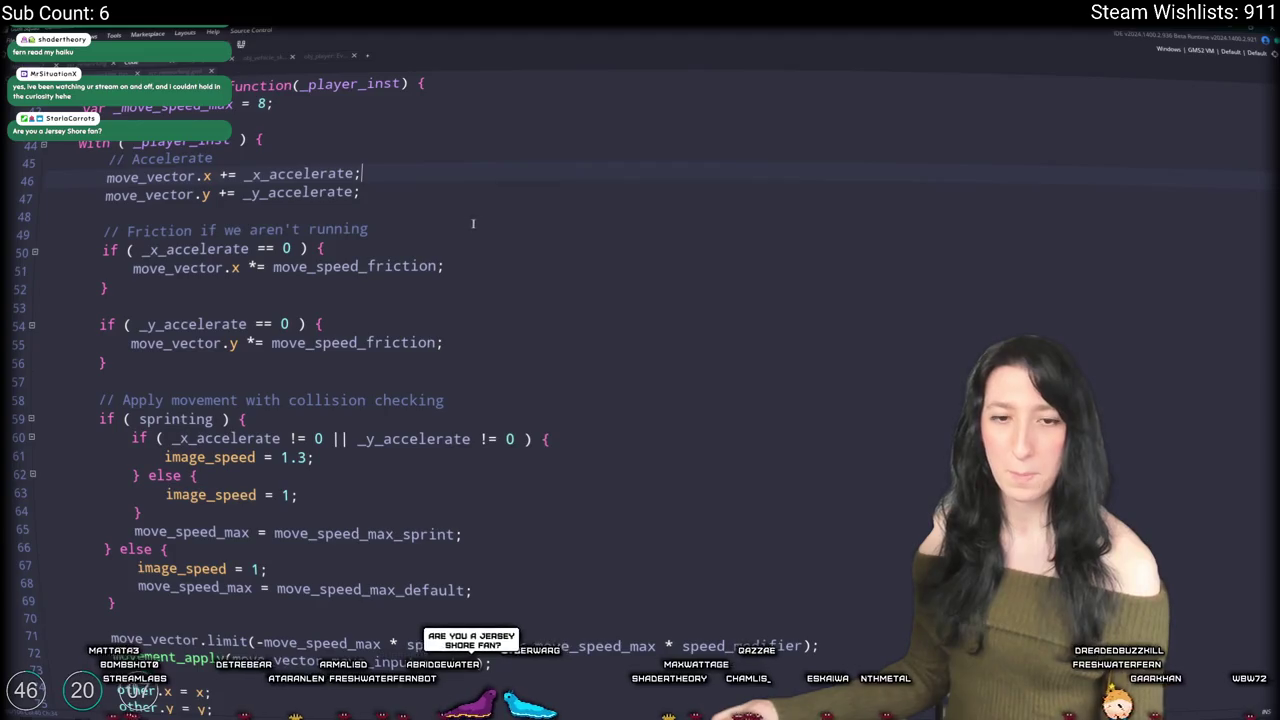
scroll(460, 222, "up", 1)
scroll(460, 222, "up", 1)
left_click(263, 145)
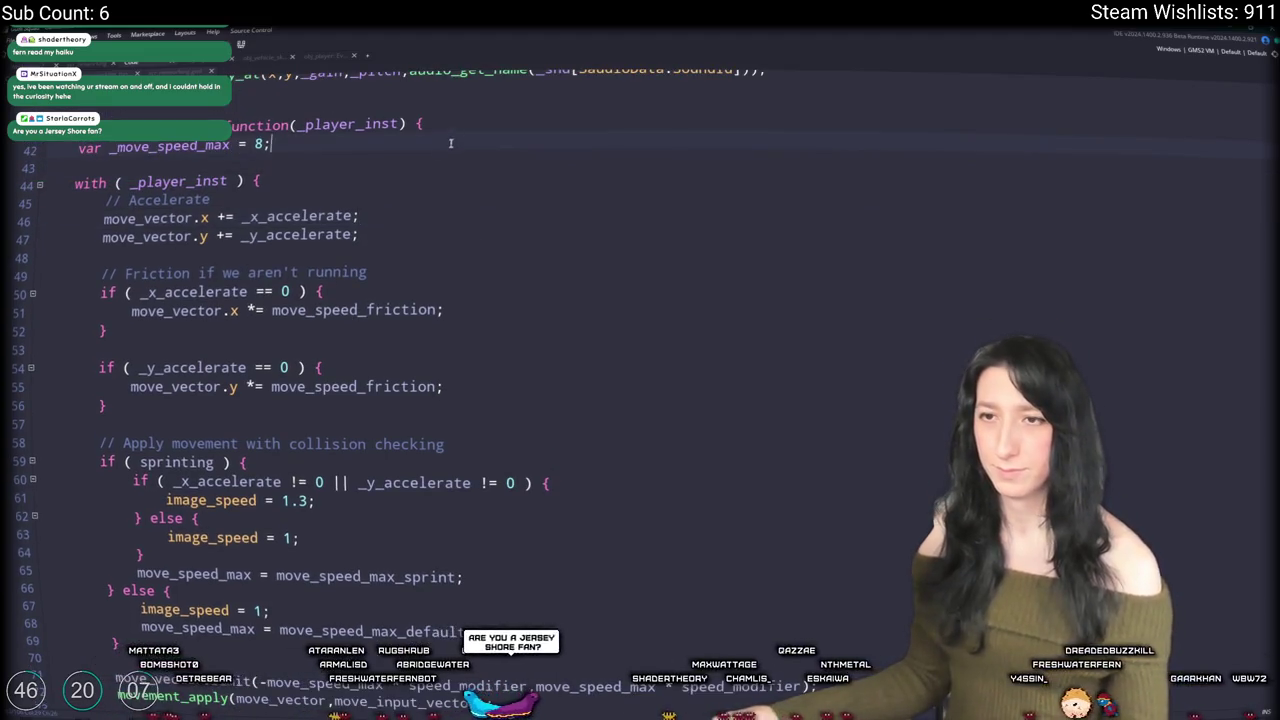
double_click(340, 310)
scroll(342, 340, "down", 2)
double_click(379, 282)
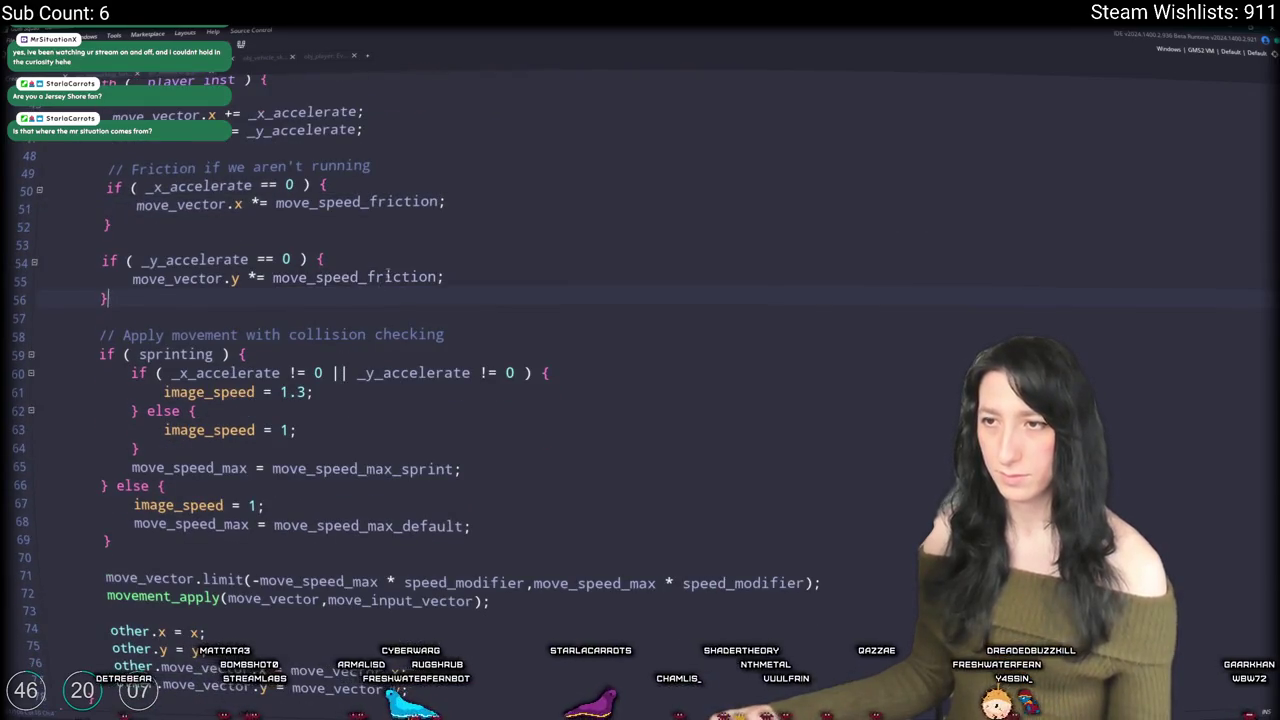
scroll(379, 288, "up", 3)
Step: Declare var _move_speed_friction and use it in both the x and y friction checks
left_click(265, 207)
key("Return")
type("var _move_speed_max = 8")
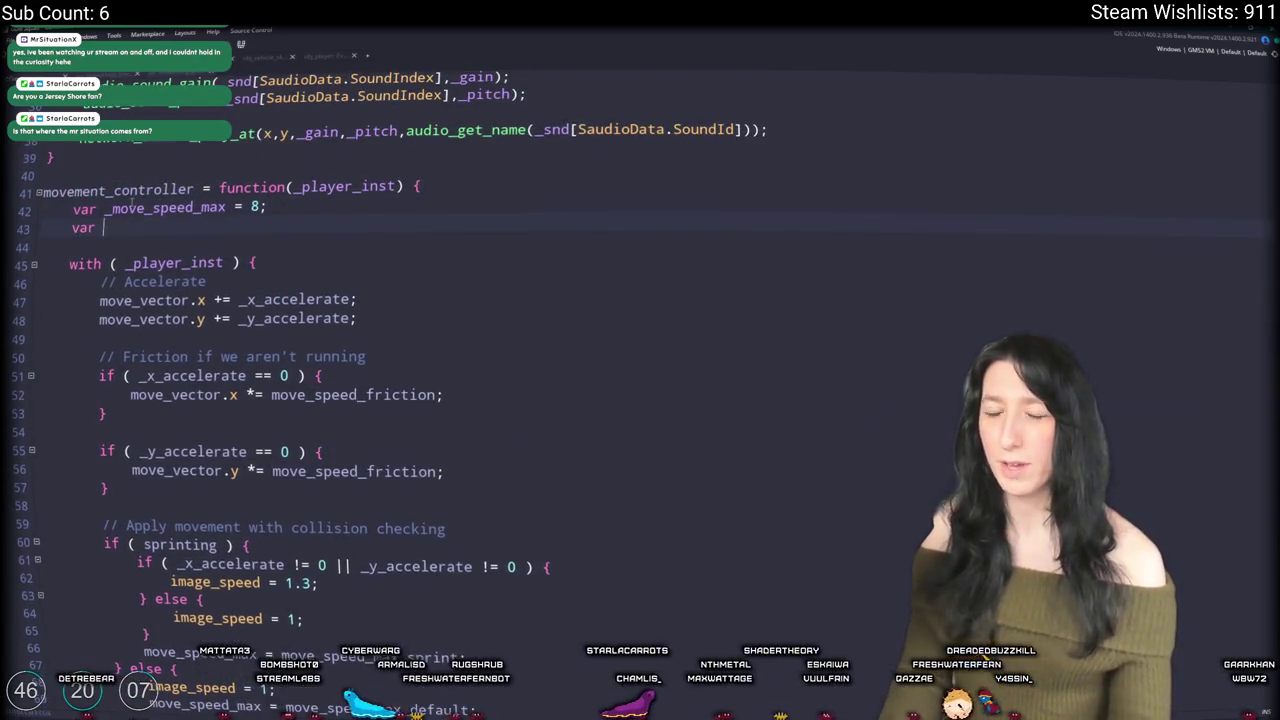
type("d_friction = 0.01;")
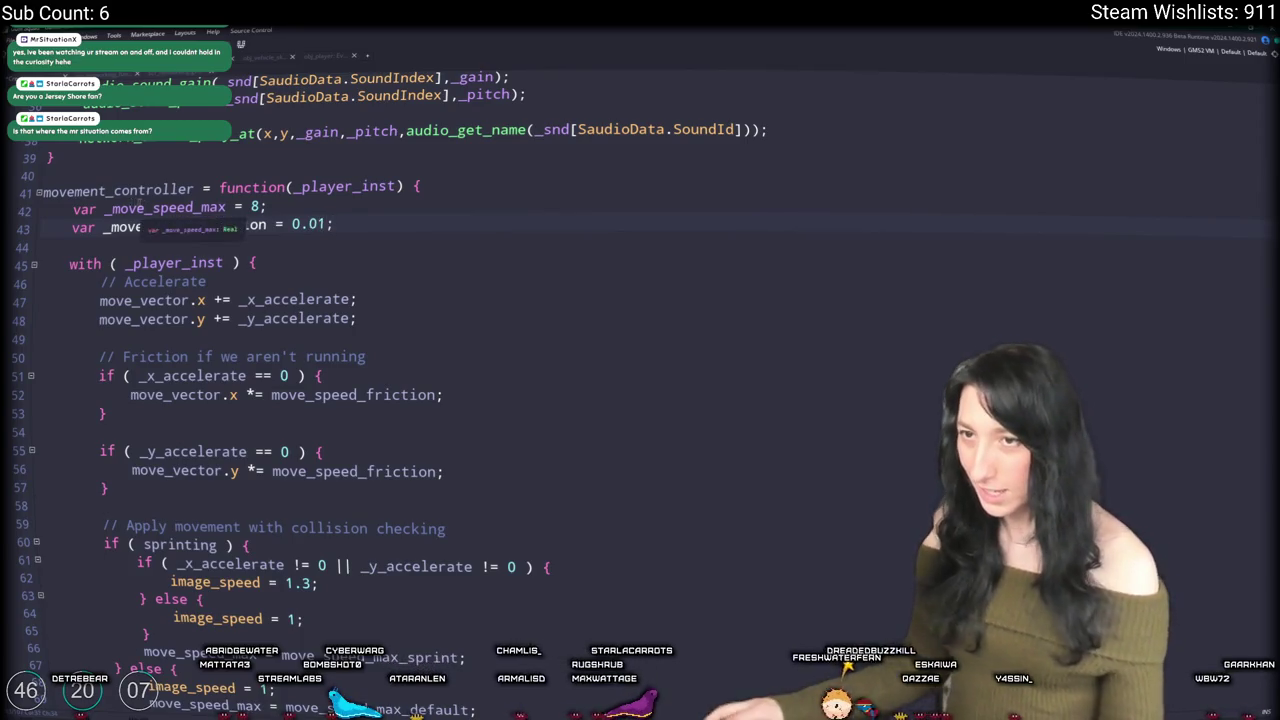
left_click(340, 410)
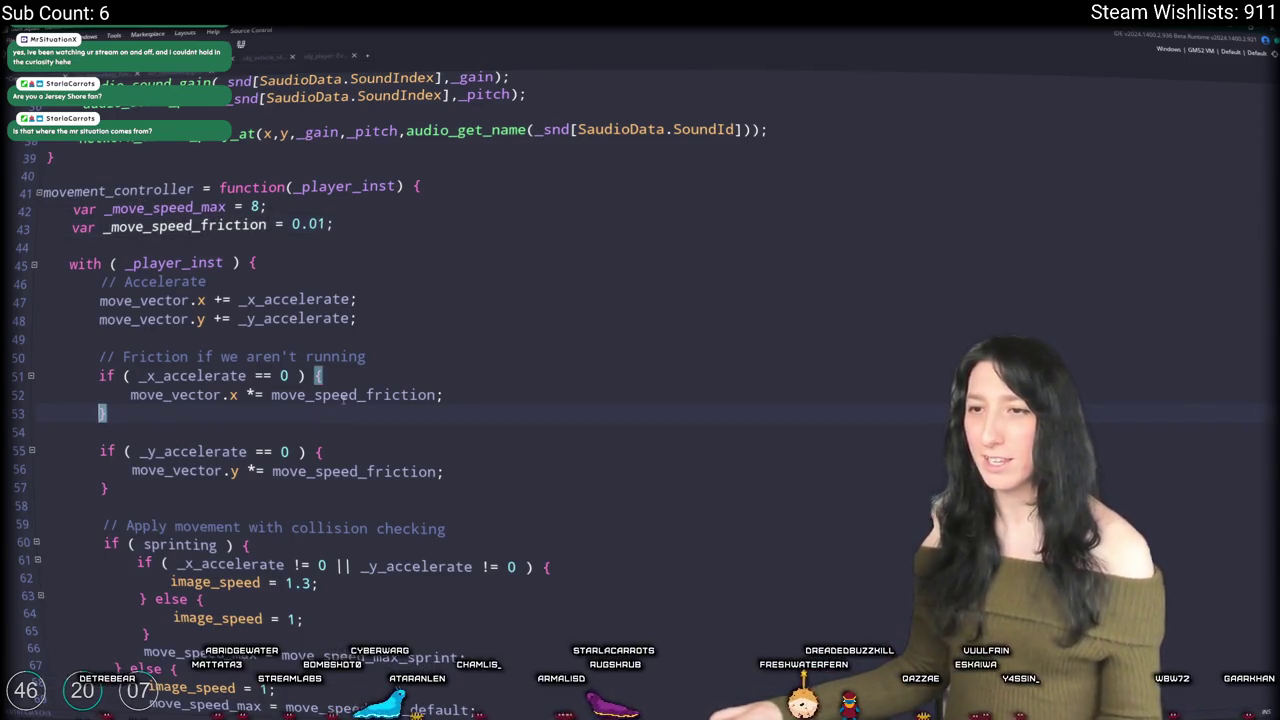
double_click(344, 395)
type("_move_speed_friction")
double_click(350, 471)
type("_move_speed_friction")
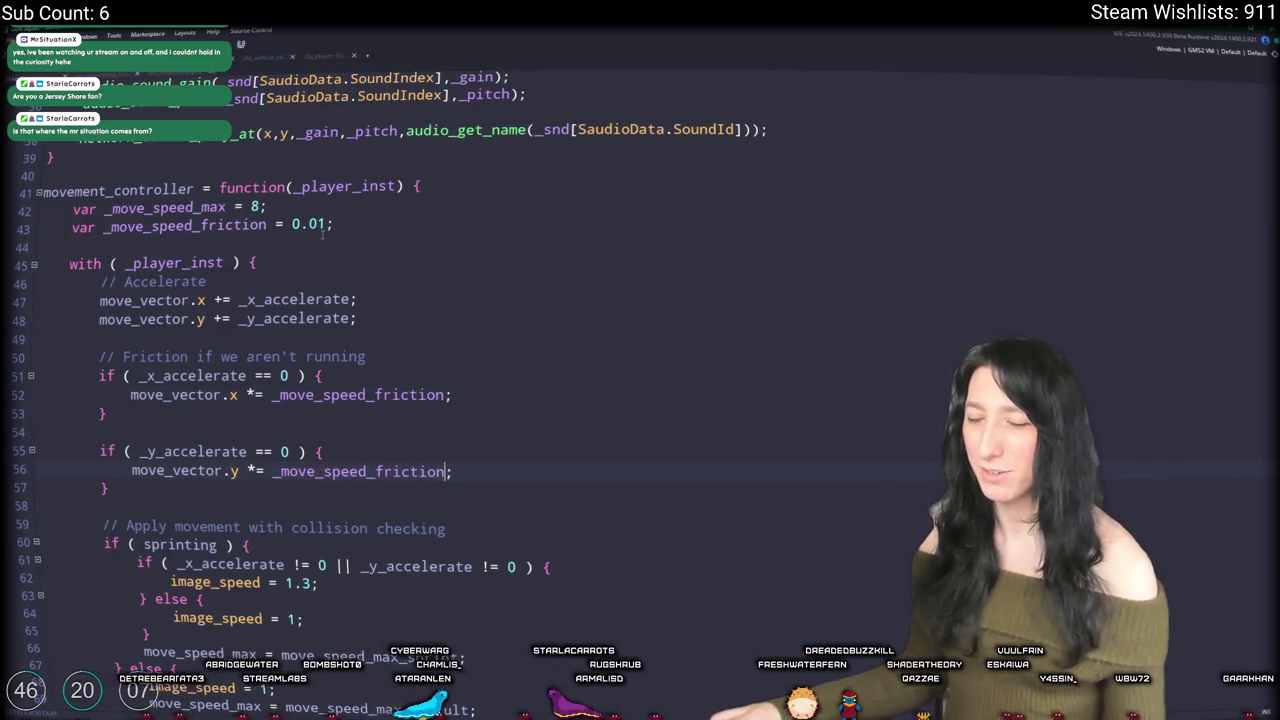
Step: Set the _move_speed_friction value to 0.98
left_click(326, 224)
key("BackSpace")
type("2")
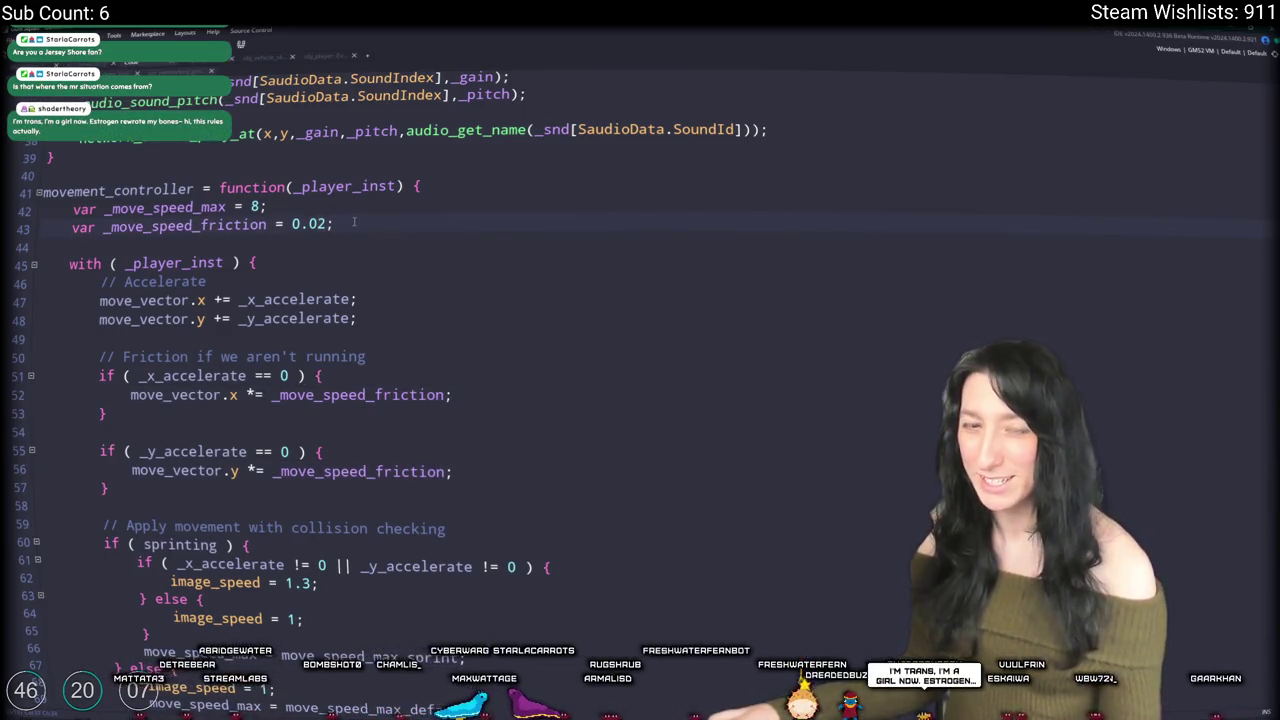
double_click(313, 224)
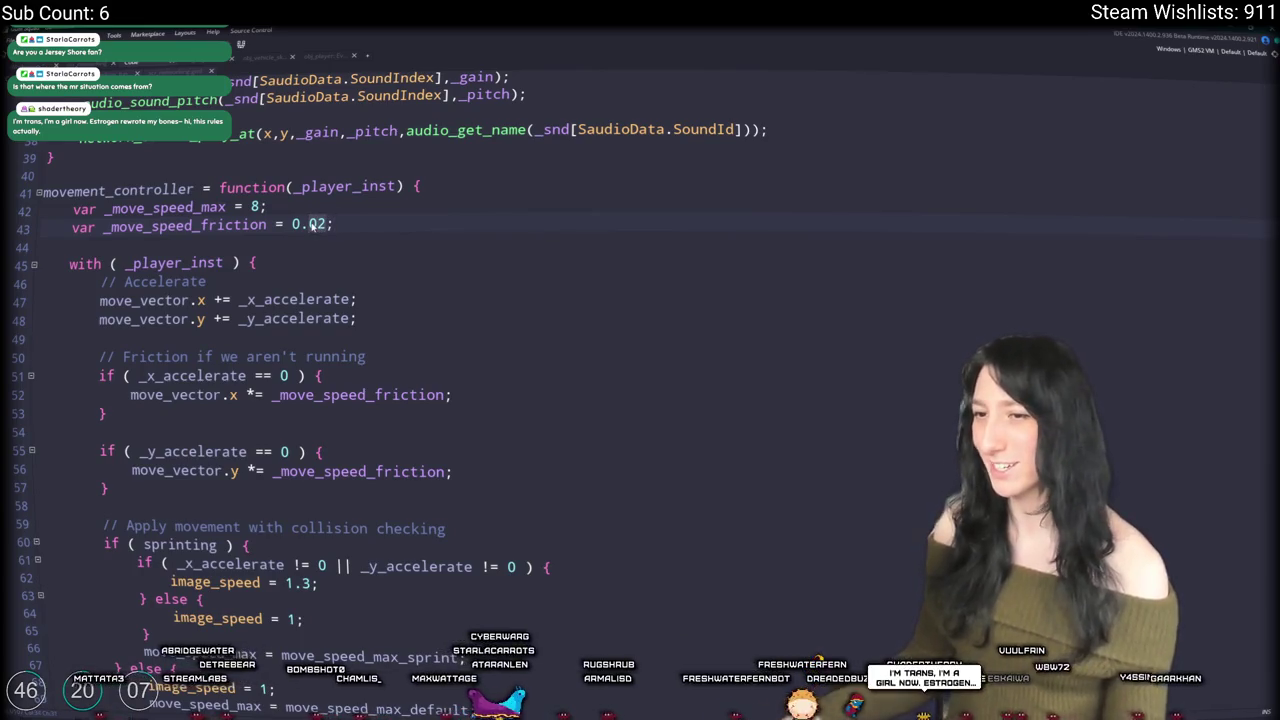
type("98")
double_click(165, 207)
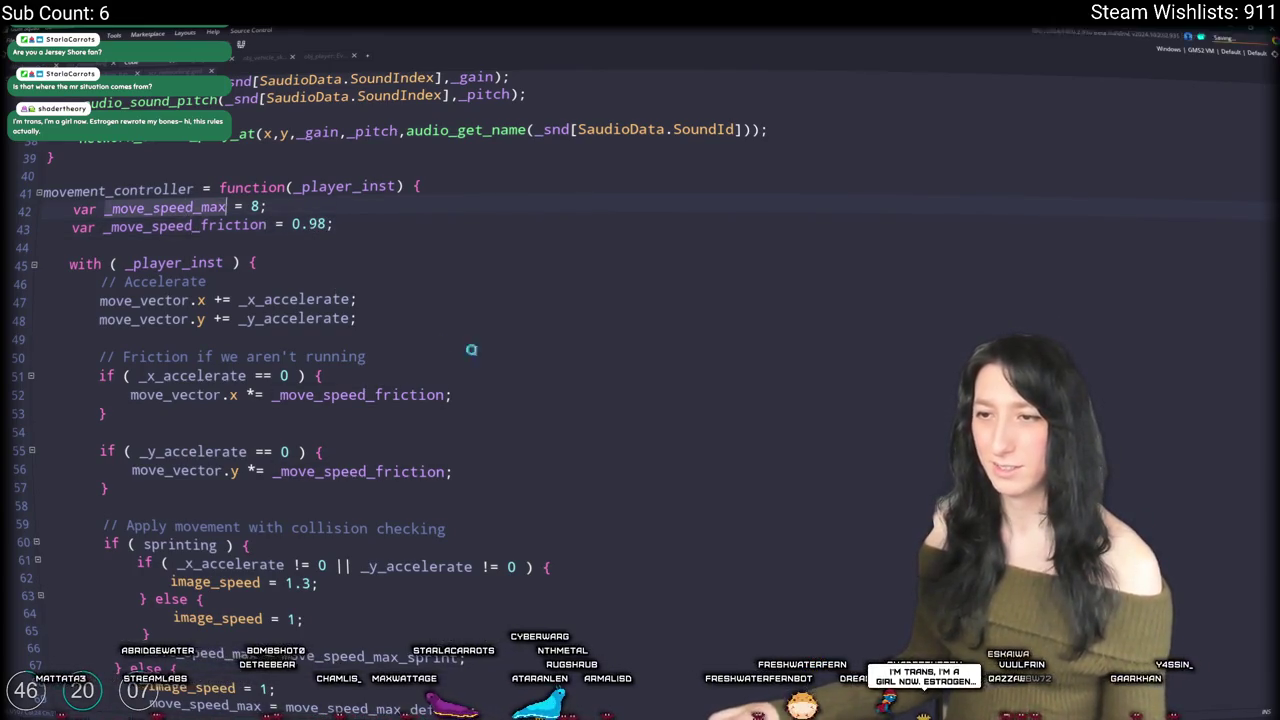
scroll(471, 350, "down", 2)
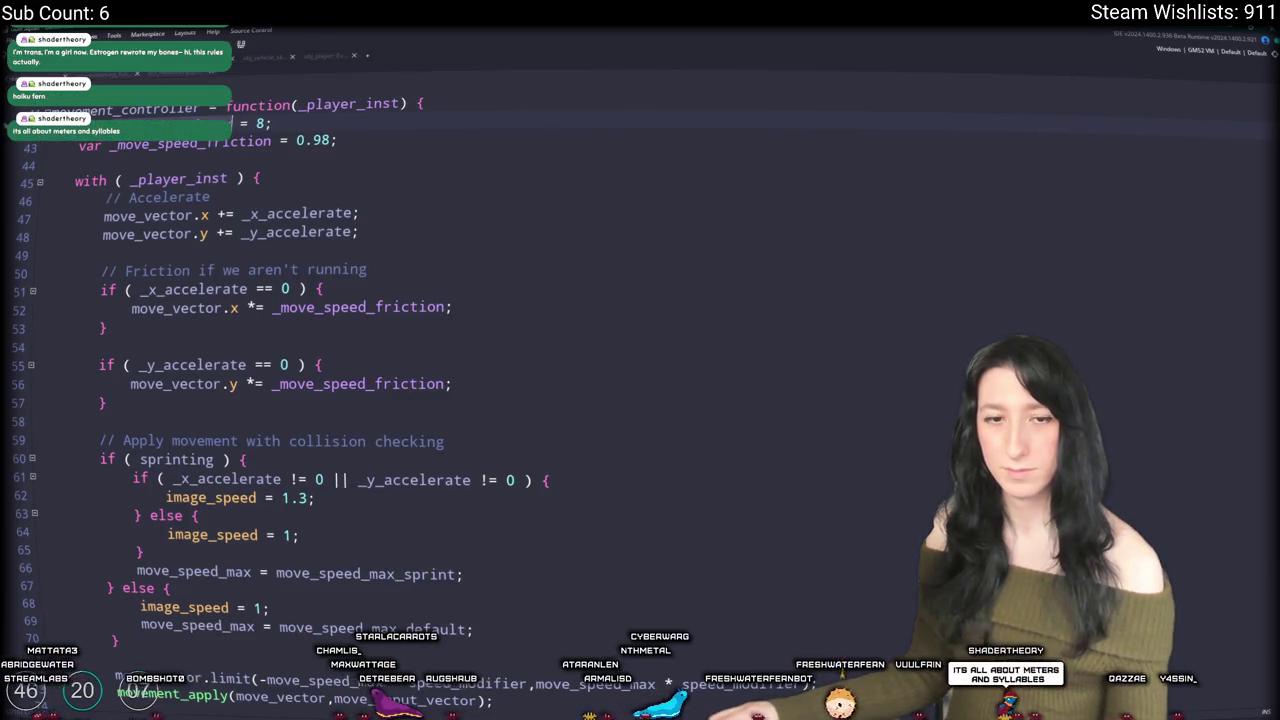
left_click(453, 264)
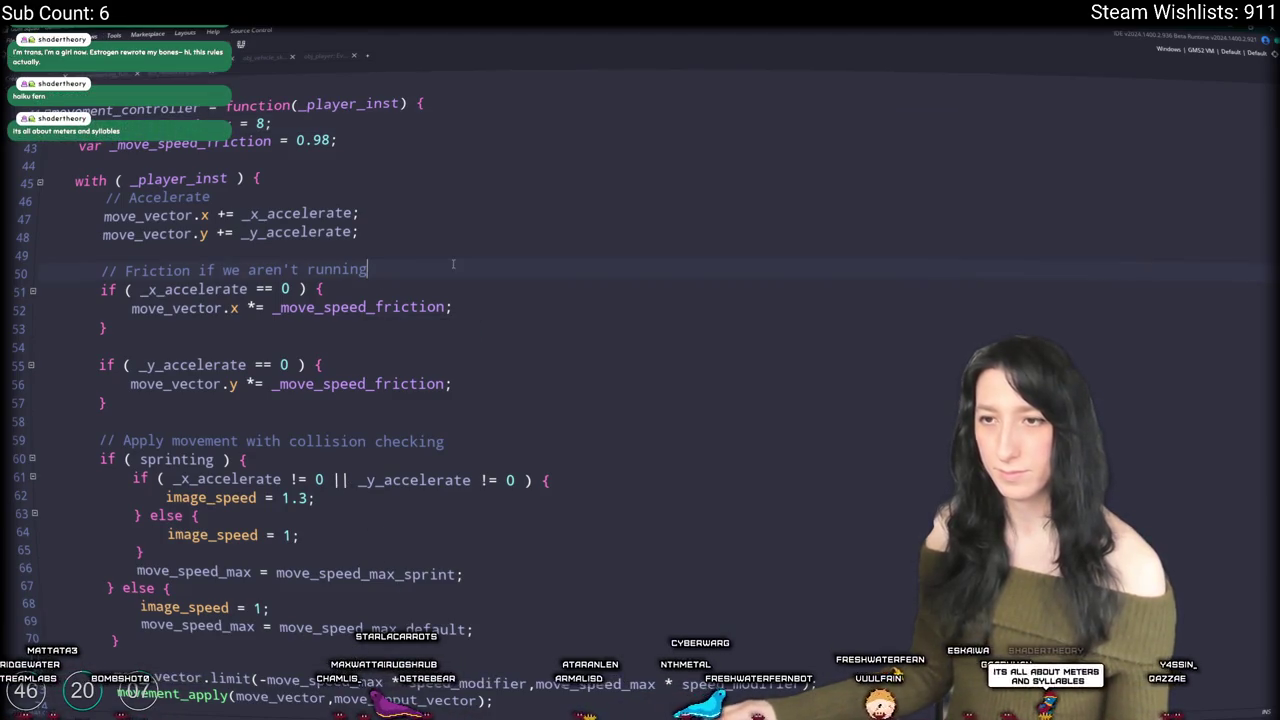
left_click(489, 226)
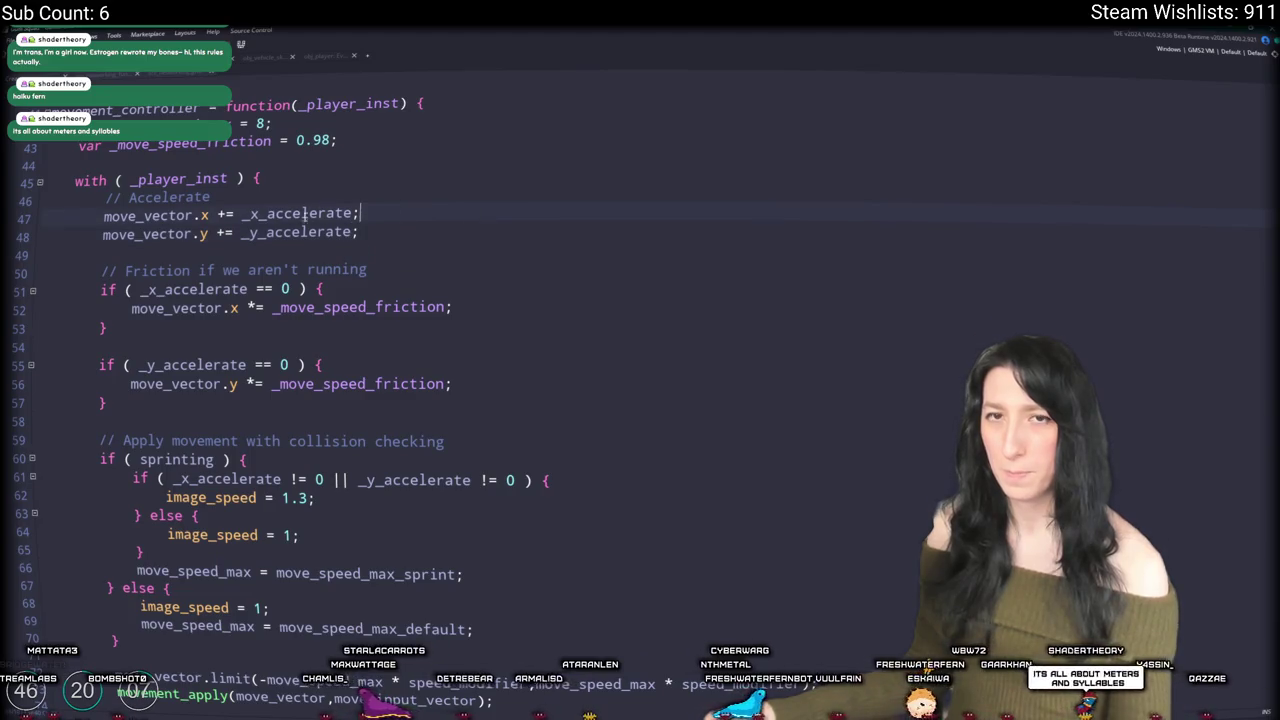
Step: Select the acceleration lines 127–128 in obj_player's Events code
left_click(304, 213)
scroll(205, 143, "up", 5)
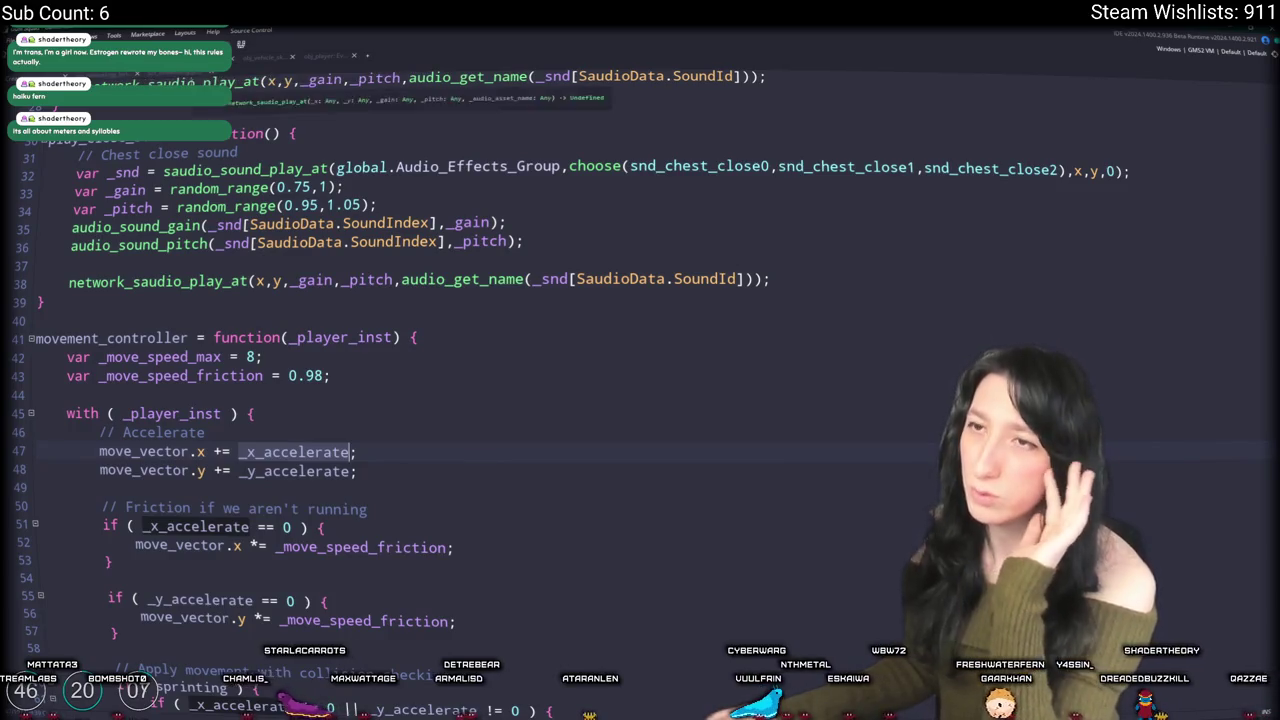
left_click(311, 57)
left_click(350, 149)
scroll(150, 219, "up", 1)
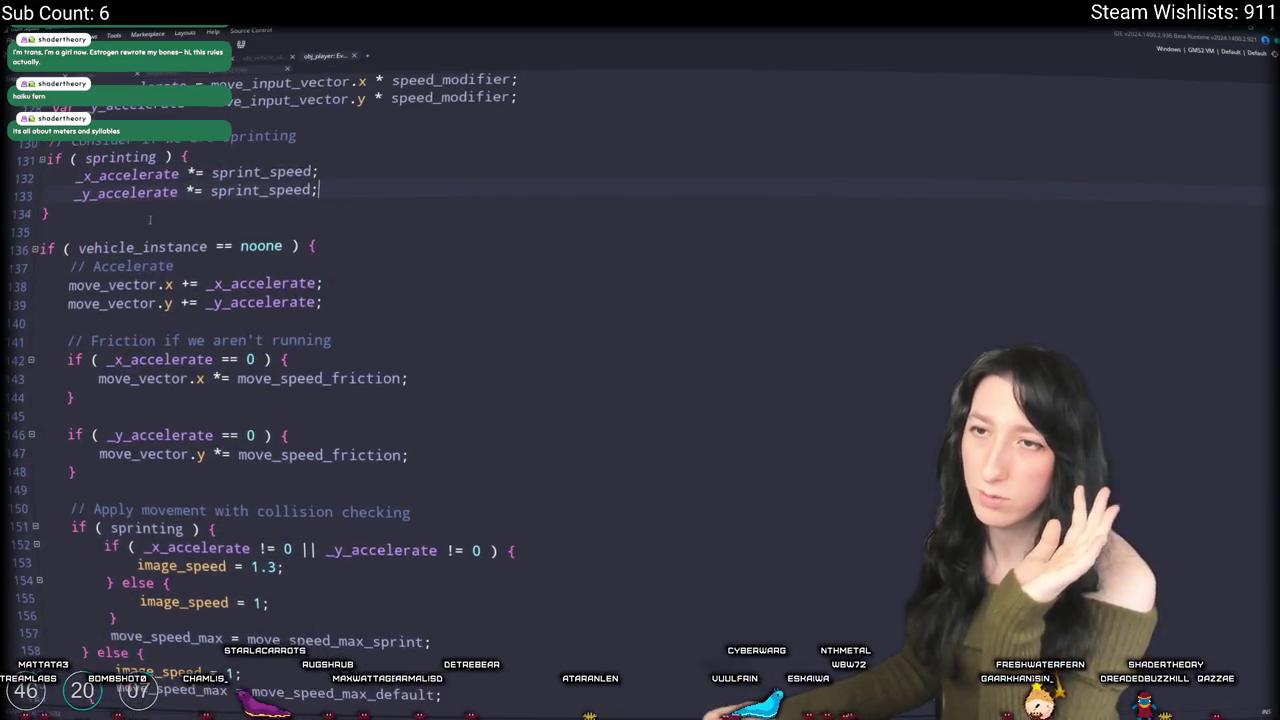
scroll(150, 193, "up", 2)
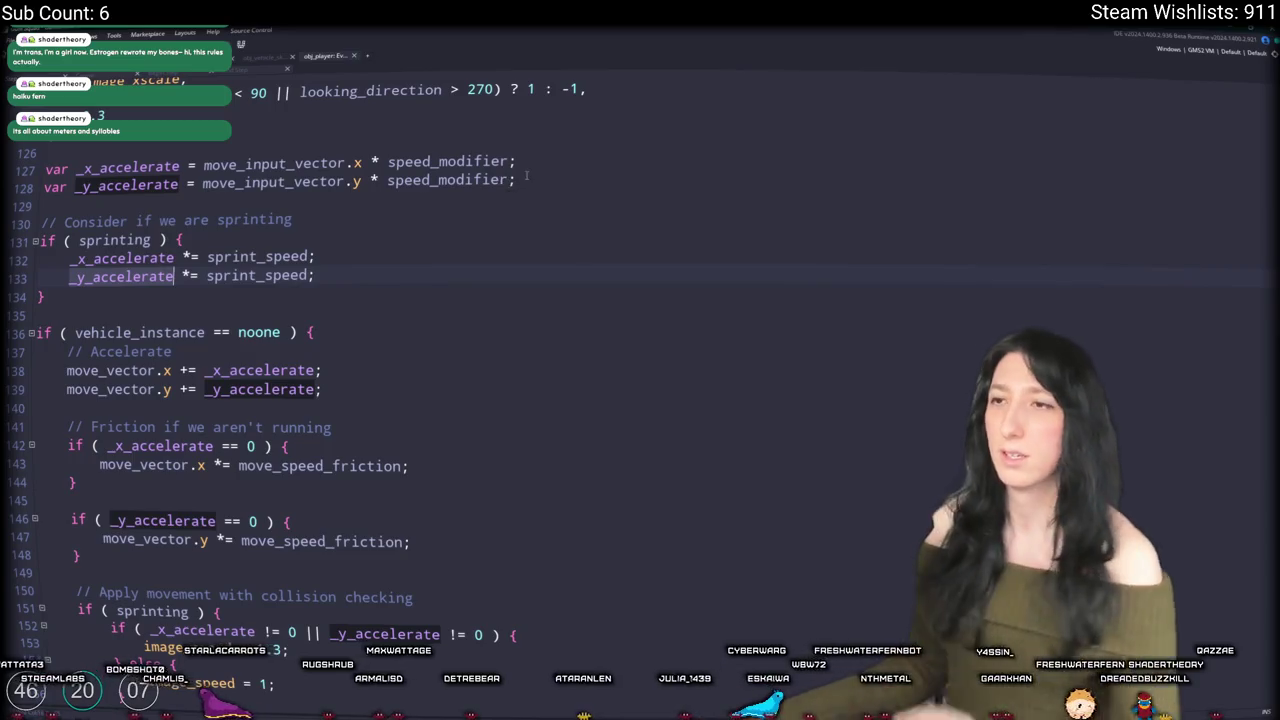
mouse_move(516, 181)
left_mouse_down()
mouse_move(112, 182)
mouse_move(44, 163)
left_mouse_up()
key("ctrl+c")
scroll(156, 270, "up", 2)
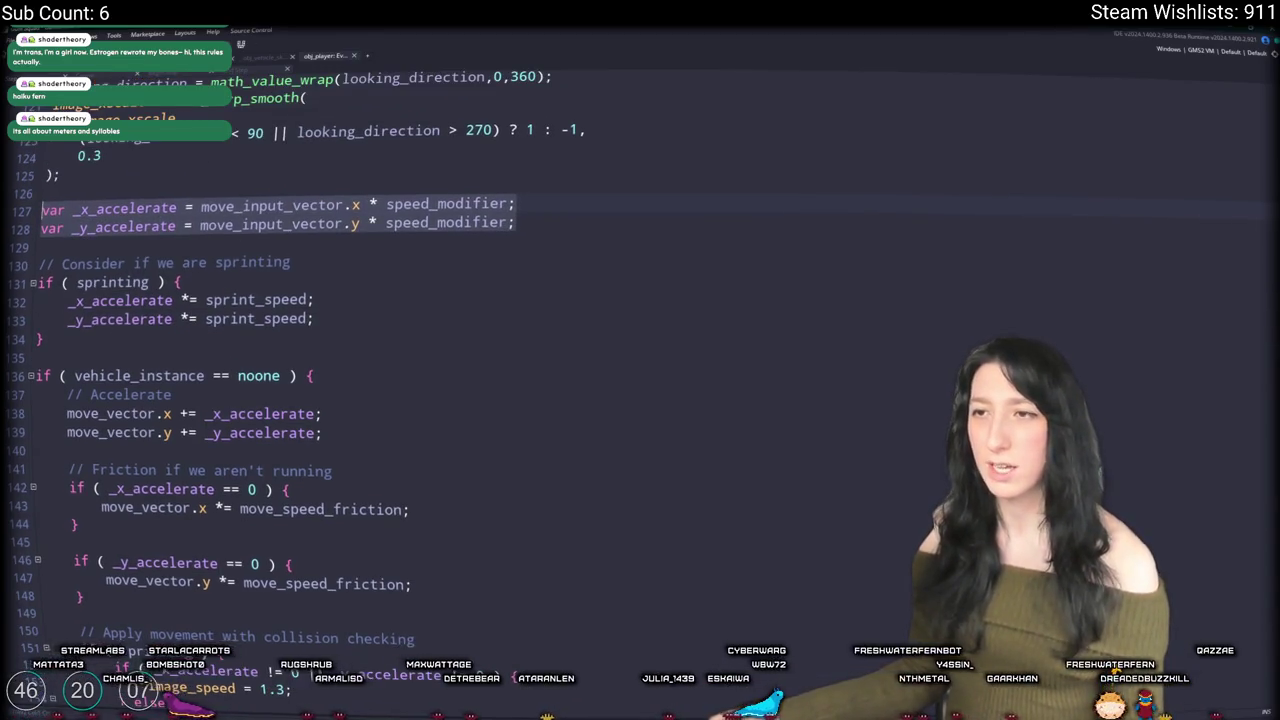
scroll(325, 357, "up", 3)
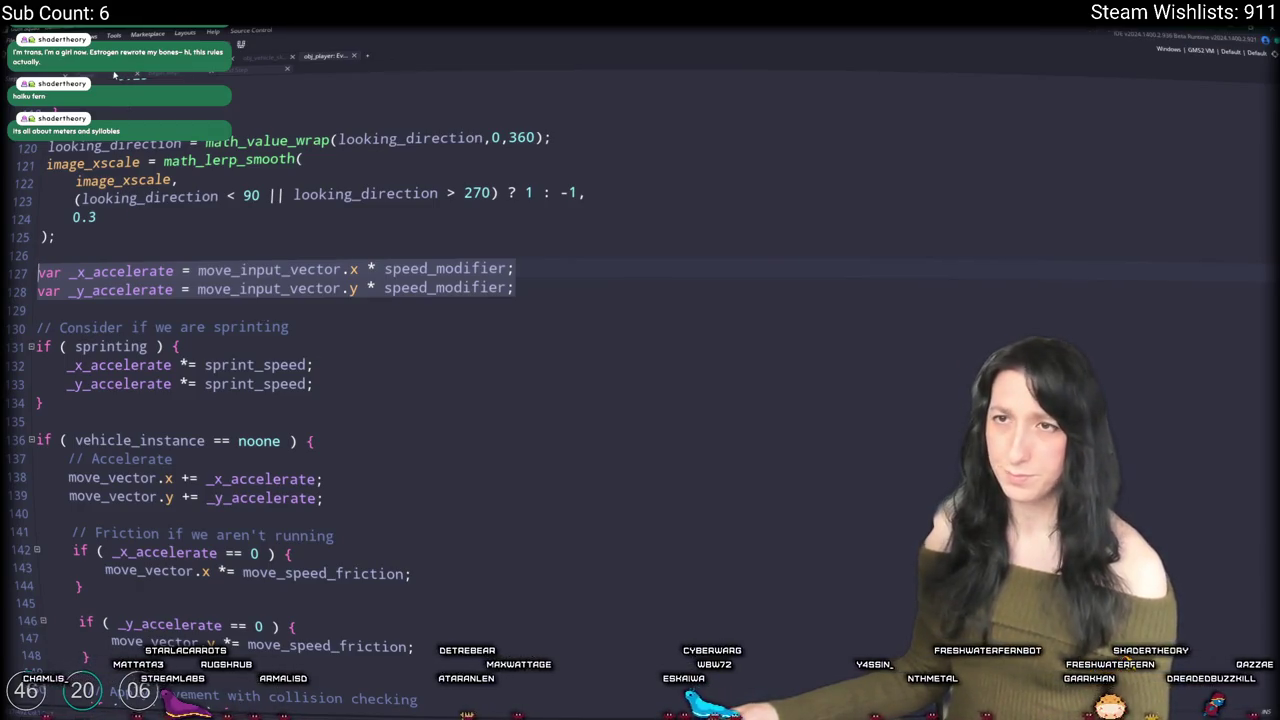
Step: Check the obj_vehicle code tab, then return to the obj_vehicle_skateboard workspace editor
left_click(271, 58)
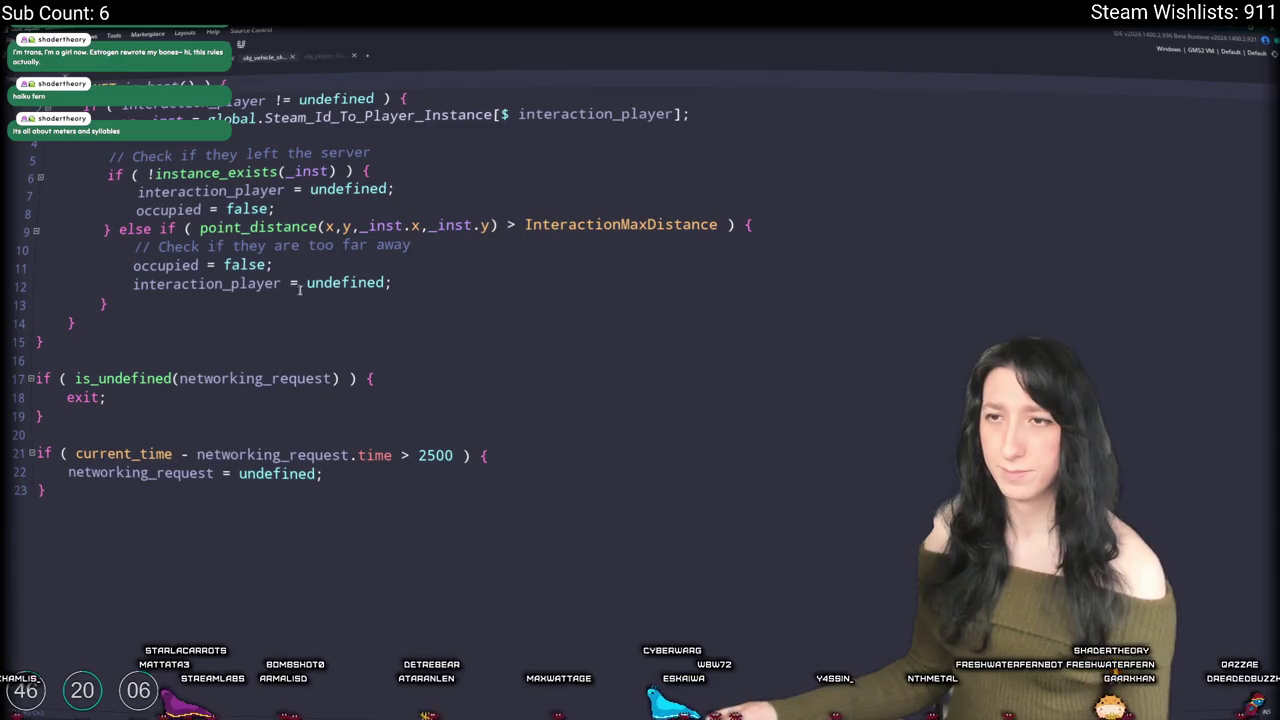
left_click(326, 57)
key("Escape")
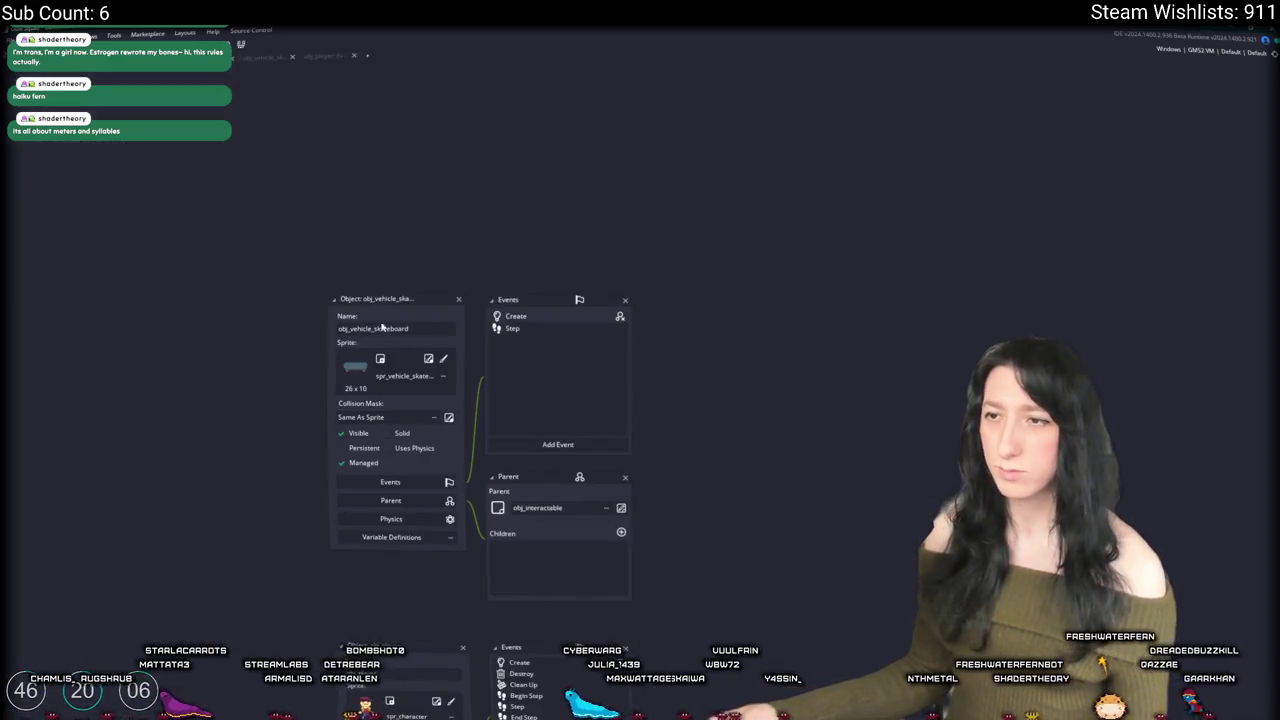
Step: Paste the _x_accelerate and _y_accelerate declarations after the friction line and indent them
double_click(516, 316)
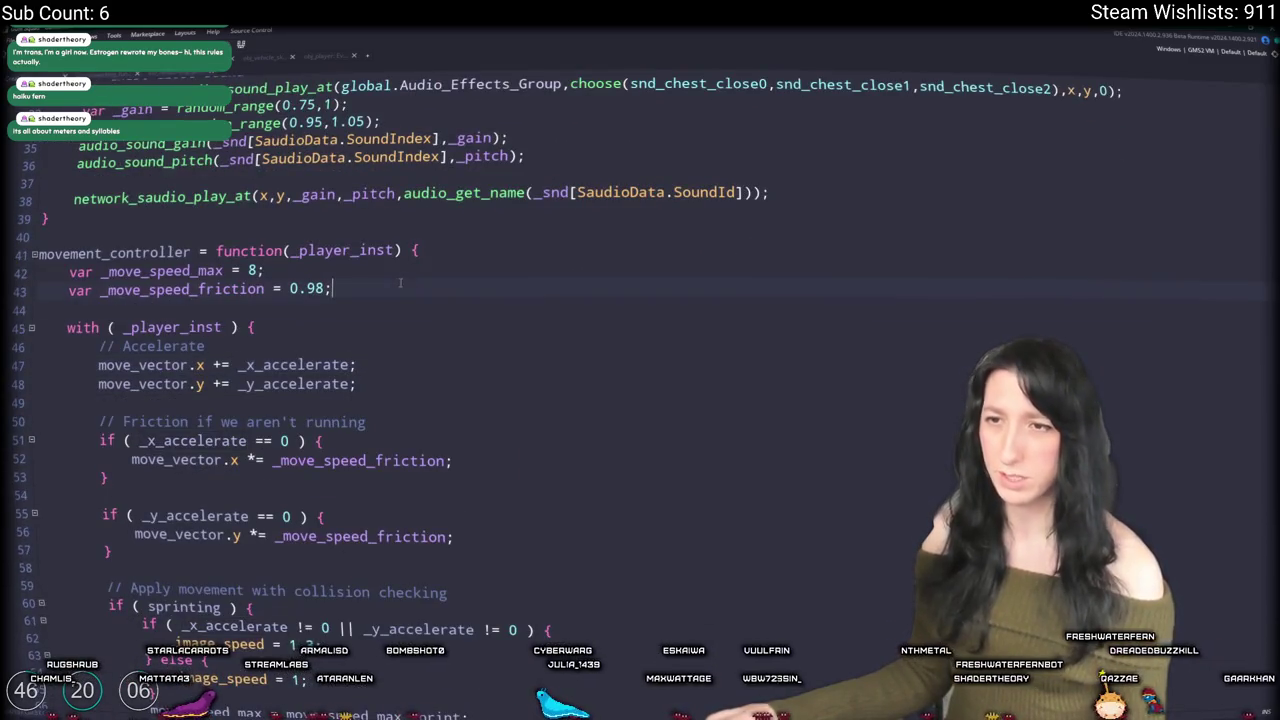
key("ctrl+v")
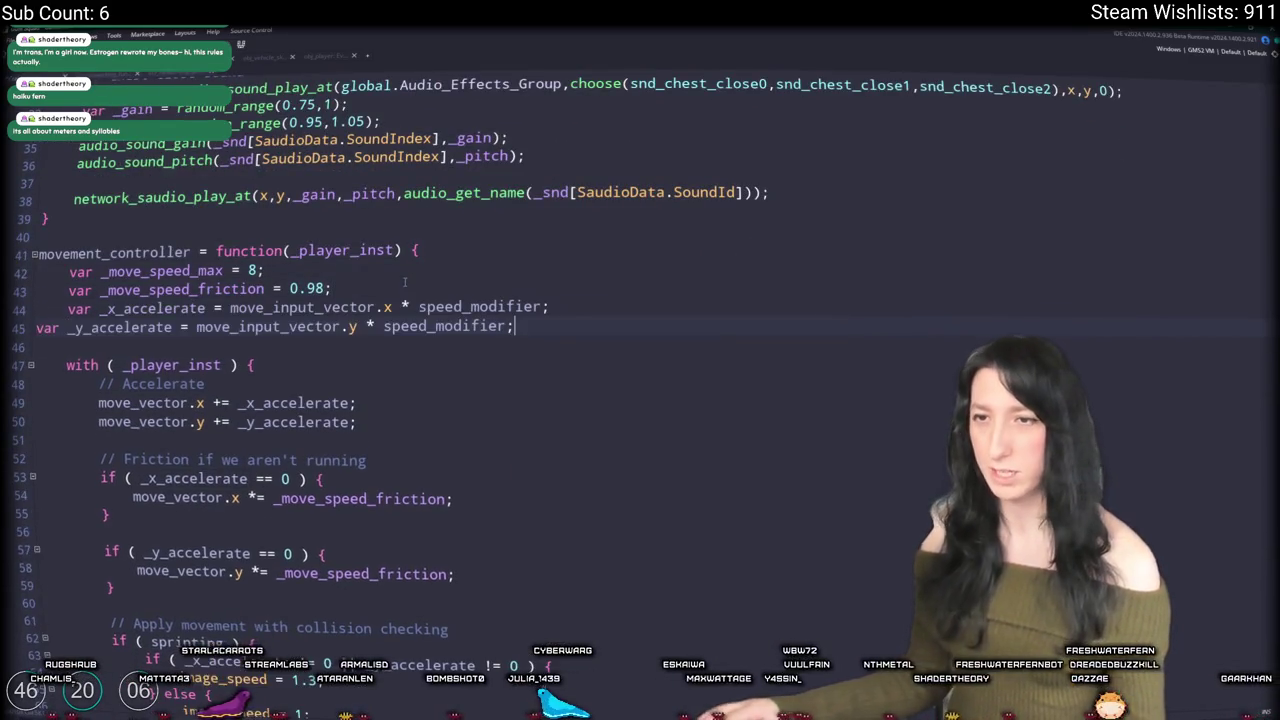
key("Tab")
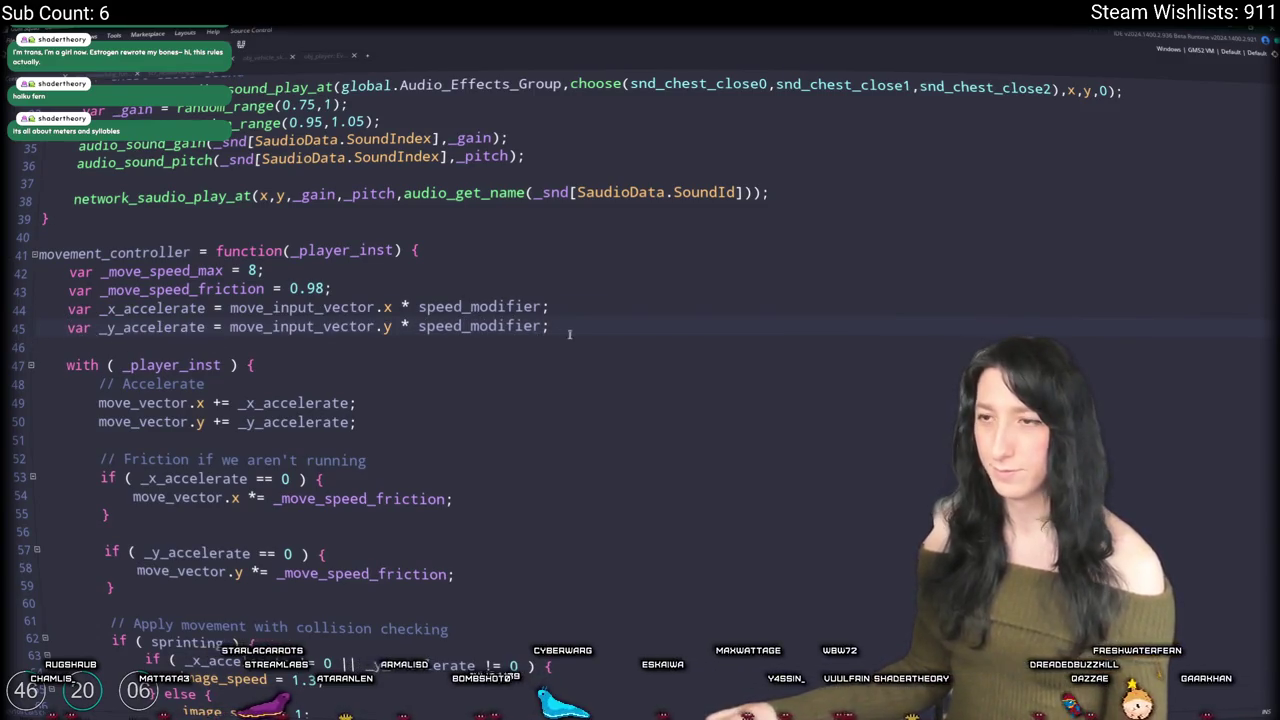
double_click(483, 306)
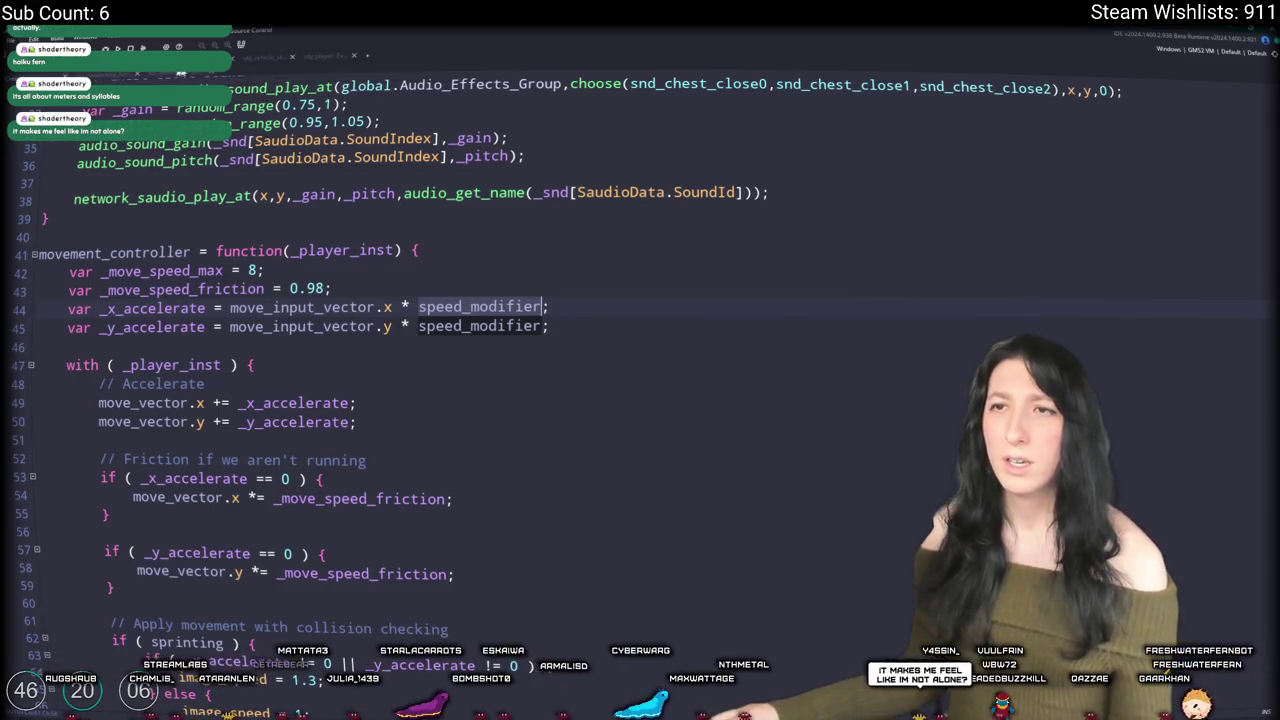
left_click(312, 61)
key("ctrl+f")
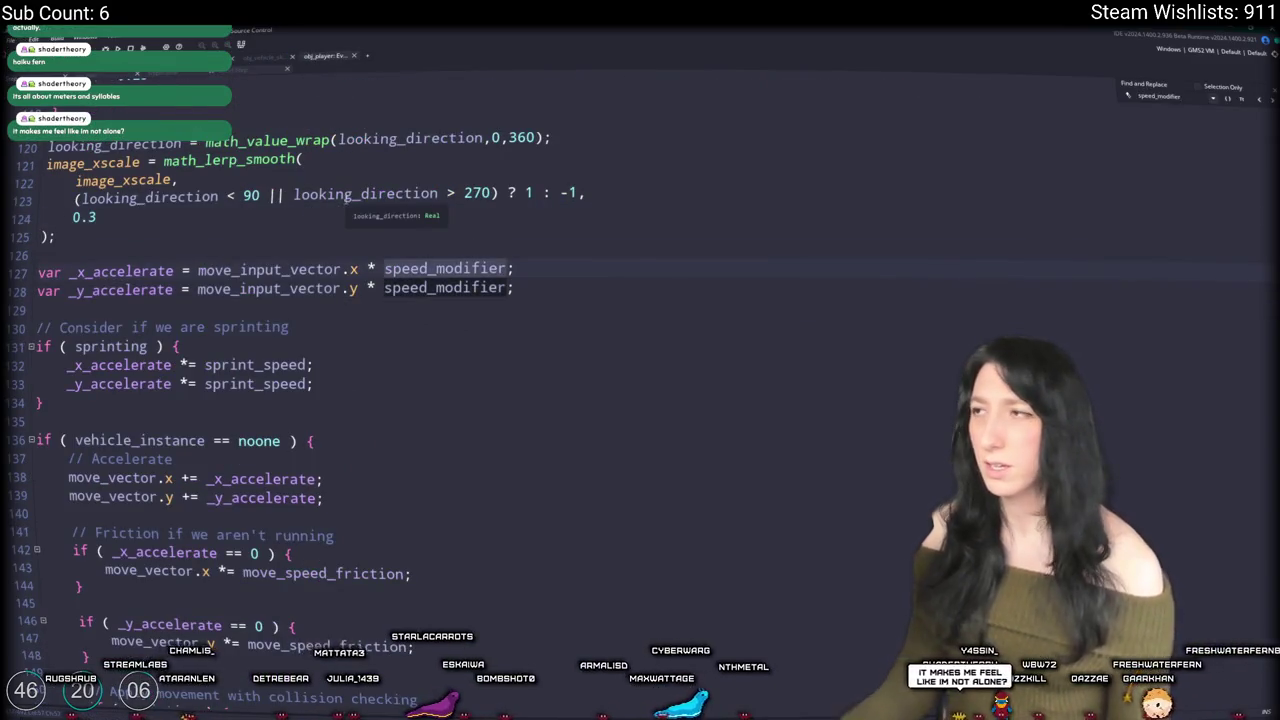
key("Return")
left_click(180, 306)
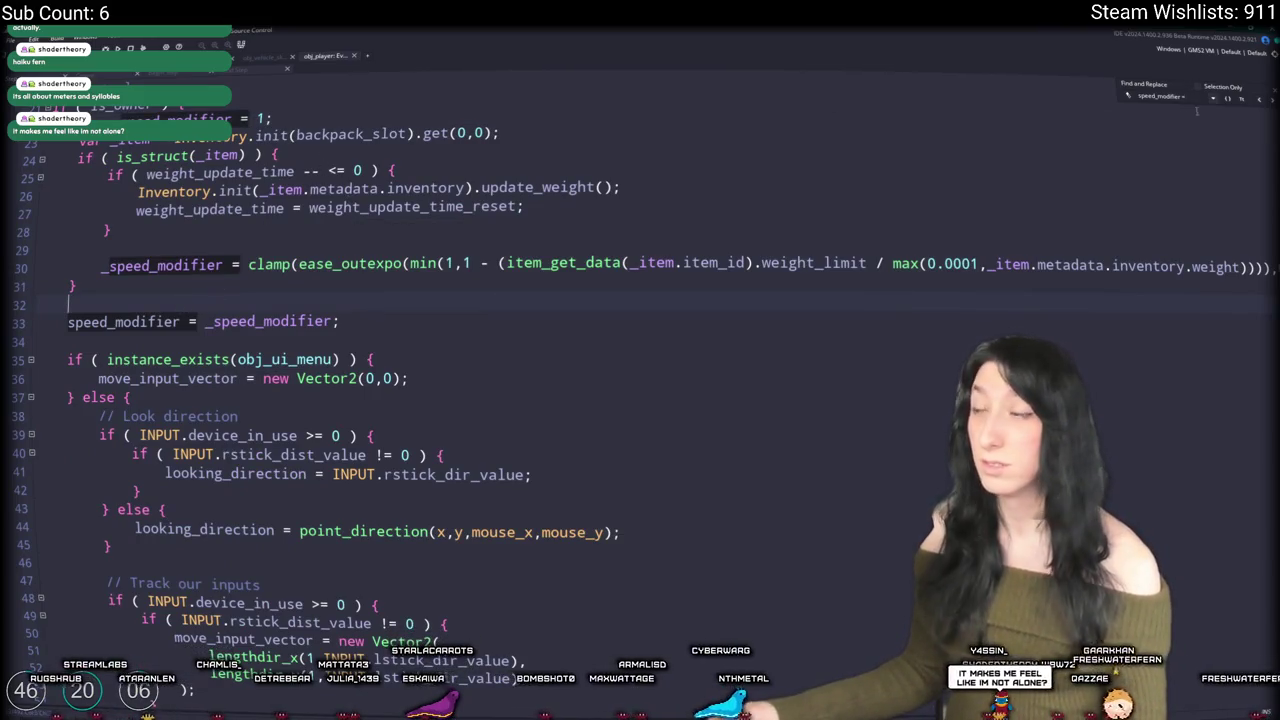
left_click(1267, 91)
left_click(262, 60)
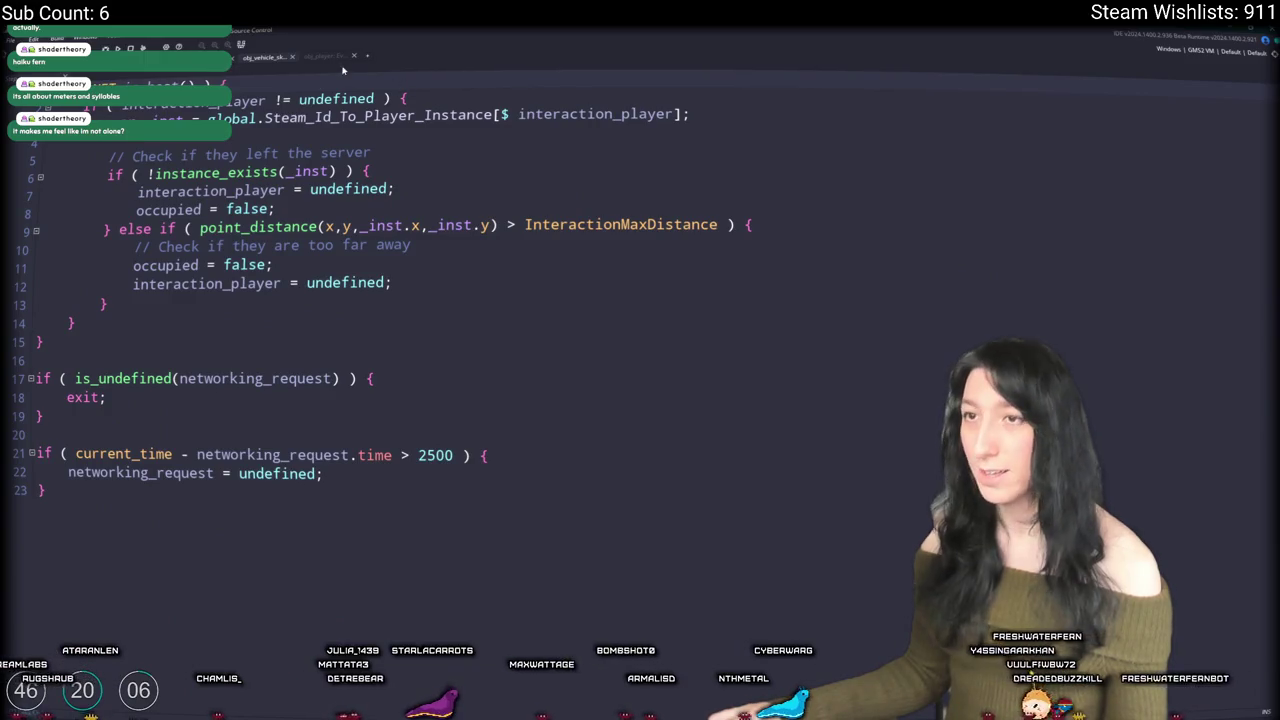
key("ctrl+Tab")
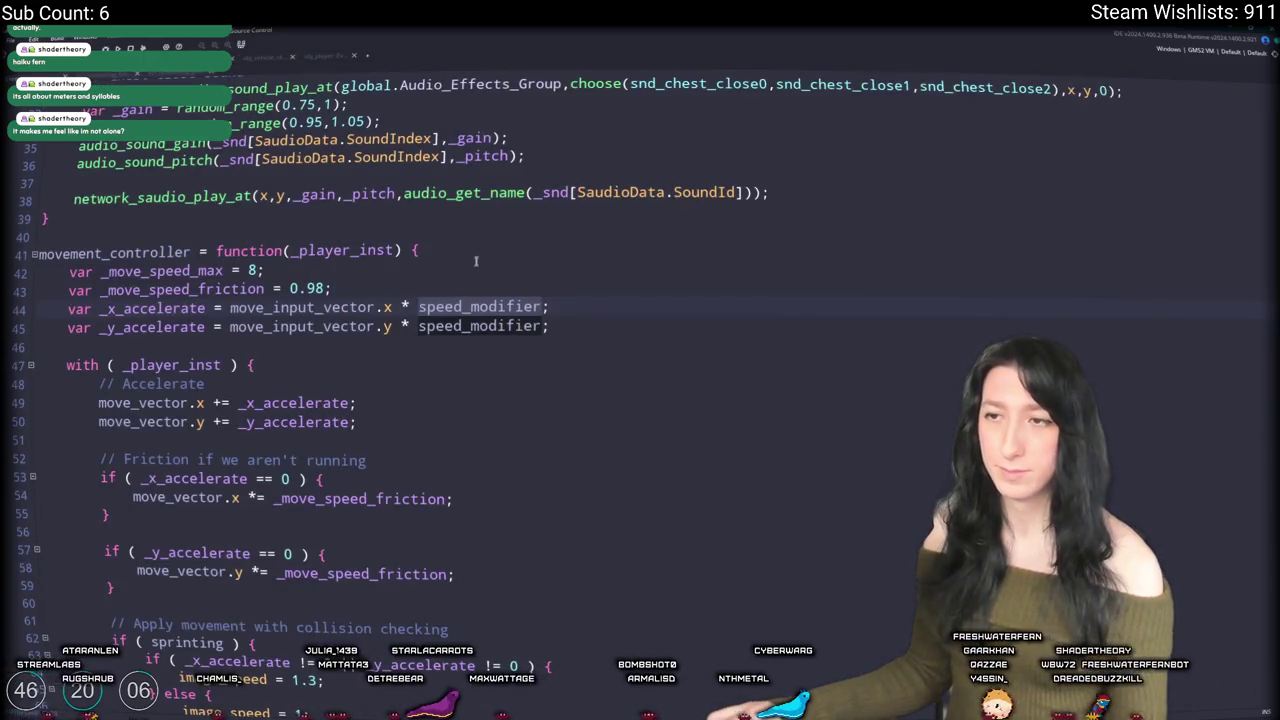
left_click(491, 246)
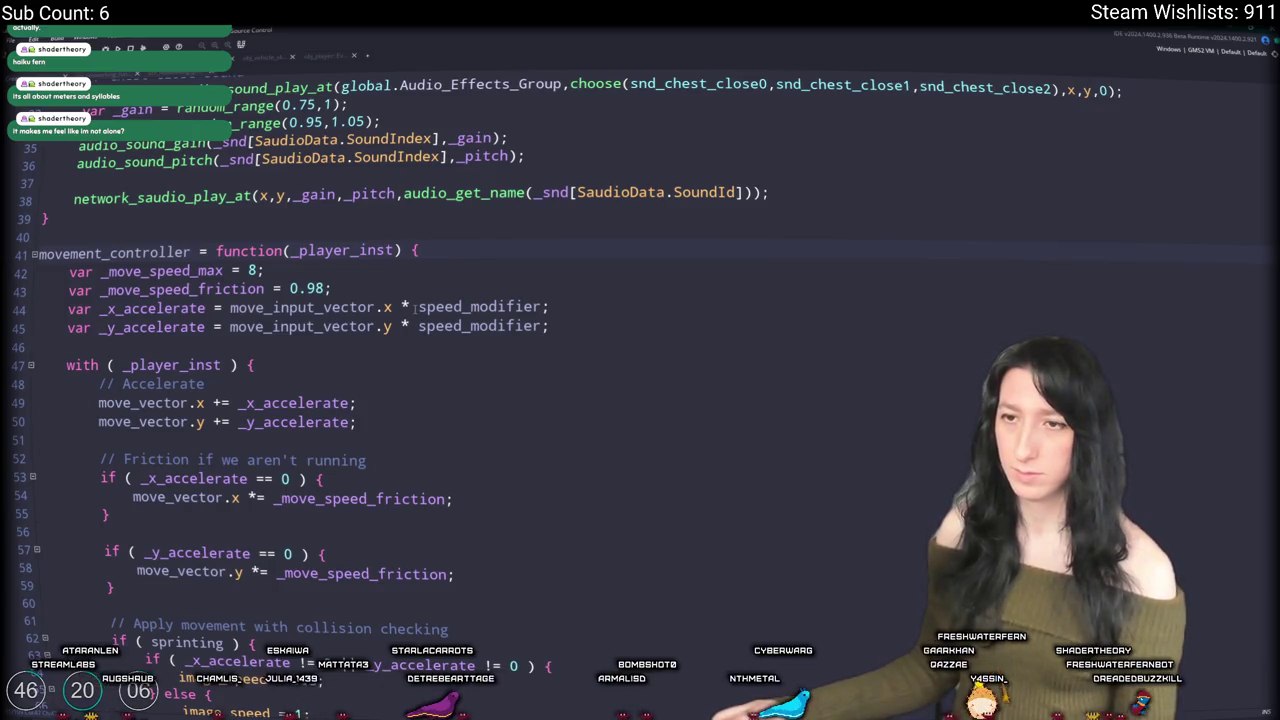
mouse_move(548, 327)
left_mouse_down()
mouse_move(60, 272)
mouse_move(56, 311)
left_mouse_up()
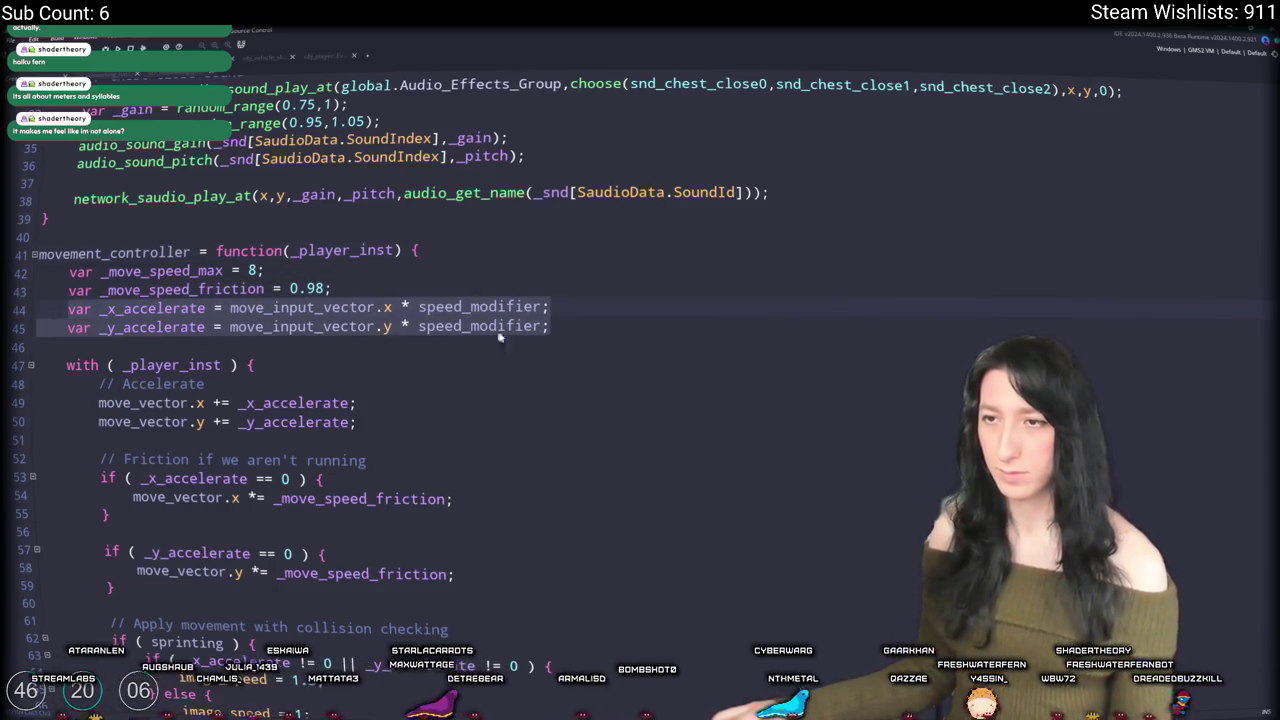
key("BackSpace")
key("BackSpace")
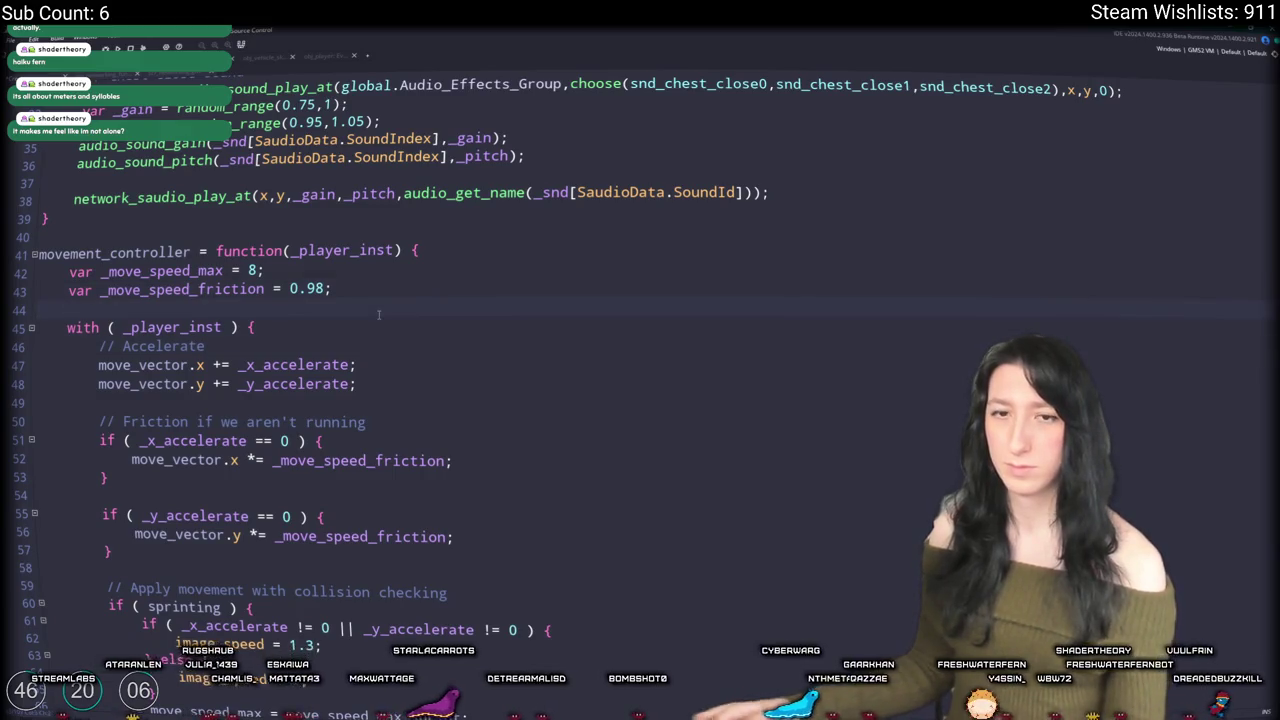
key("Return")
type("var _x_accelerate = move_input_vector.x * speed_modifier; \tvar _y_accelerate = move_input_vector.y * speed_modifier;")
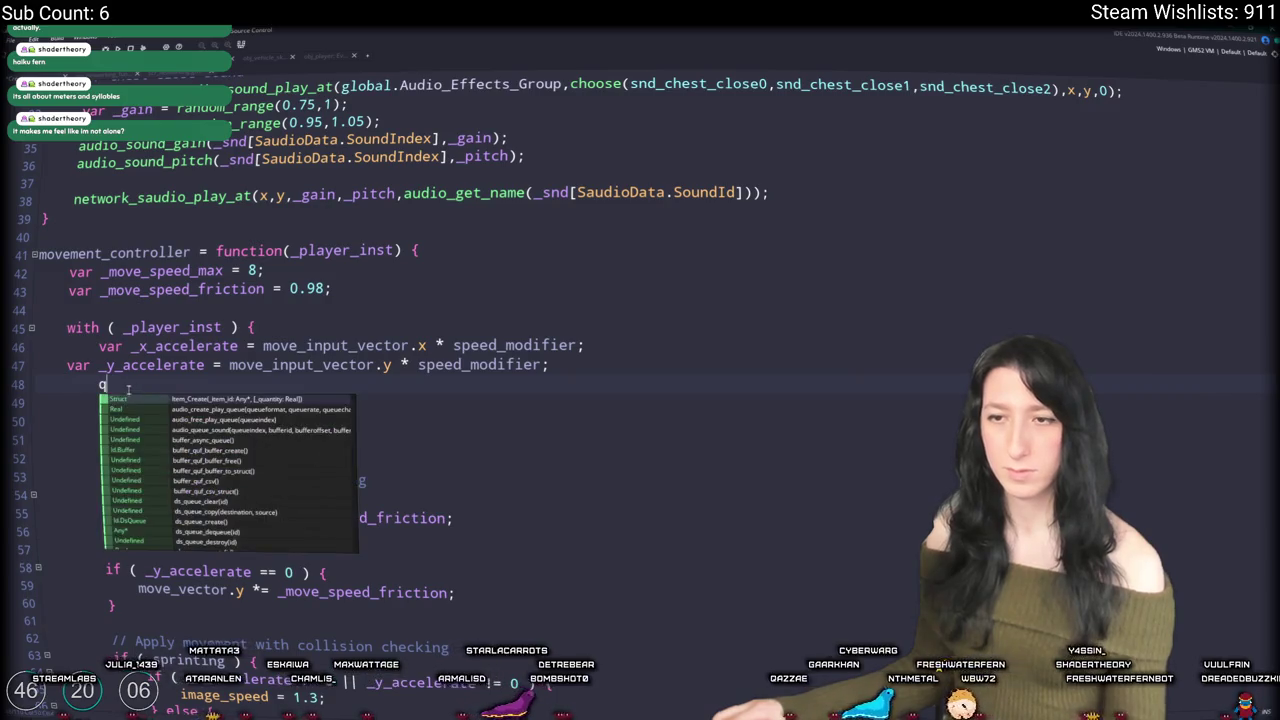
left_click(68, 366)
key("Tab")
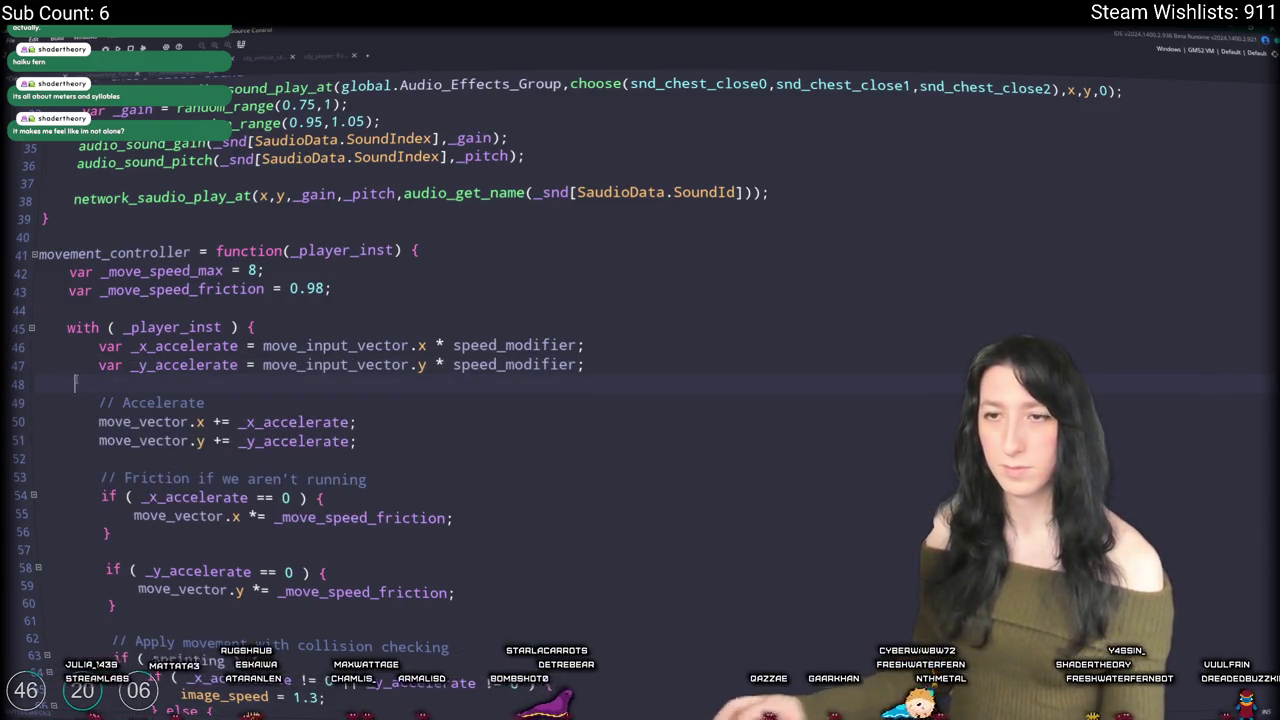
key("Tab")
scroll(78, 378, "down", 2)
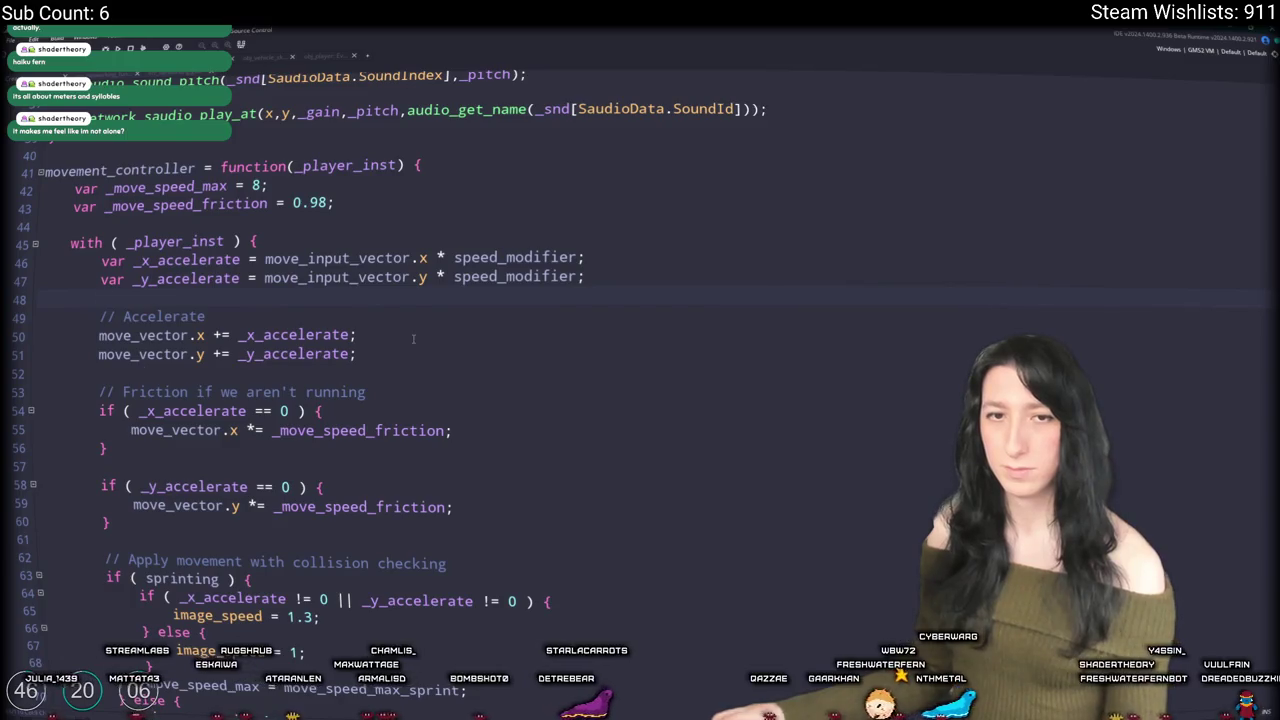
left_click(590, 257)
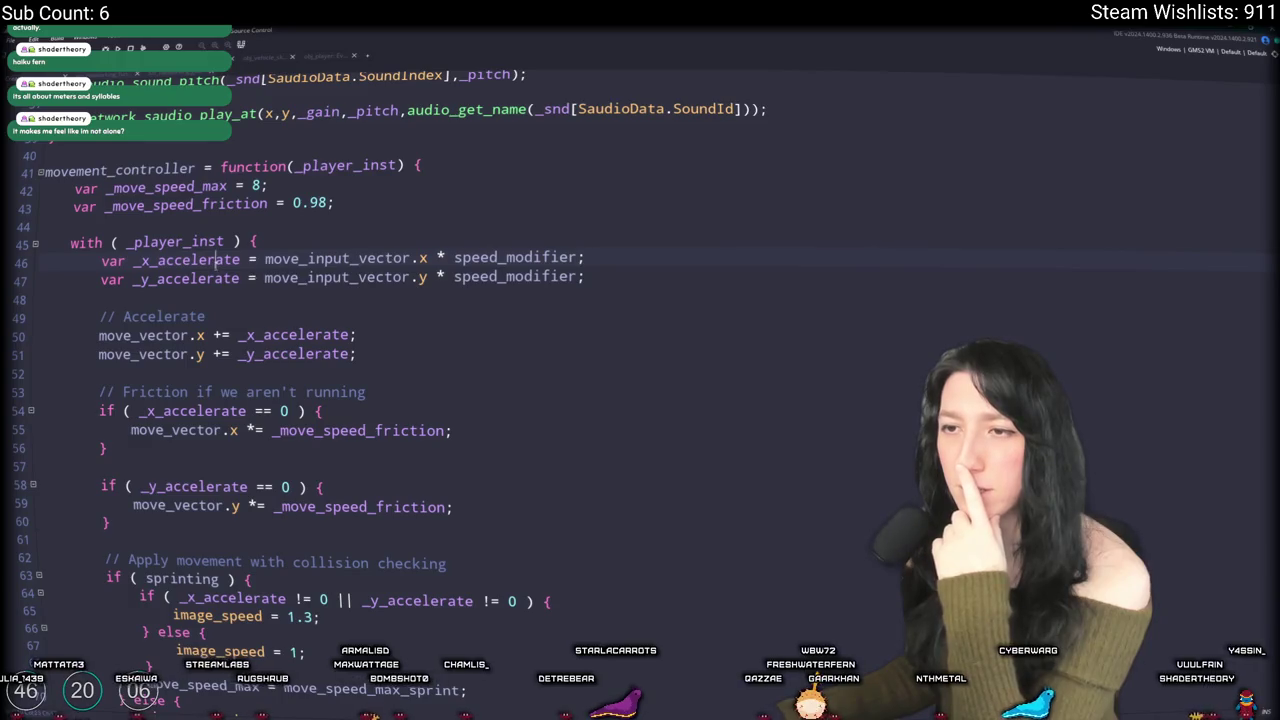
key("Left")
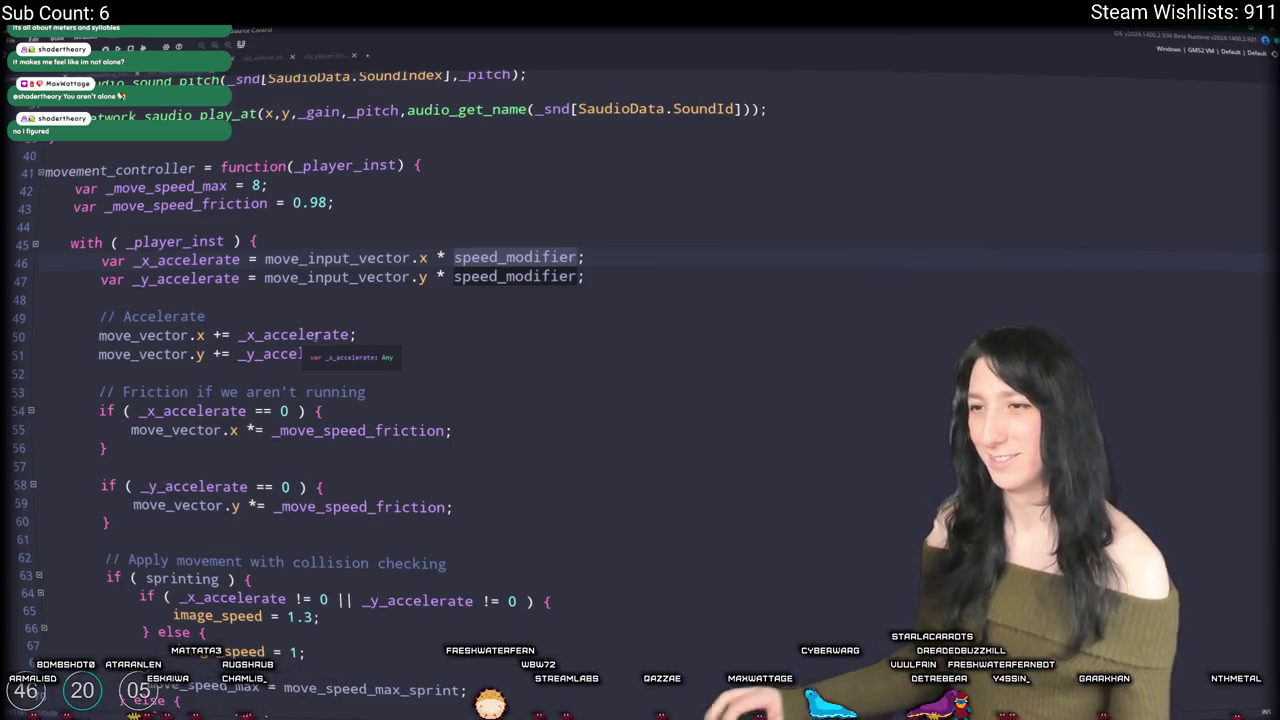
left_click(600, 277)
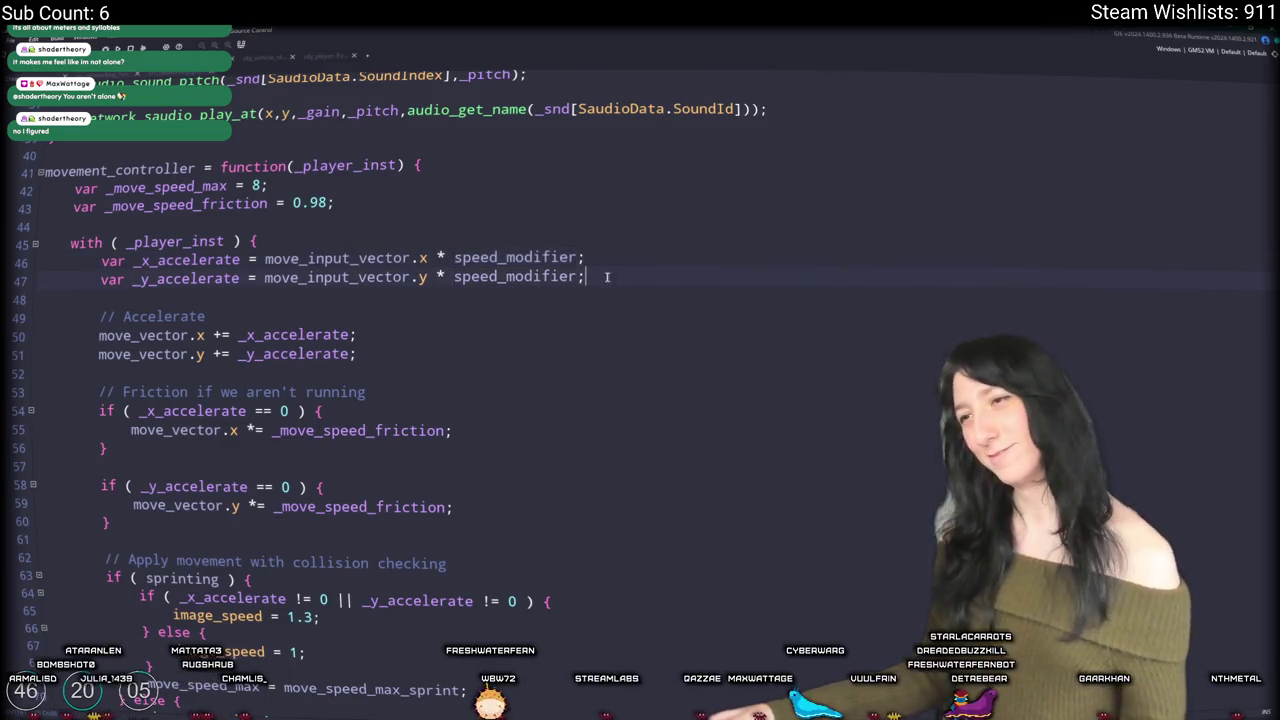
key("Up")
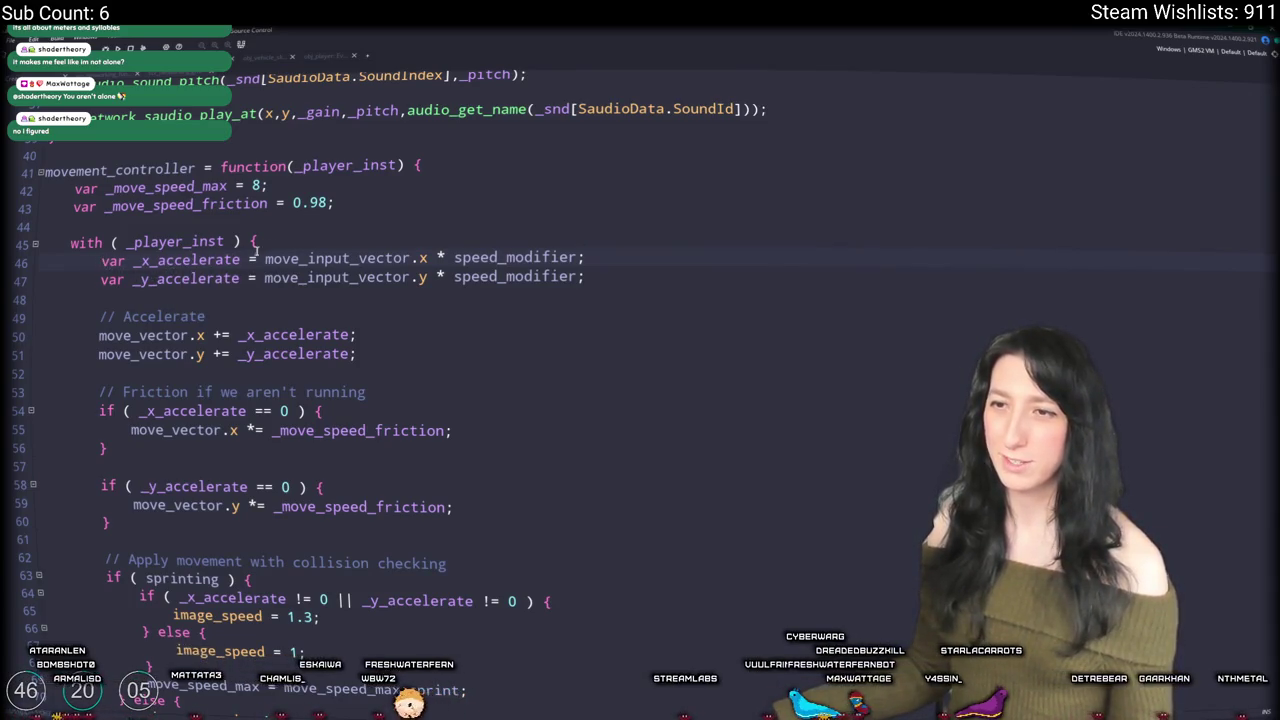
key("Down")
key("Down")
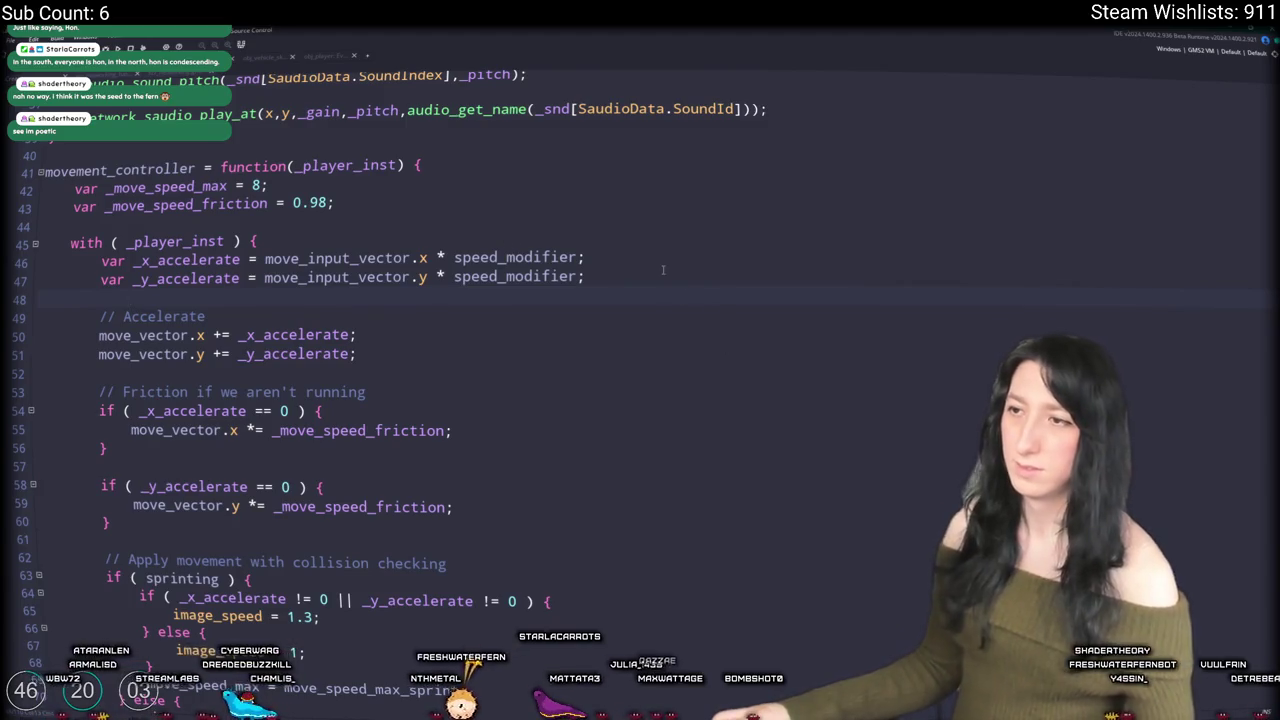
Step: Delete the if (sprinting) branch and its closing brace, outdenting the image_speed and move_speed_max lines
scroll(240, 325, "down", 3)
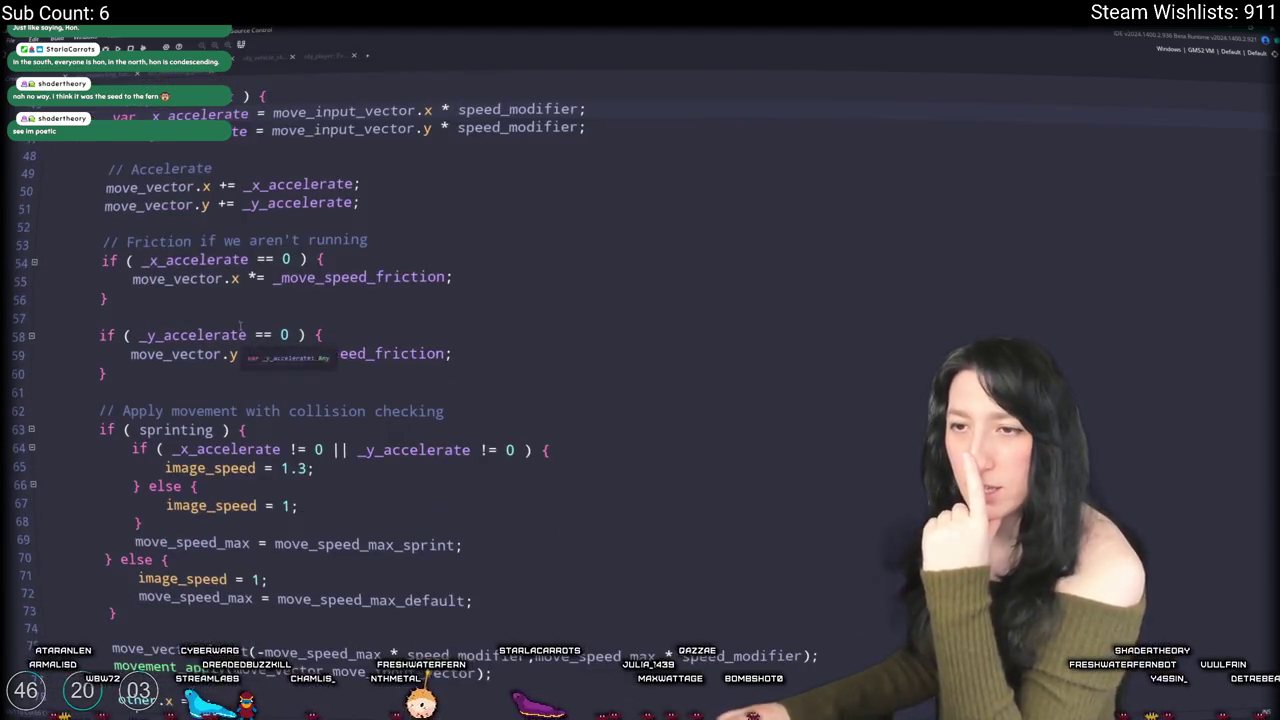
scroll(240, 324, "down", 2)
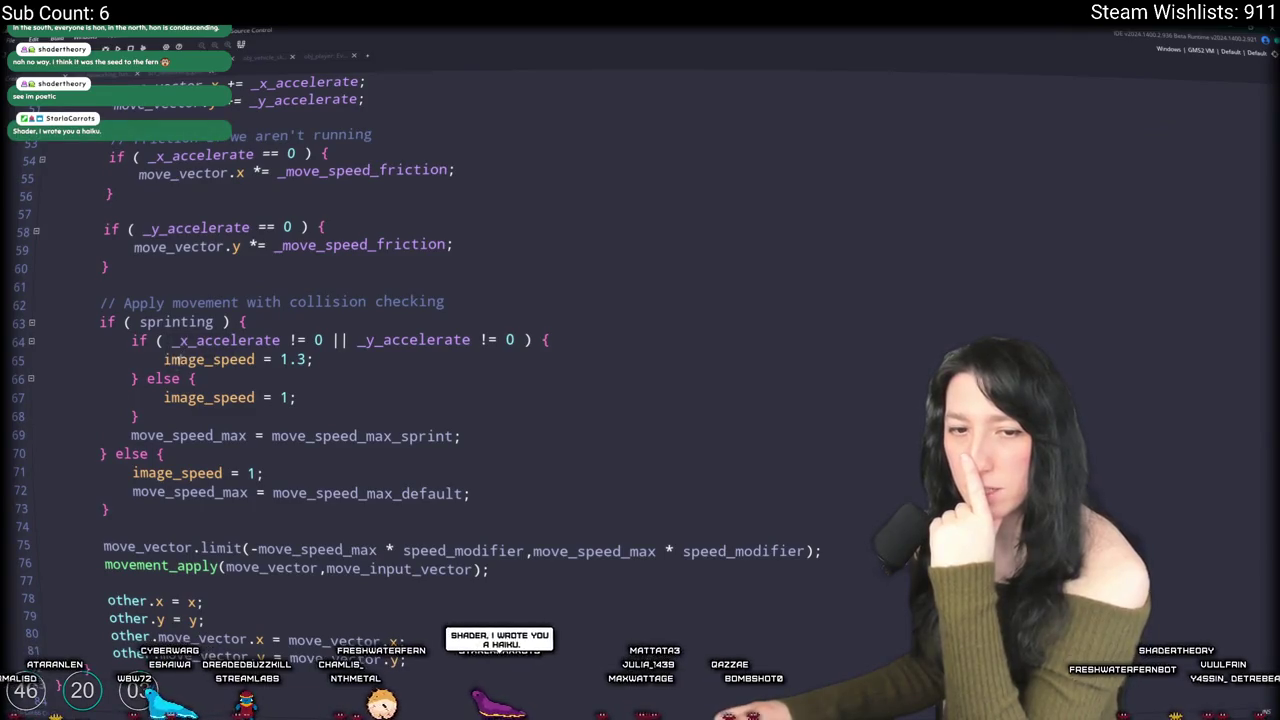
left_click(237, 321)
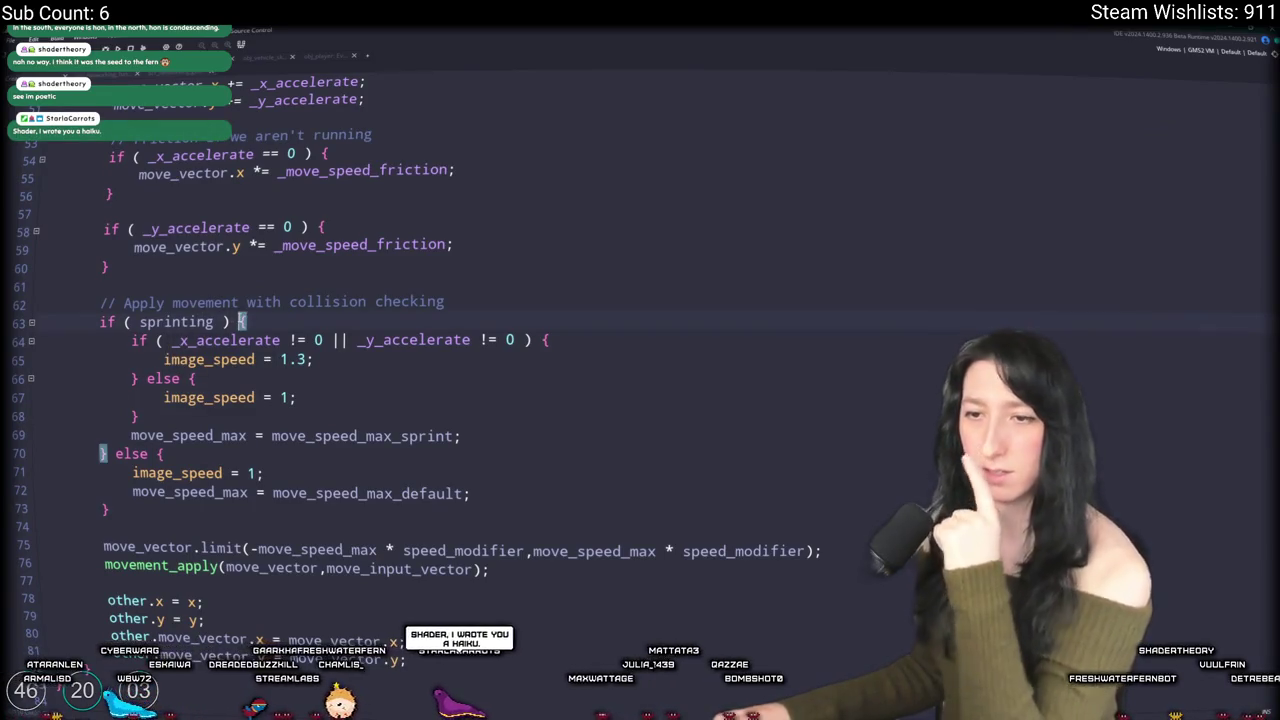
mouse_move(163, 453)
left_mouse_down()
mouse_move(40, 321)
mouse_move(148, 302)
left_mouse_up()
key("BackSpace")
key("BackSpace")
key("Down")
key("Down")
key("Down")
key("BackSpace")
key("BackSpace")
key("shift+Tab")
left_click(148, 302)
Step: Review where _move_speed_friction and _move_speed_max are used
scroll(148, 302, "up", 5)
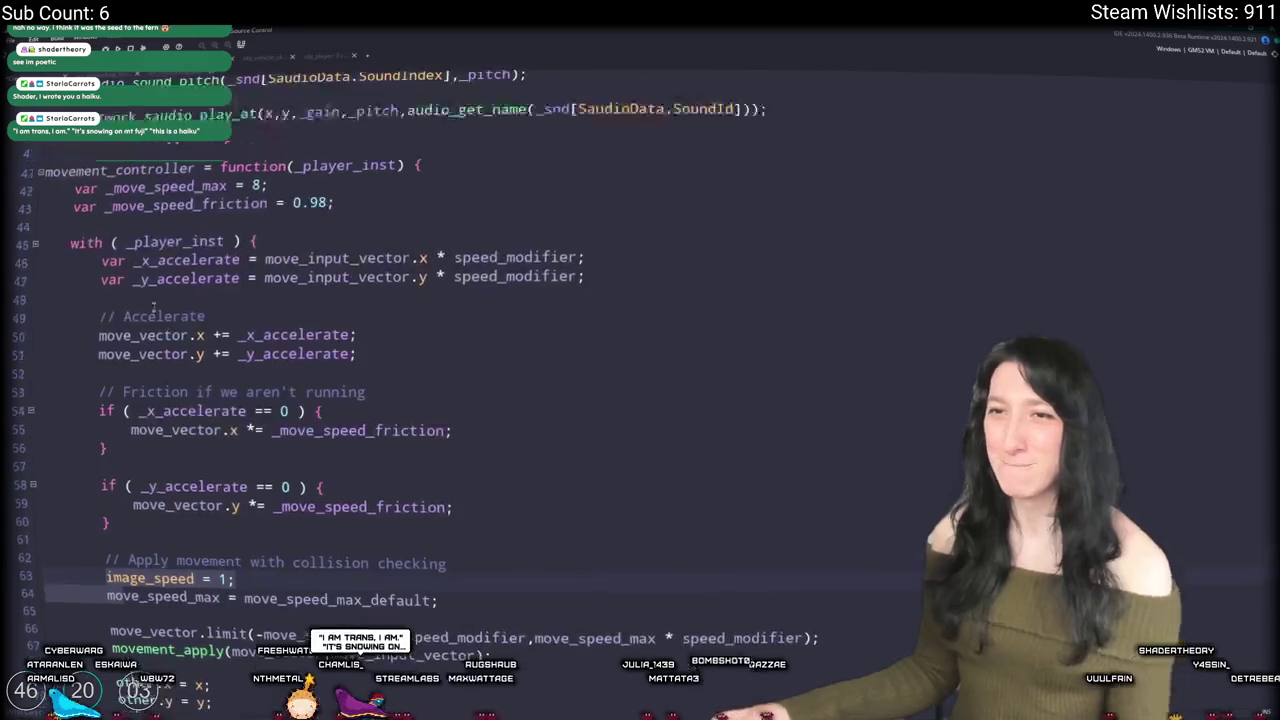
left_click(355, 430)
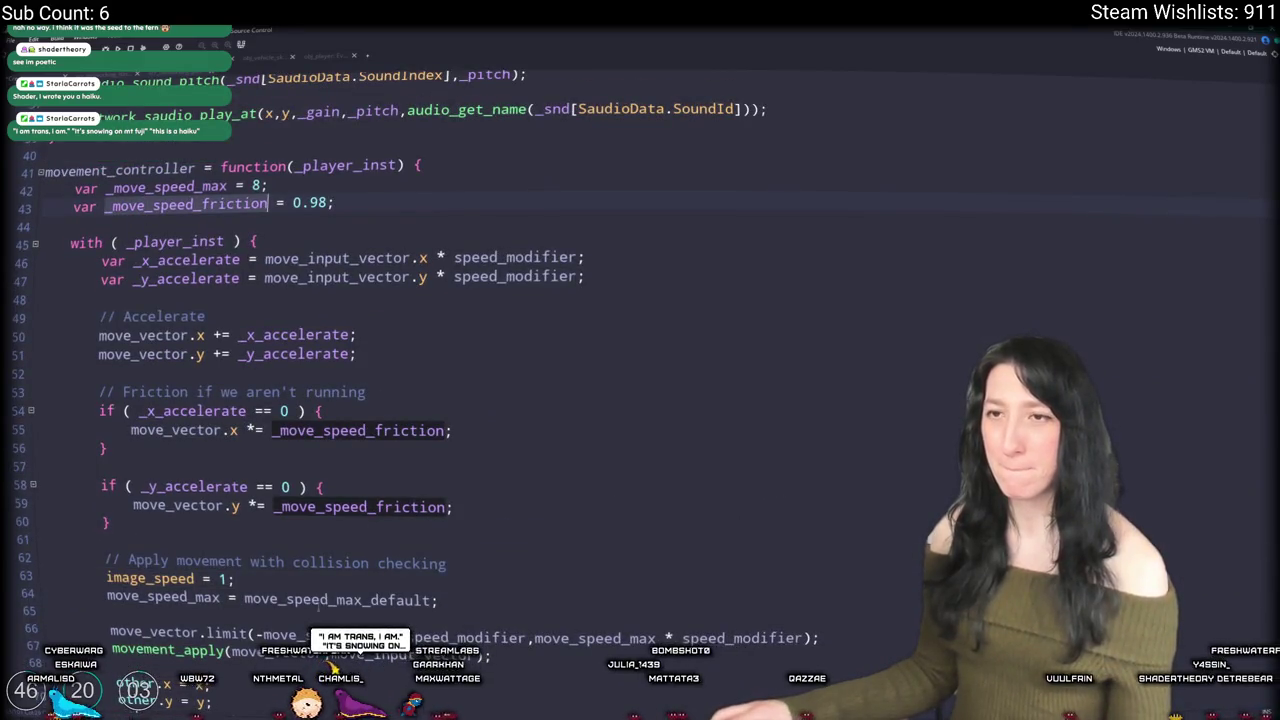
left_click(228, 186)
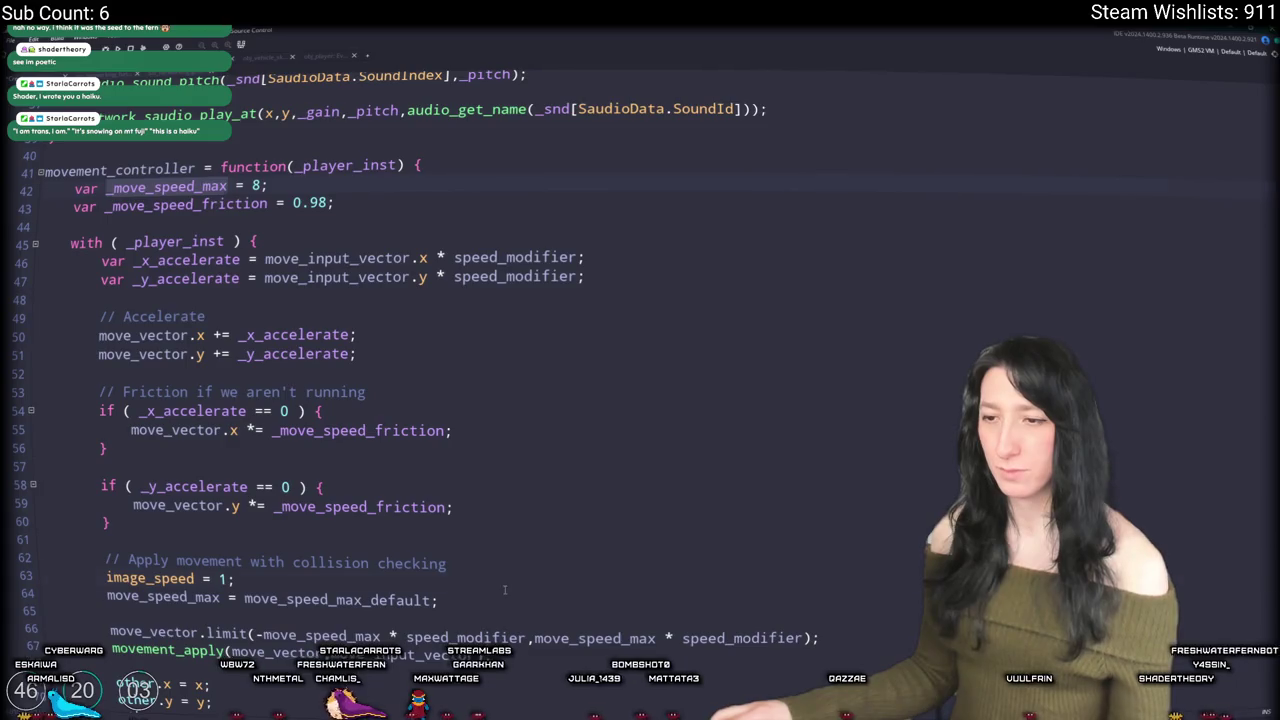
left_click(235, 578)
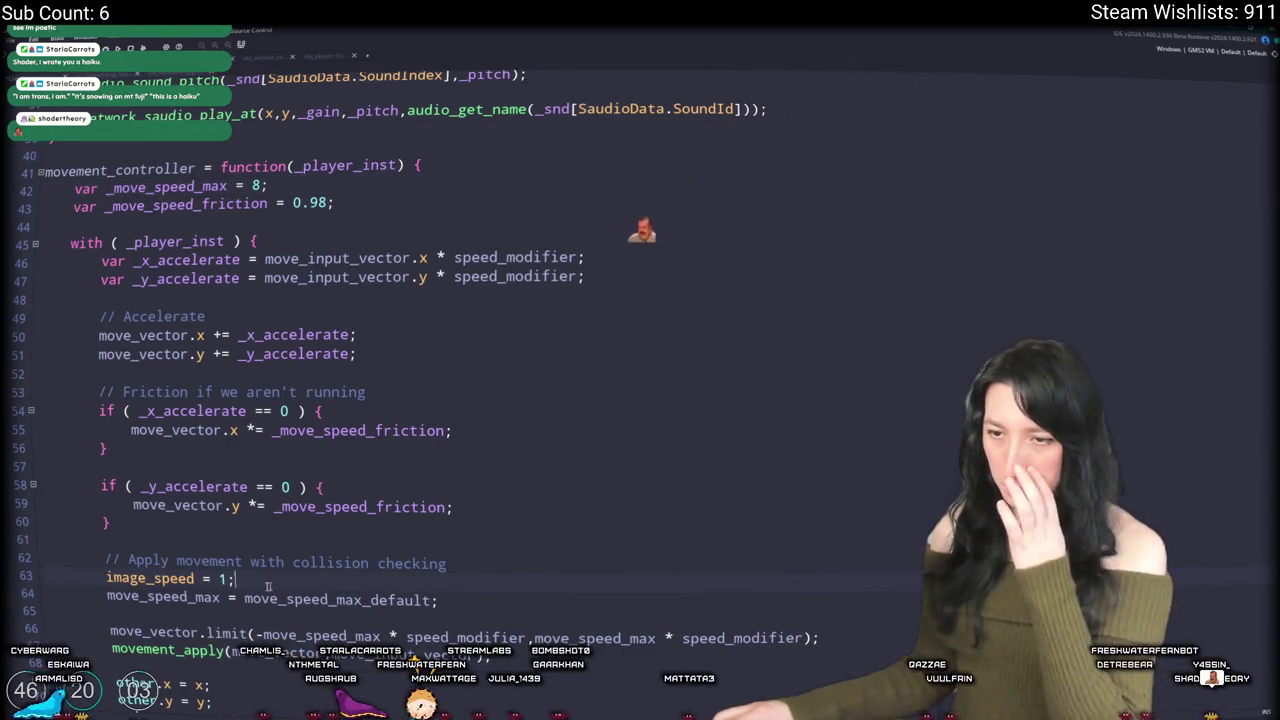
Step: Inspect movement_apply's definition with F12, checking how move_speed_max is used
left_click(212, 650)
key("F12")
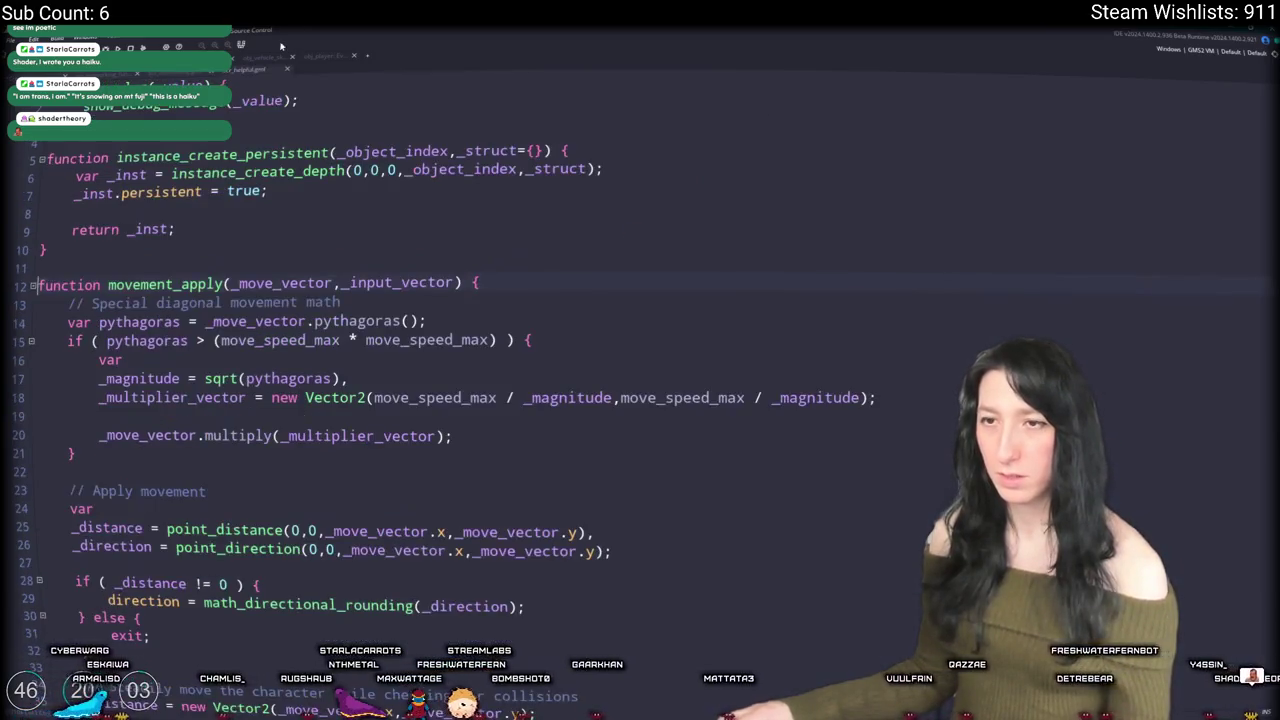
scroll(288, 114, "down", 2)
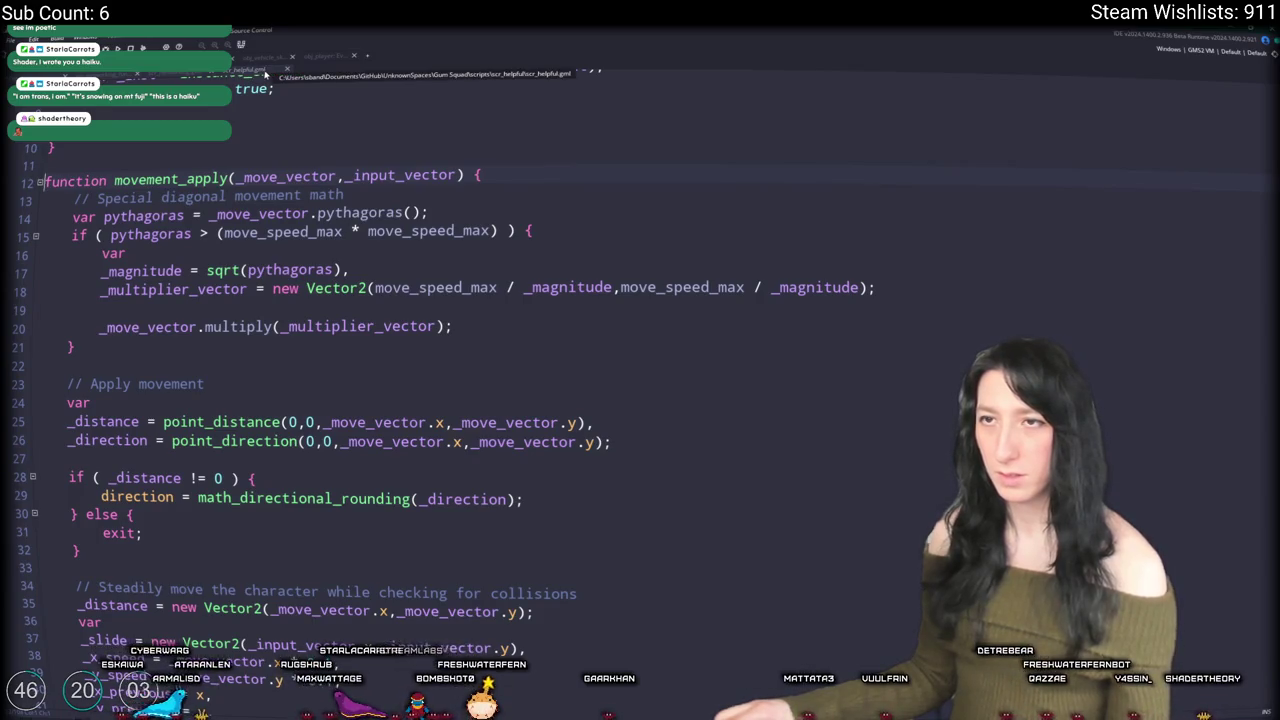
left_click(325, 55)
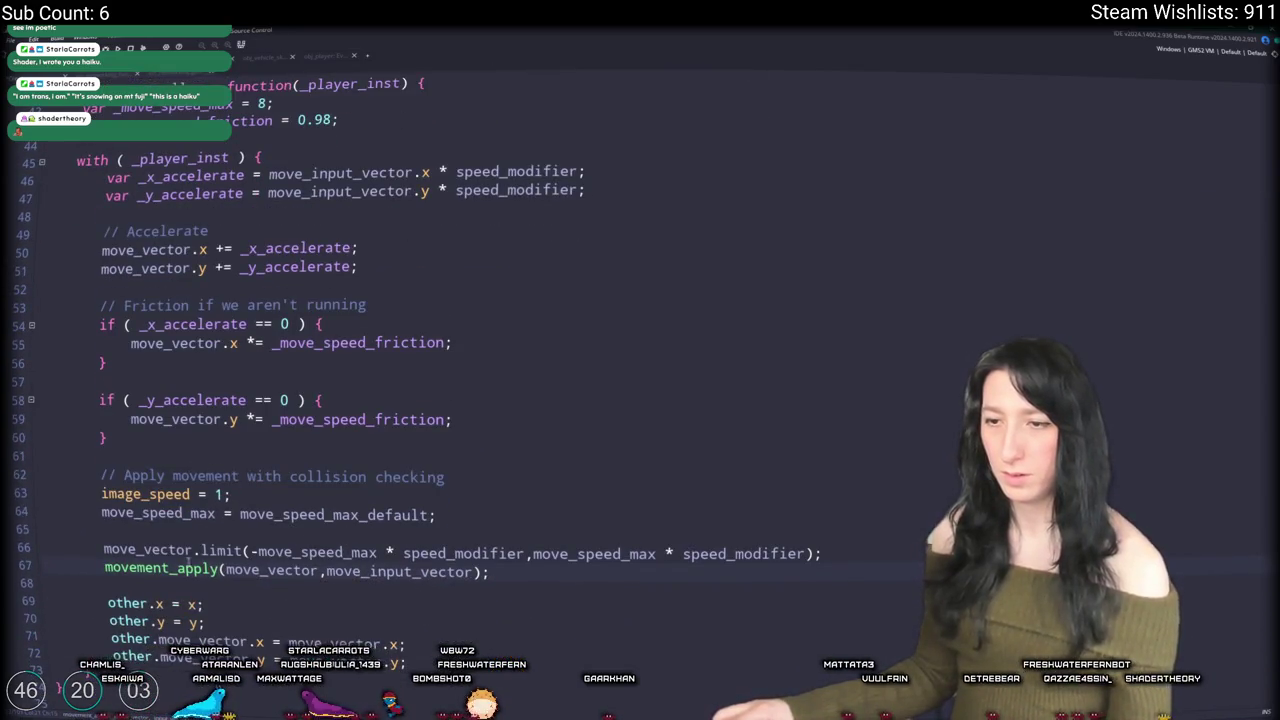
key("F12")
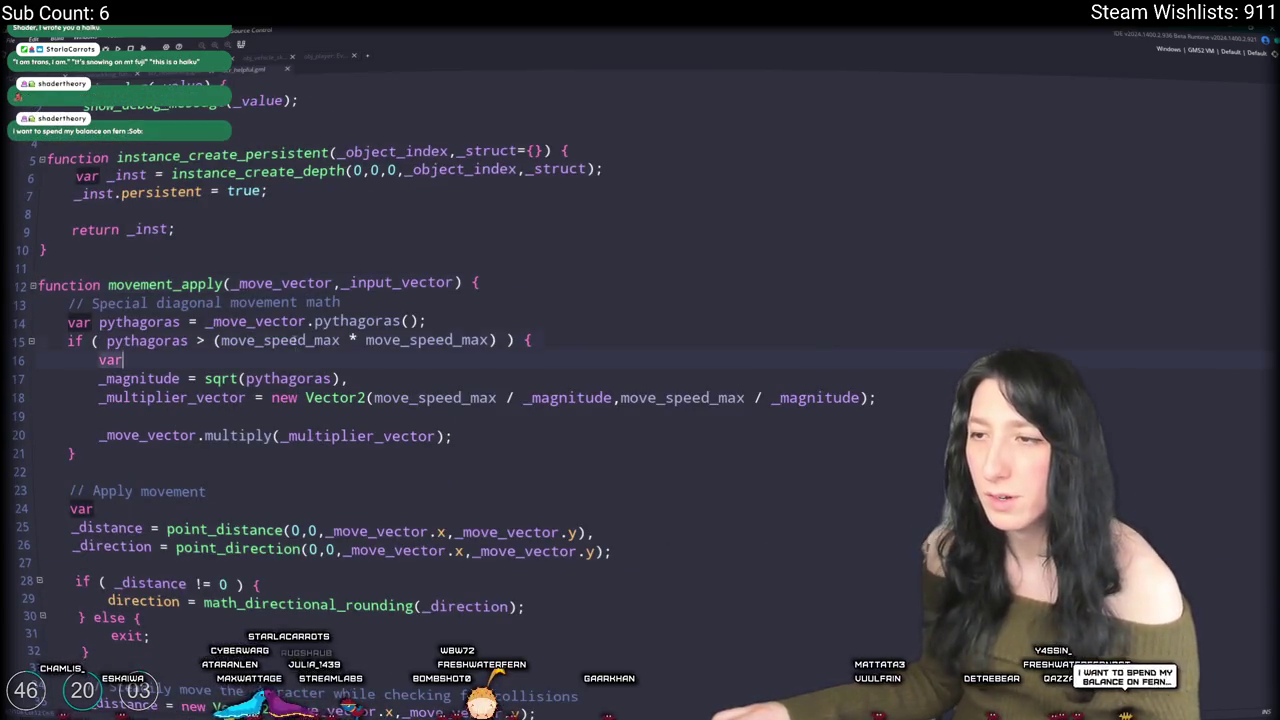
scroll(443, 366, "down", 1)
left_click(341, 297)
scroll(310, 182, "down", 11)
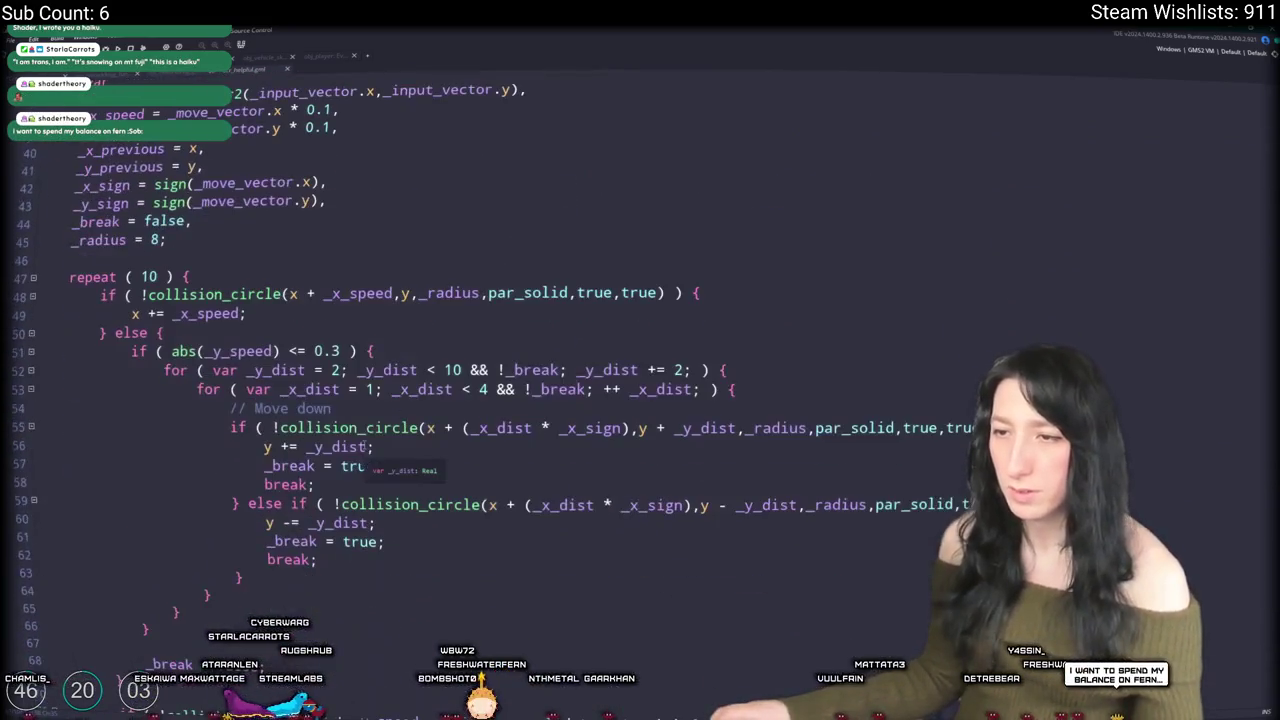
left_click(238, 75)
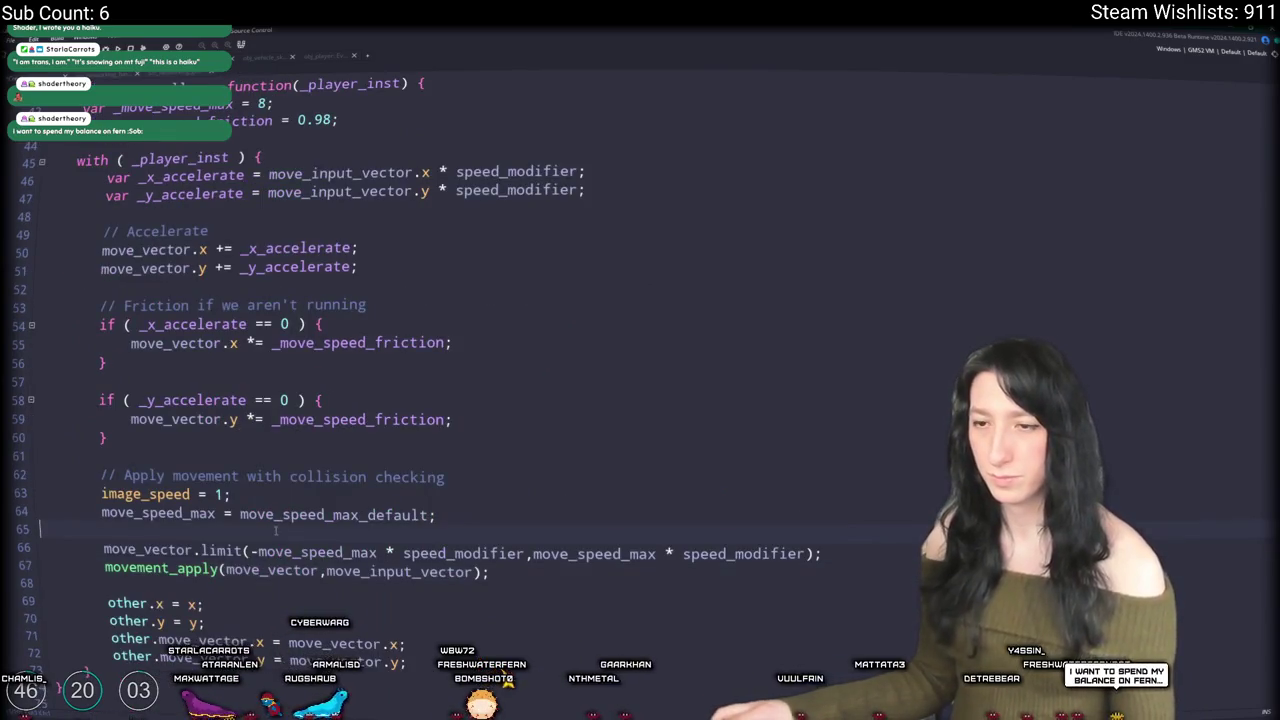
Step: Cache move_speed_max in _move_speed_max_cache before limiting, restoring it after movement_apply
key("Return")
key("BackSpace")
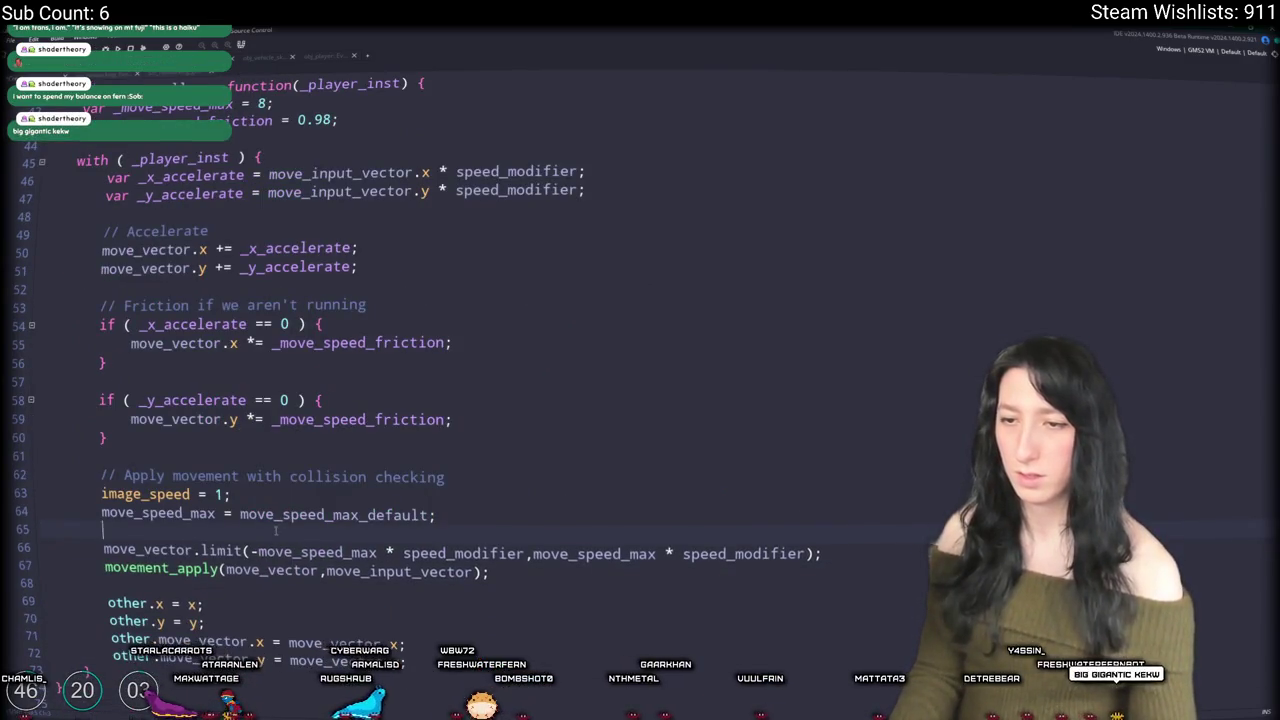
key("Return")
type("var _move_sp")
type("eed_max_cache =")
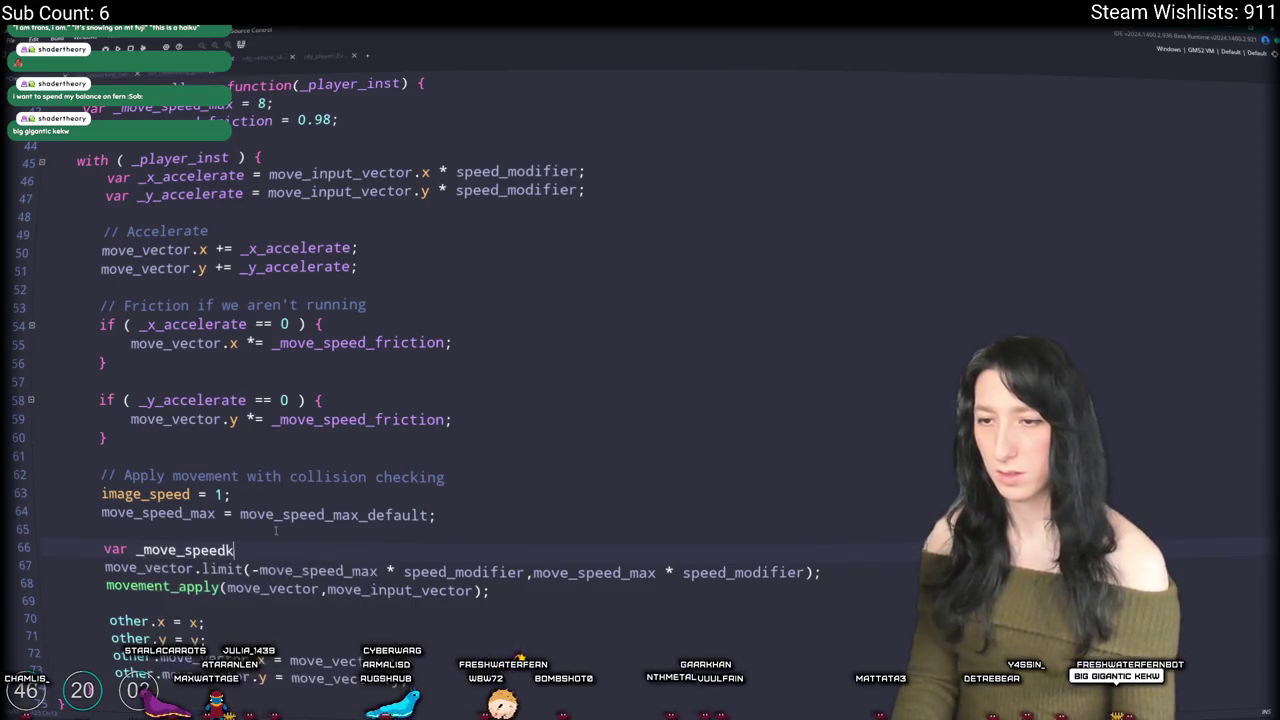
type(" move_speed_max;")
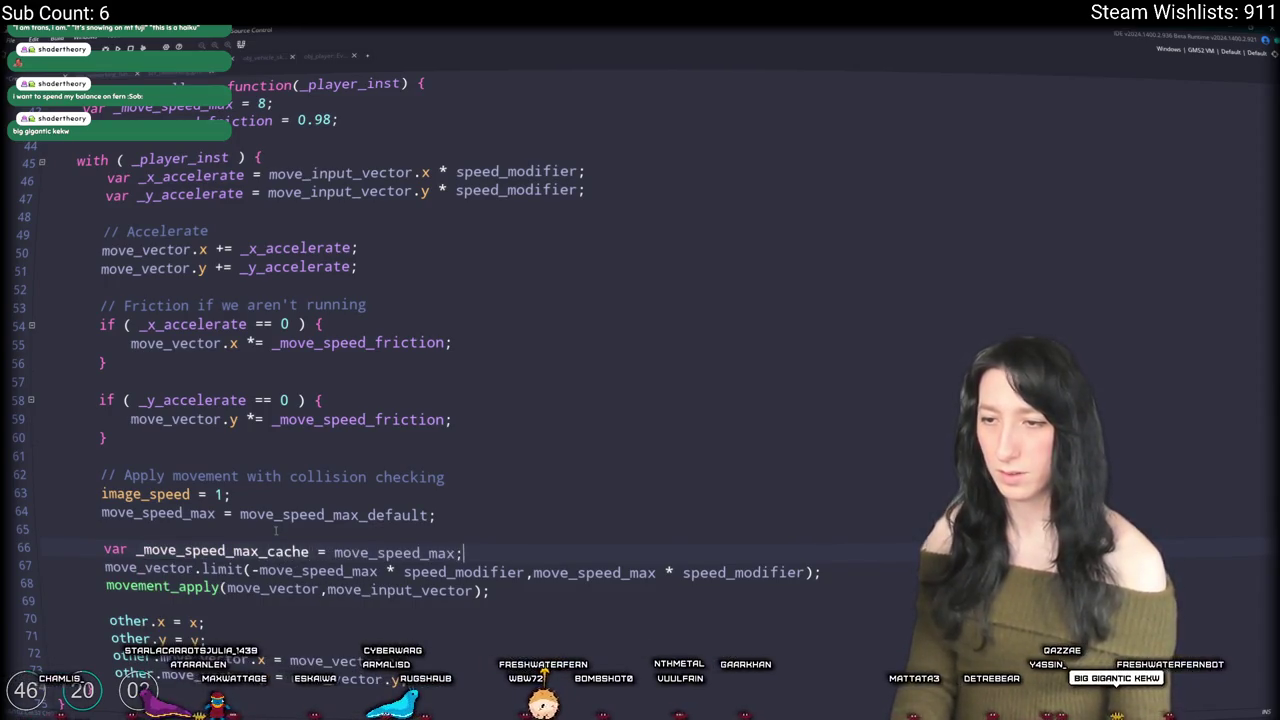
left_click(522, 597)
key("Return")
type("move_speed_max = _move_sp")
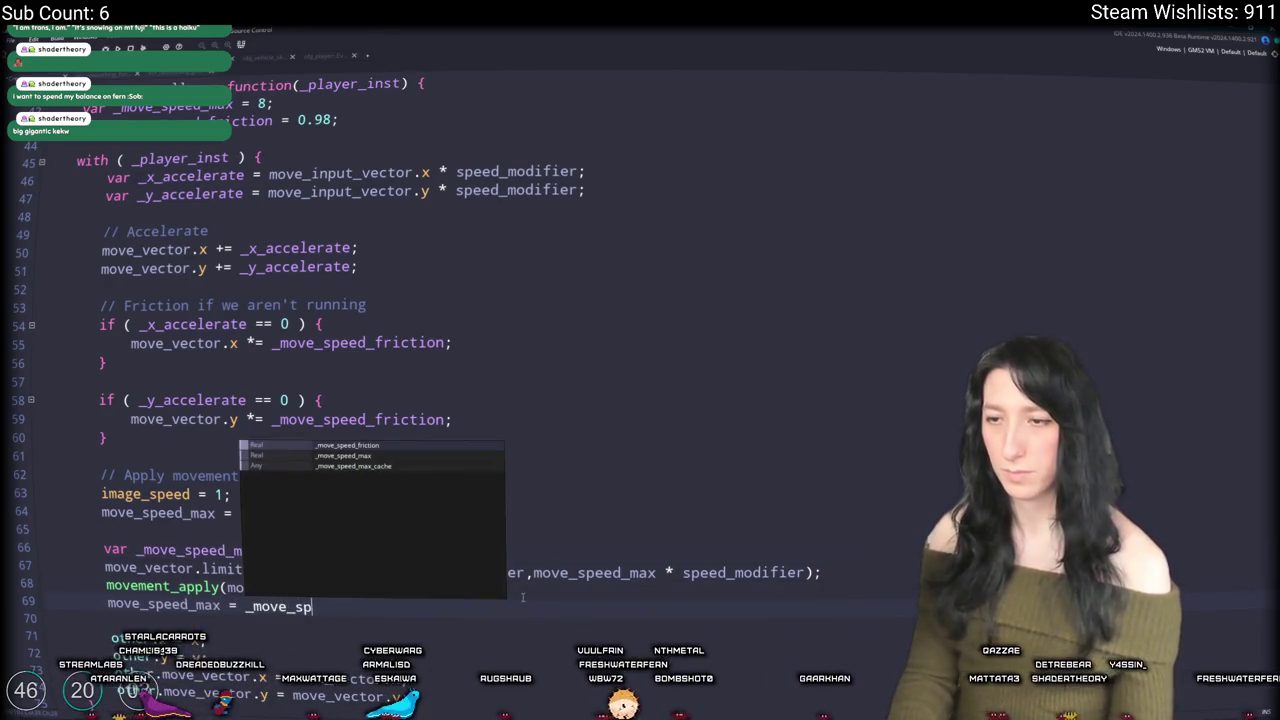
key("Down")
key("Down")
key("Return")
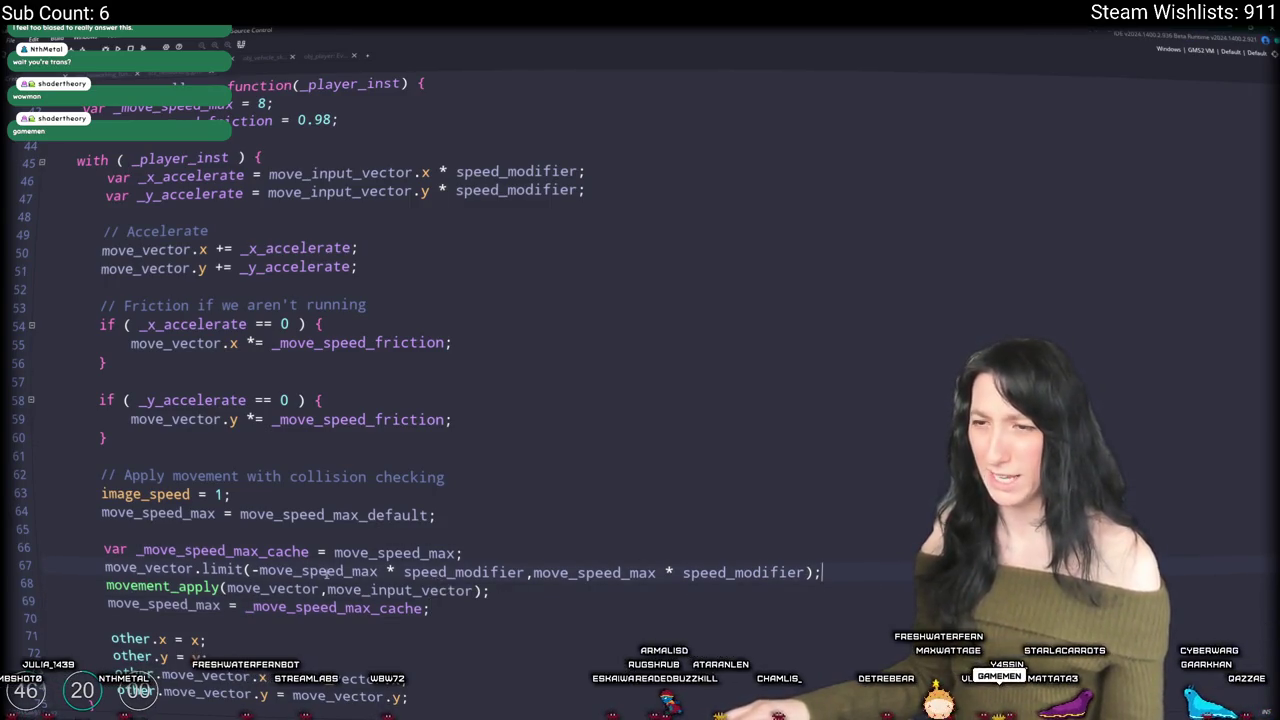
double_click(326, 569)
scroll(40, 555, "down", 1)
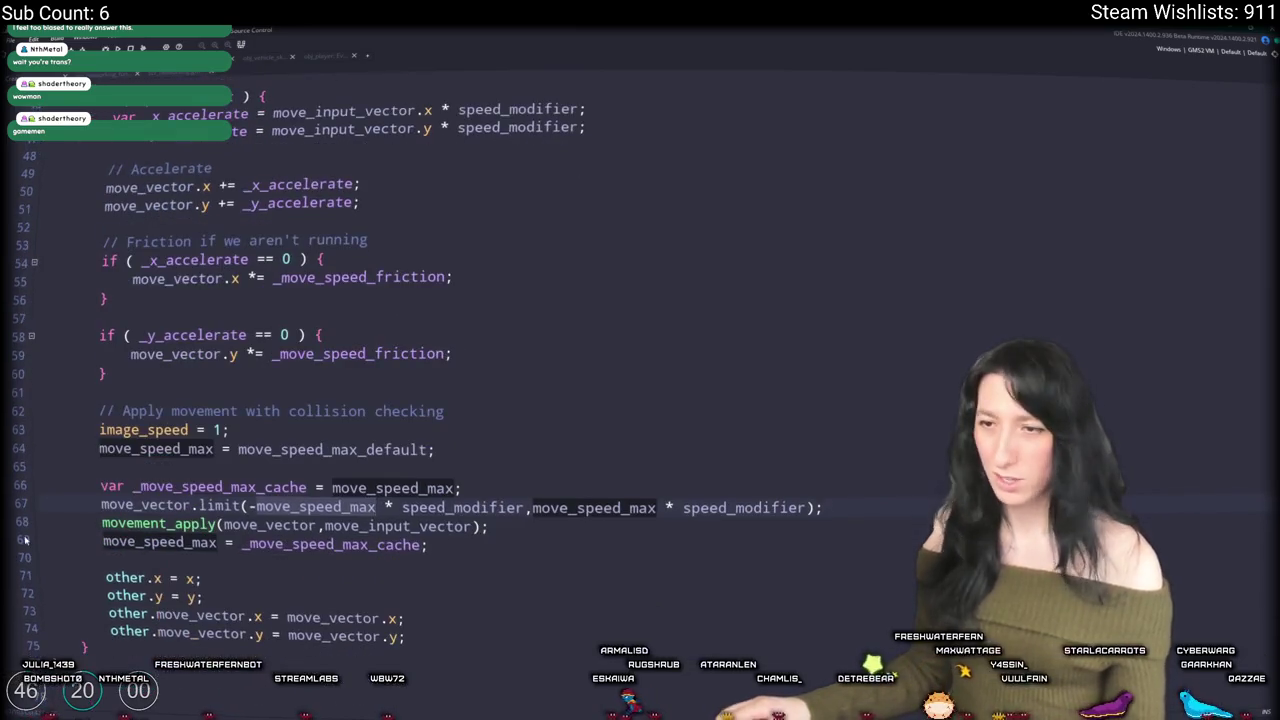
double_click(155, 449)
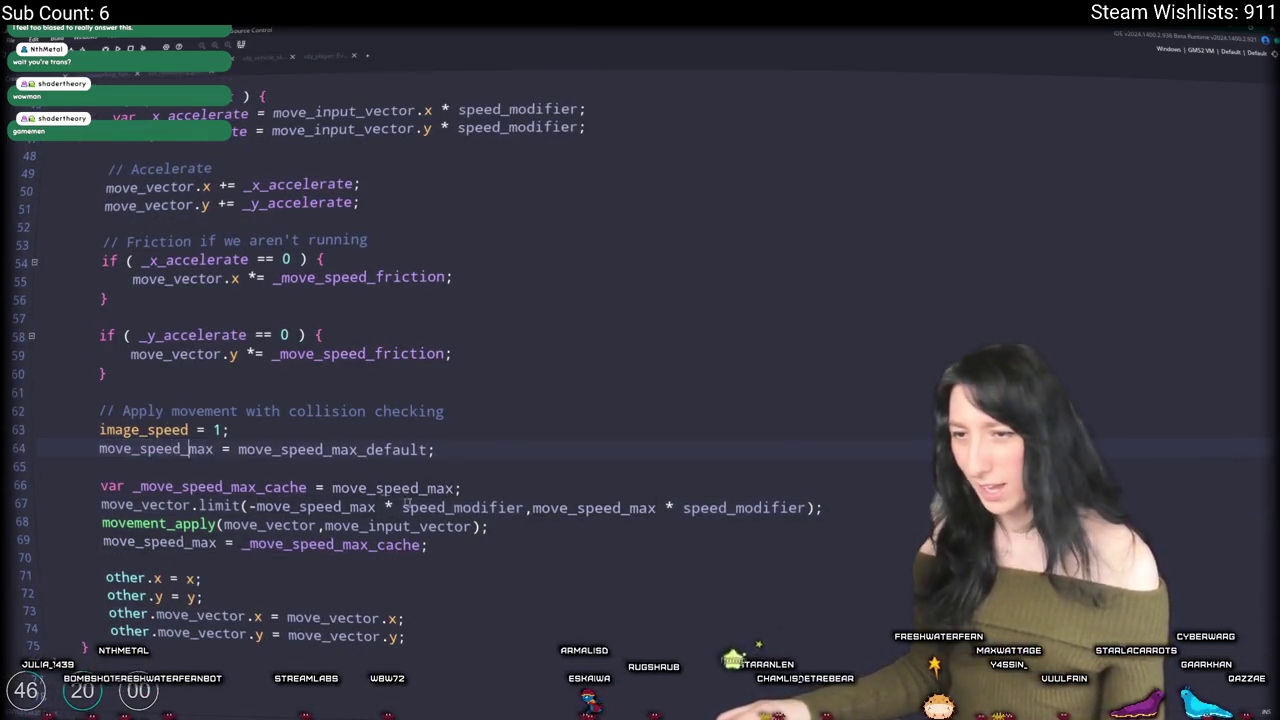
left_click(461, 488)
triple_click(468, 449)
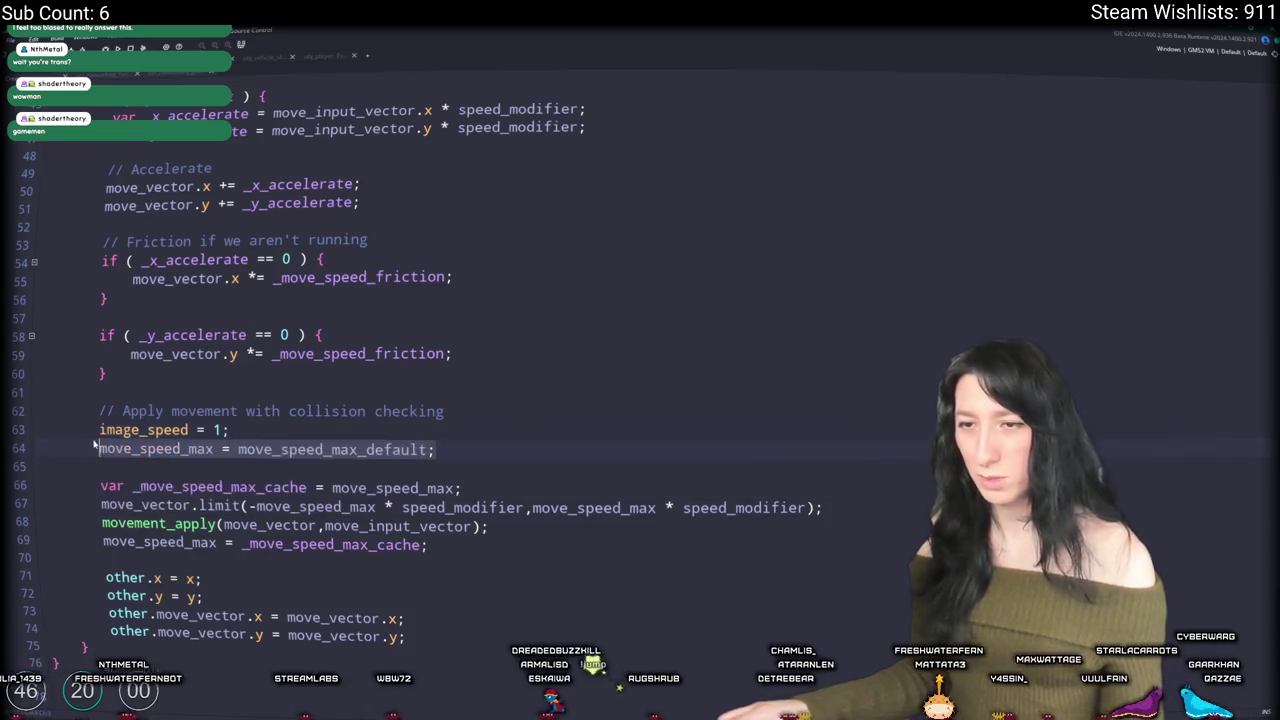
scroll(440, 472, "up", 3)
scroll(160, 507, "down", 2)
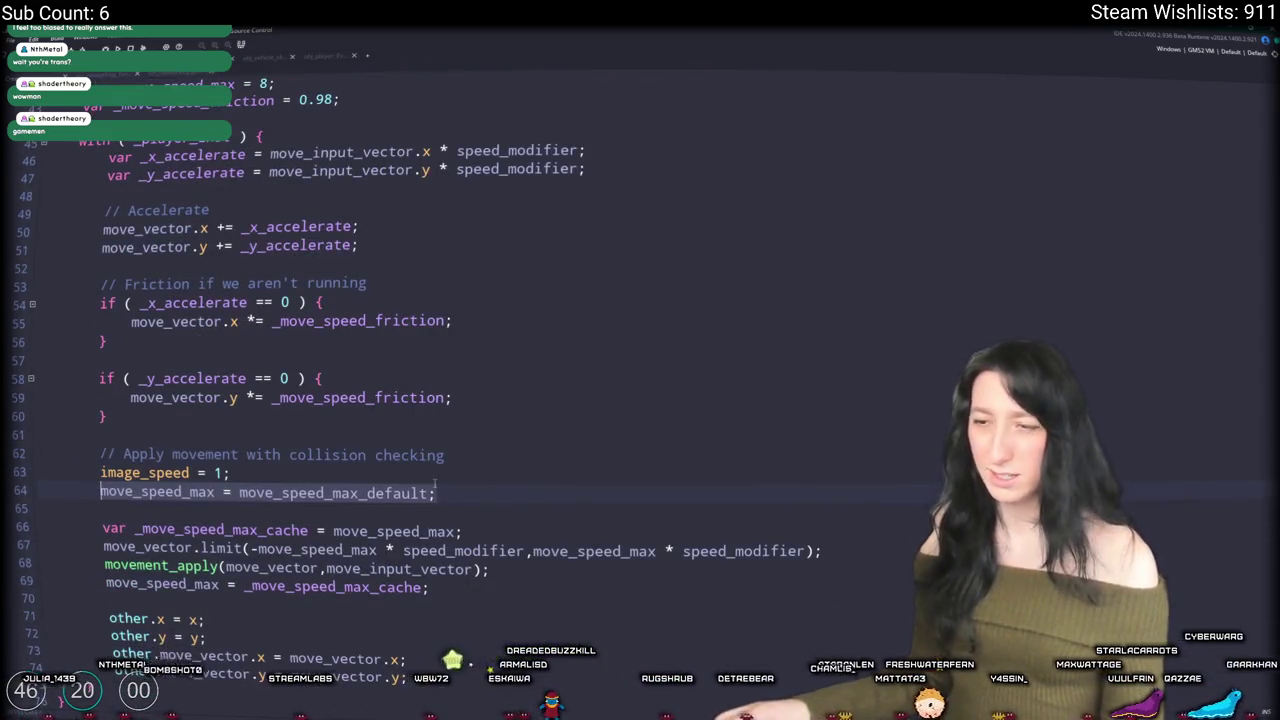
left_click(533, 530)
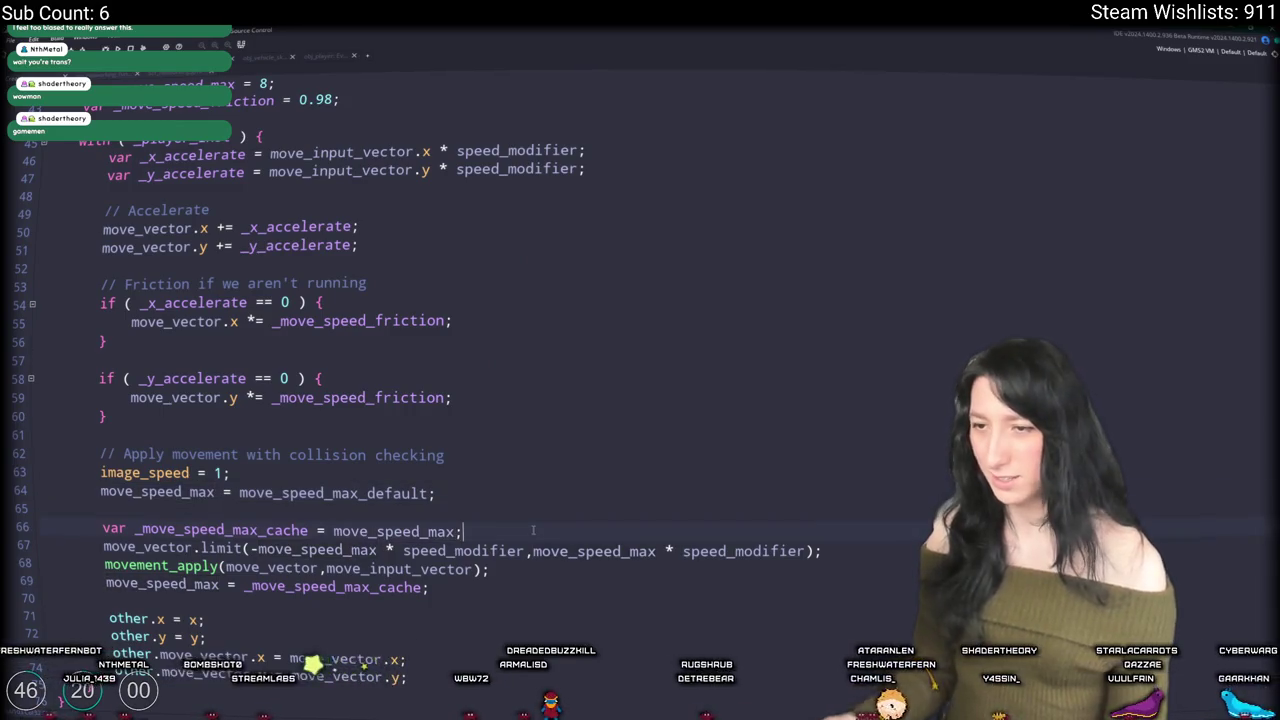
key("Return")
type("move_speed_max =")
left_click(522, 490)
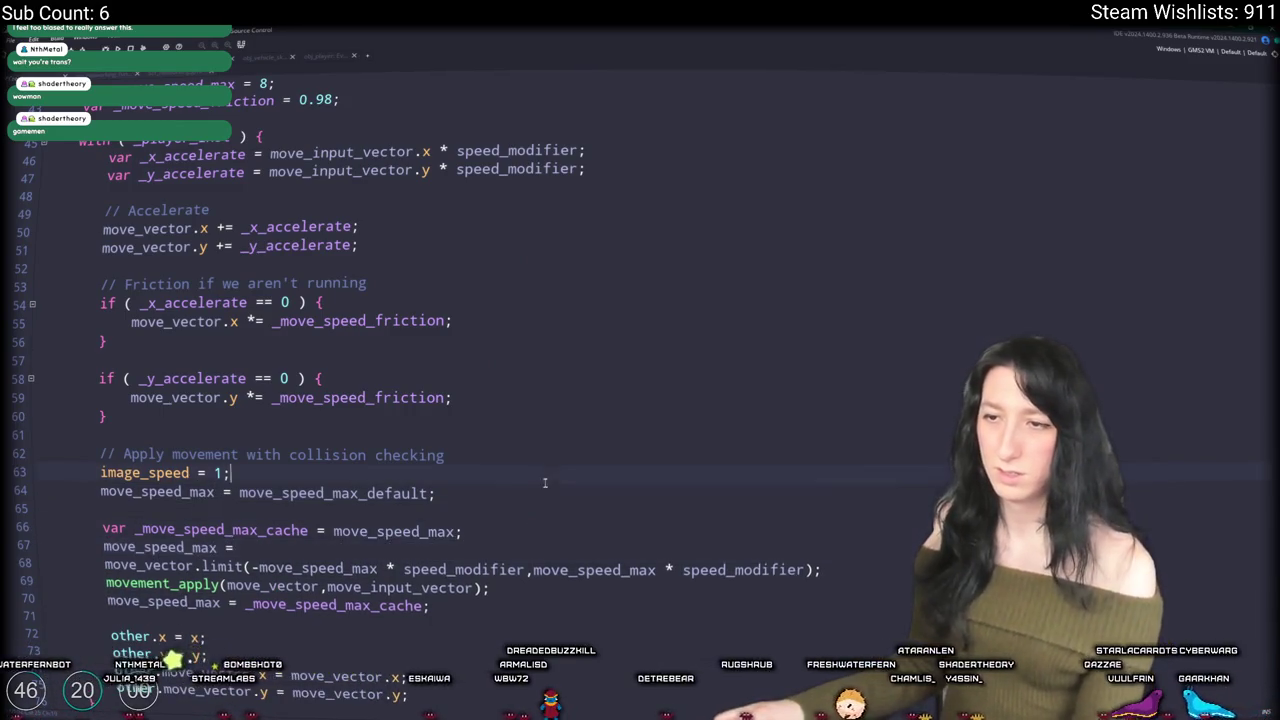
key("shift+Up")
key("shift+Up")
key("shift+End")
key("BackSpace")
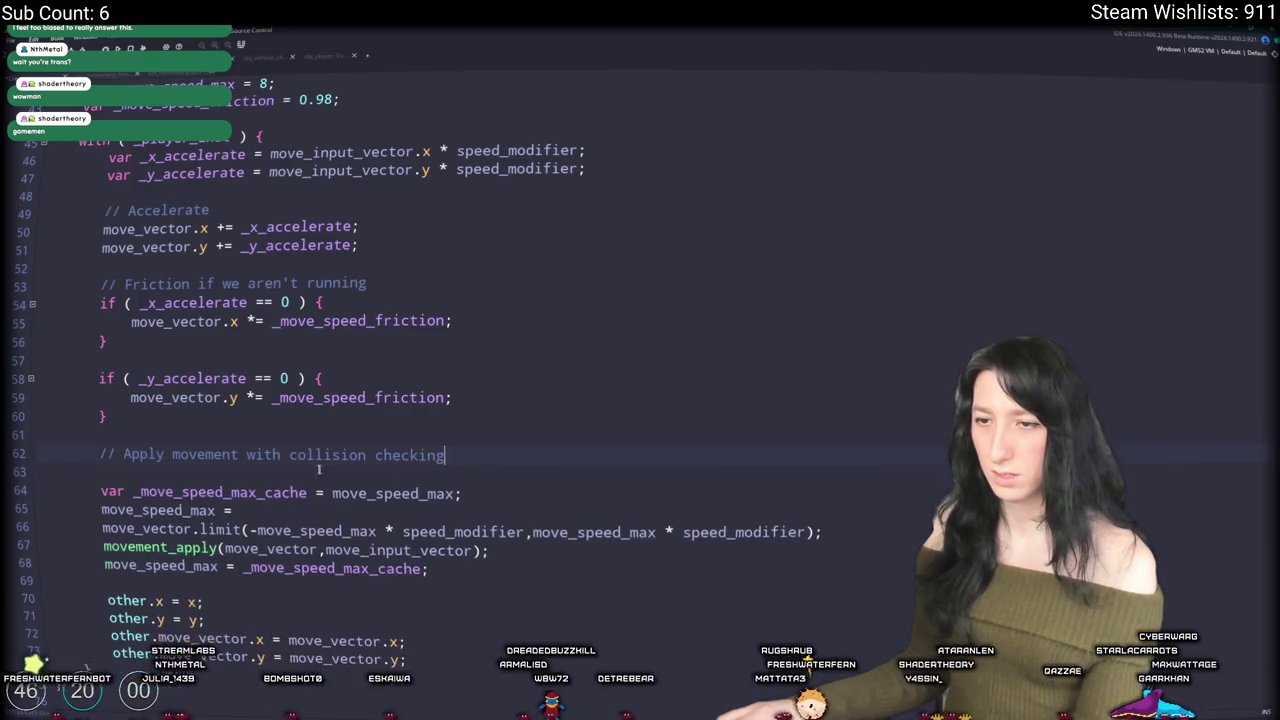
key("Delete")
scroll(527, 474, "up", 1)
key("Down")
key("Down")
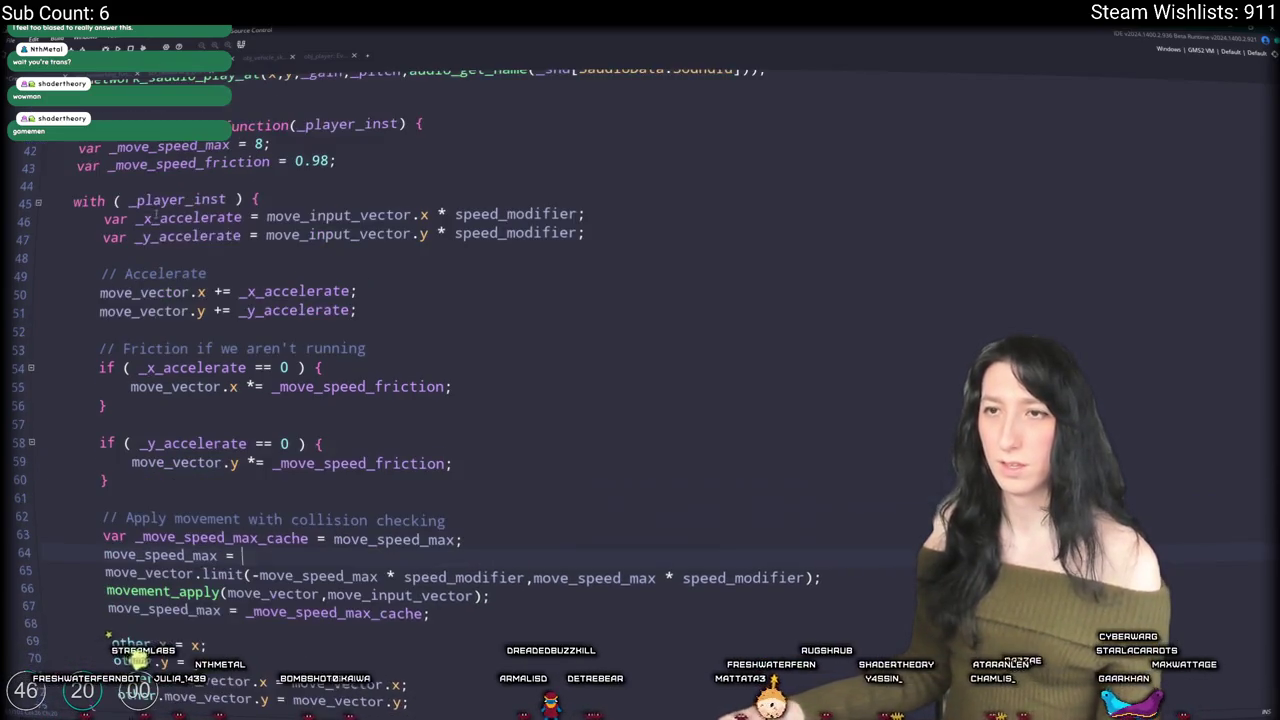
type("_move_speed_max")
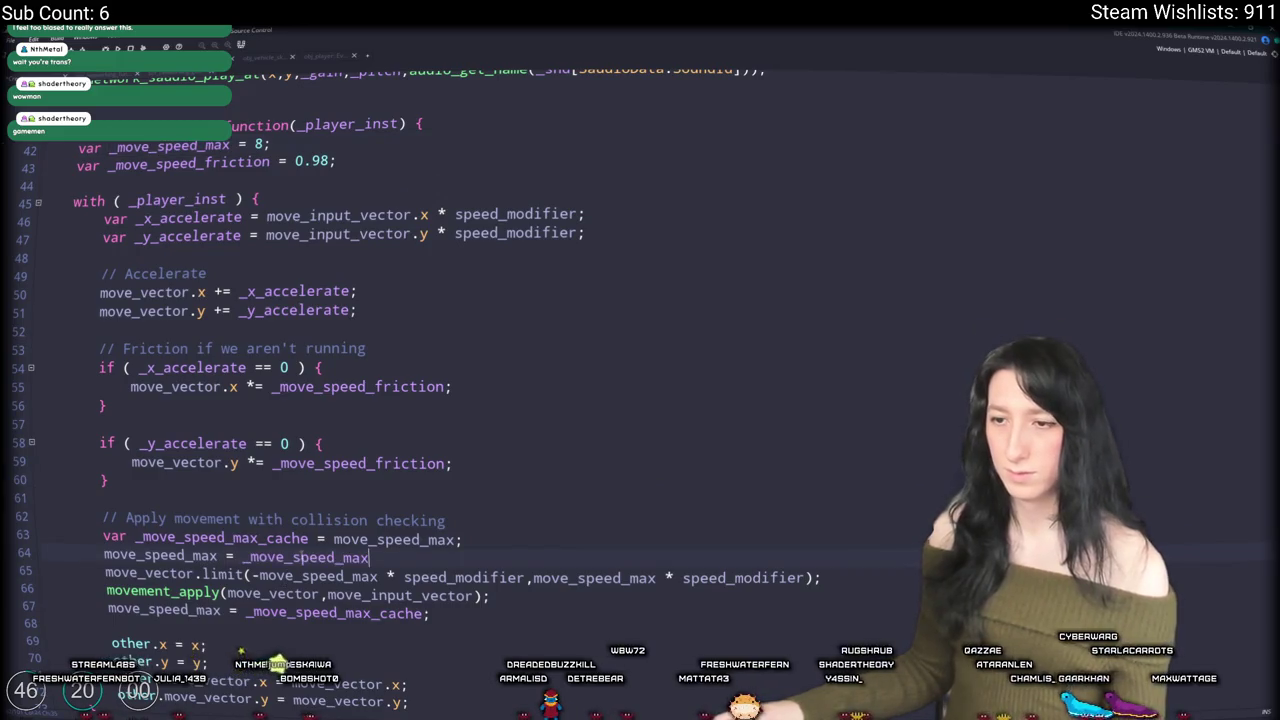
type(";")
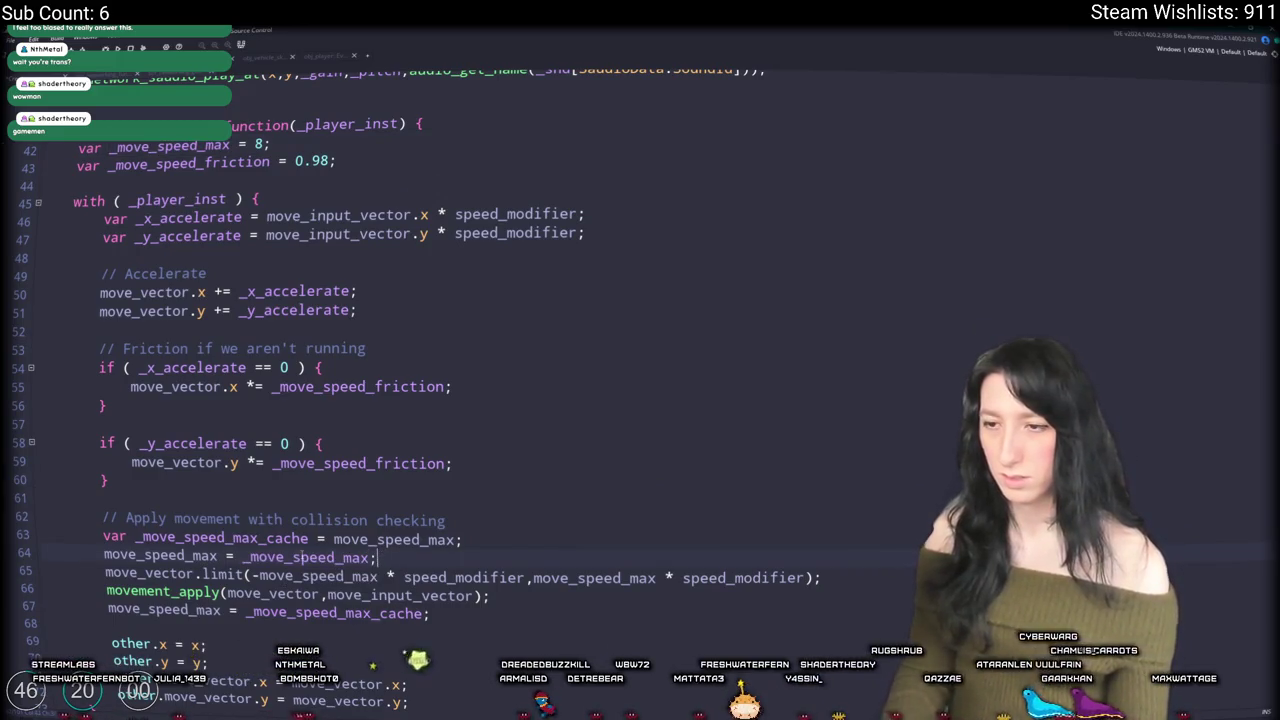
left_click(278, 594)
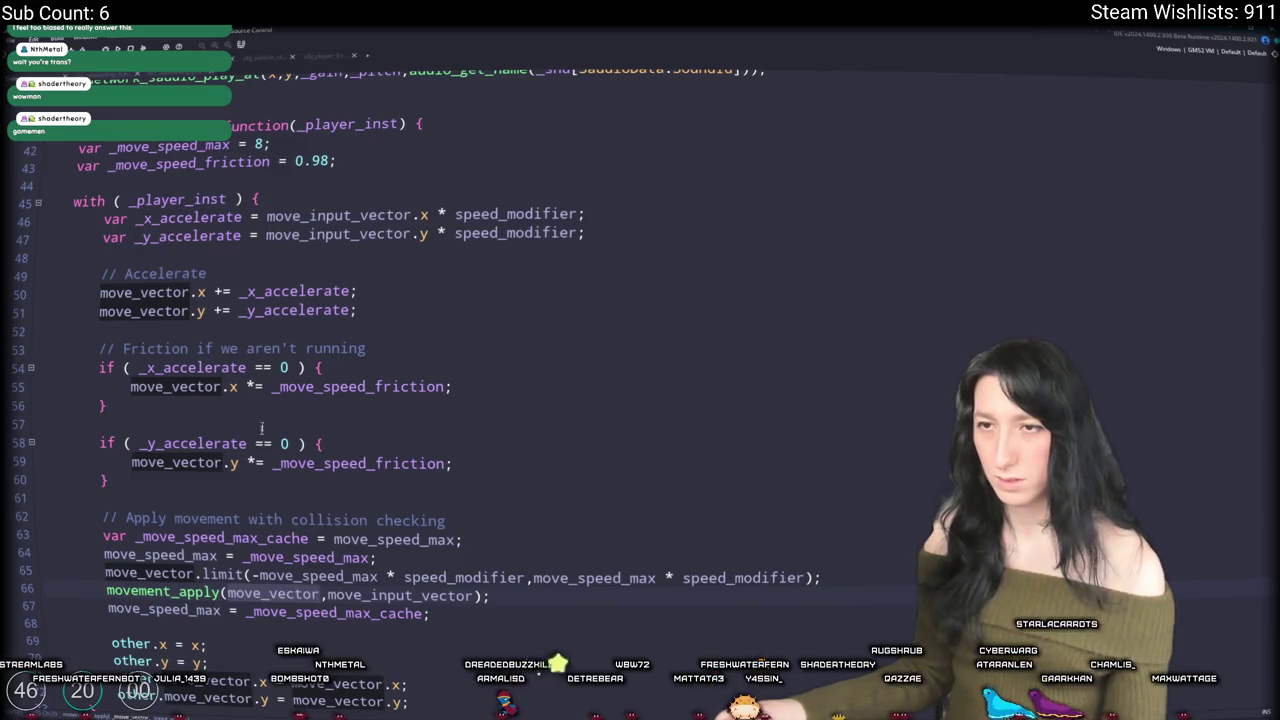
scroll(424, 222, "up", 1)
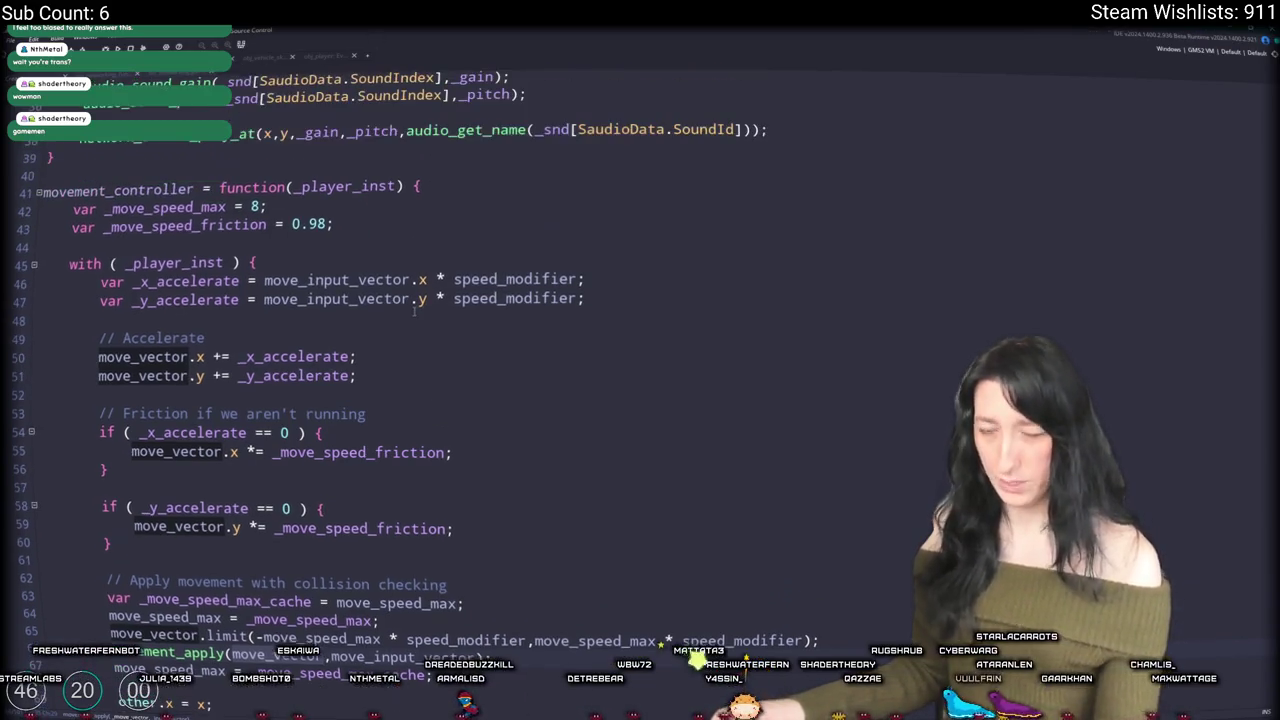
left_click(599, 246)
scroll(599, 246, "up", 4)
Step: Run the game with F5, load the saved world and walk north
key("F5")
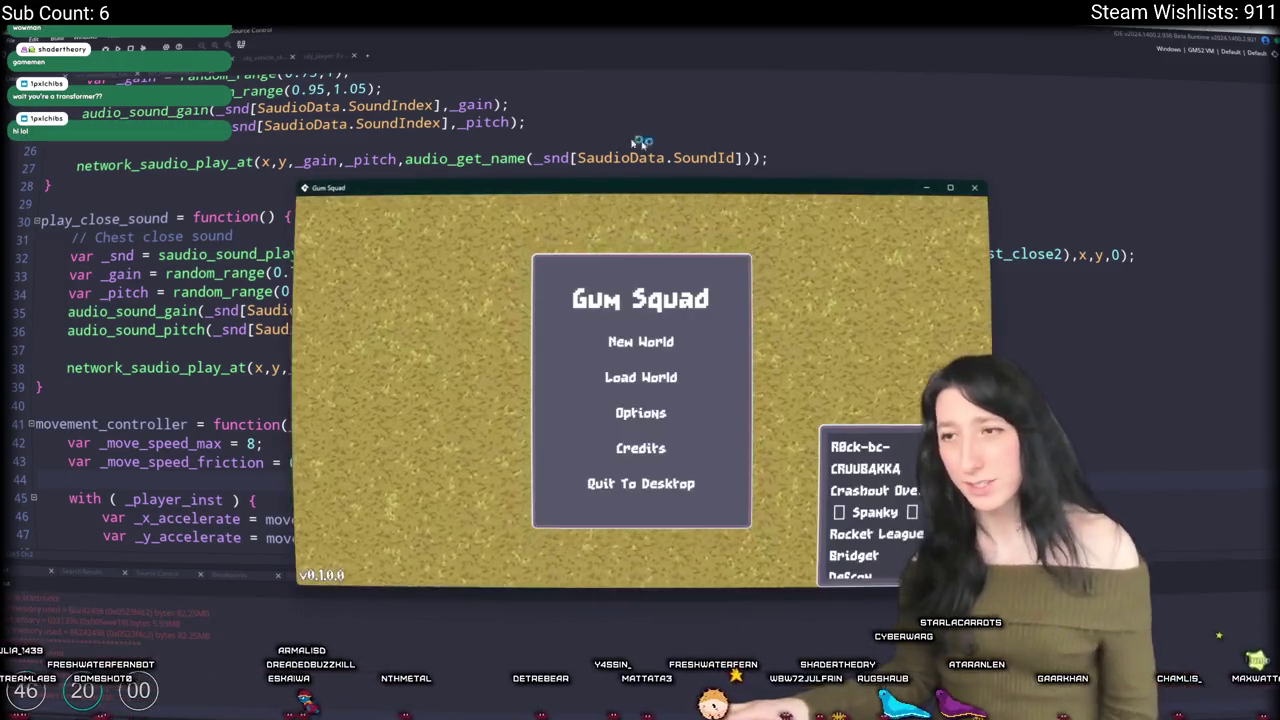
key("Down")
key("Down")
key("Return")
key("Down")
key("Down")
key("Return")
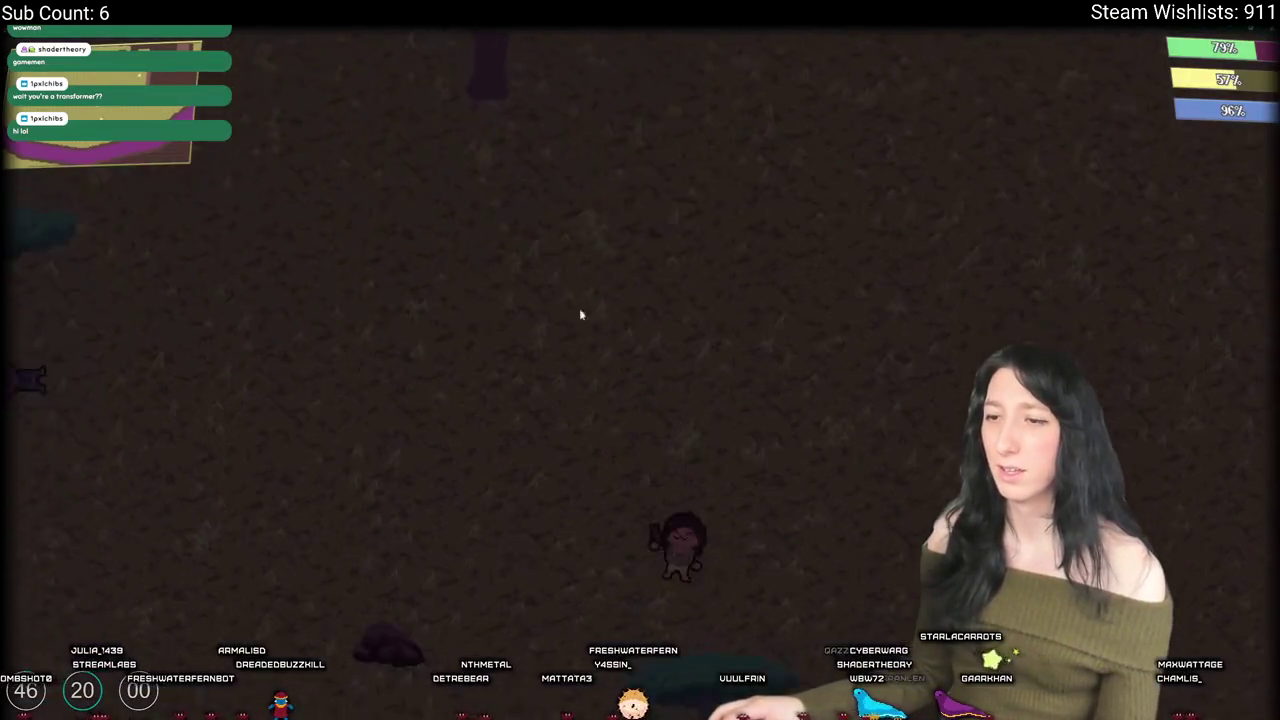
key("w")
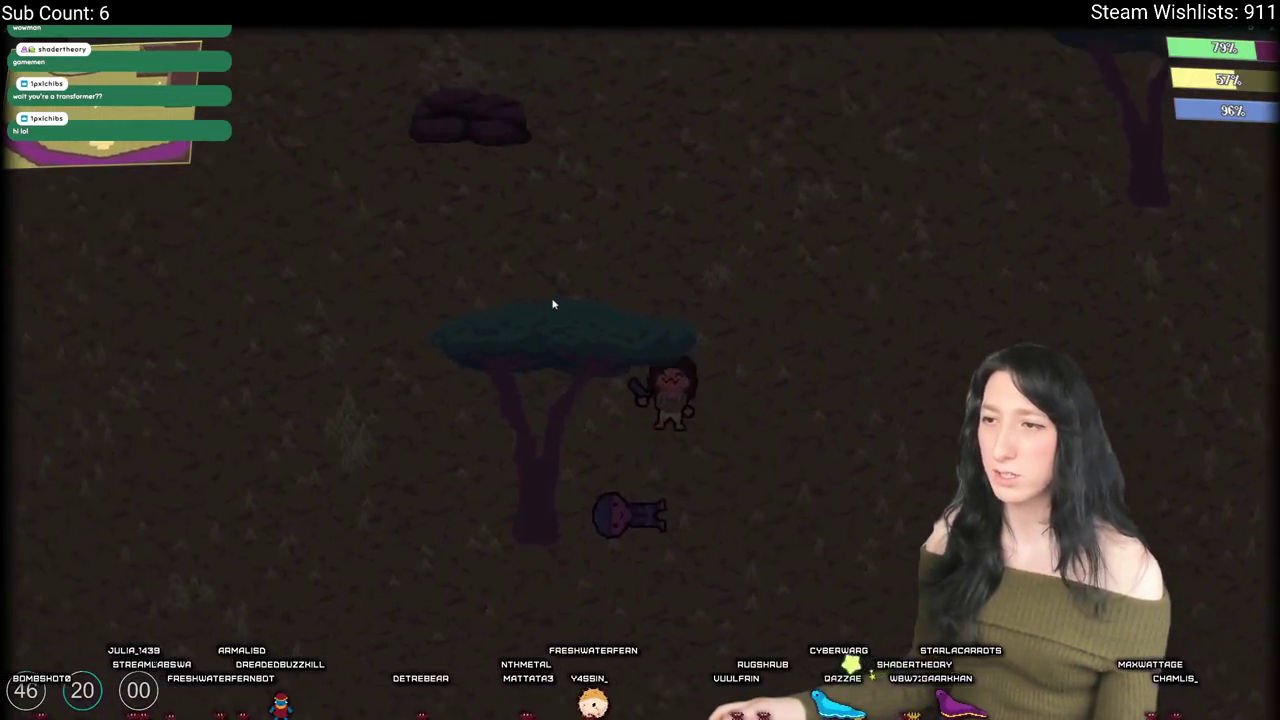
Step: Save and quit, create a new world lobby, then abort the resulting code error
key("Escape")
left_click(650, 500)
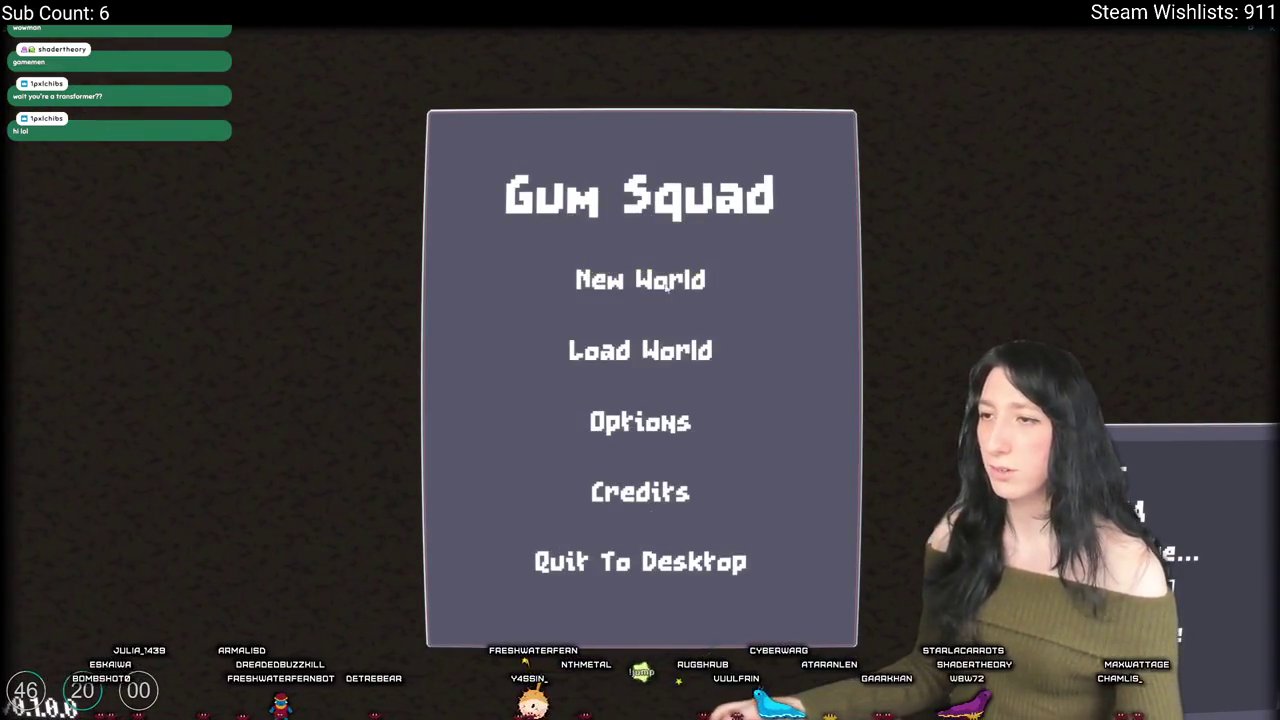
left_click(666, 285)
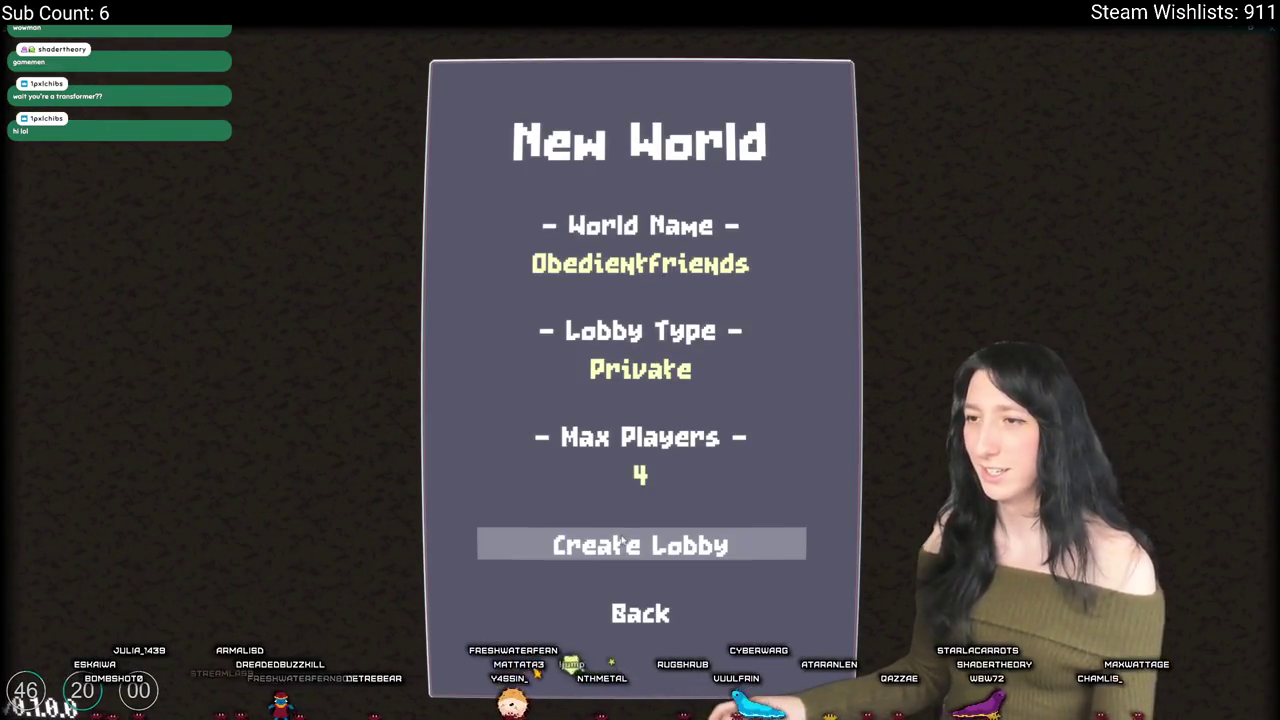
left_click(694, 538)
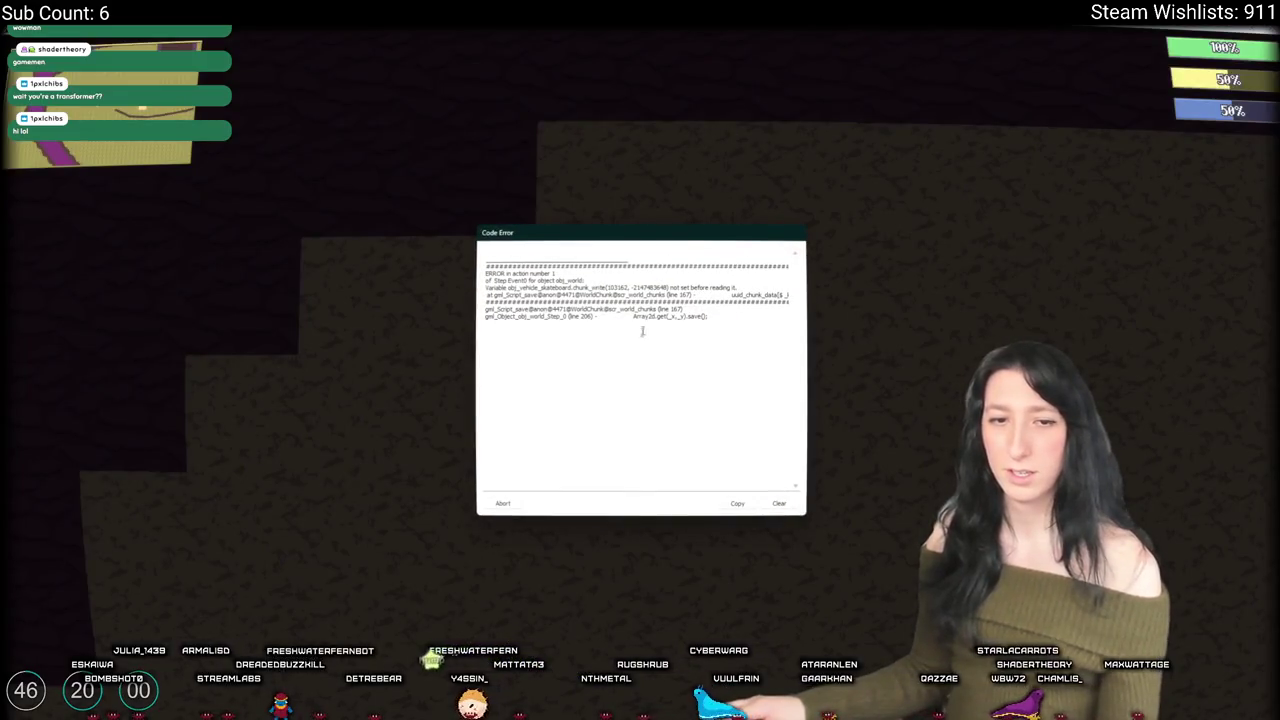
left_click(508, 502)
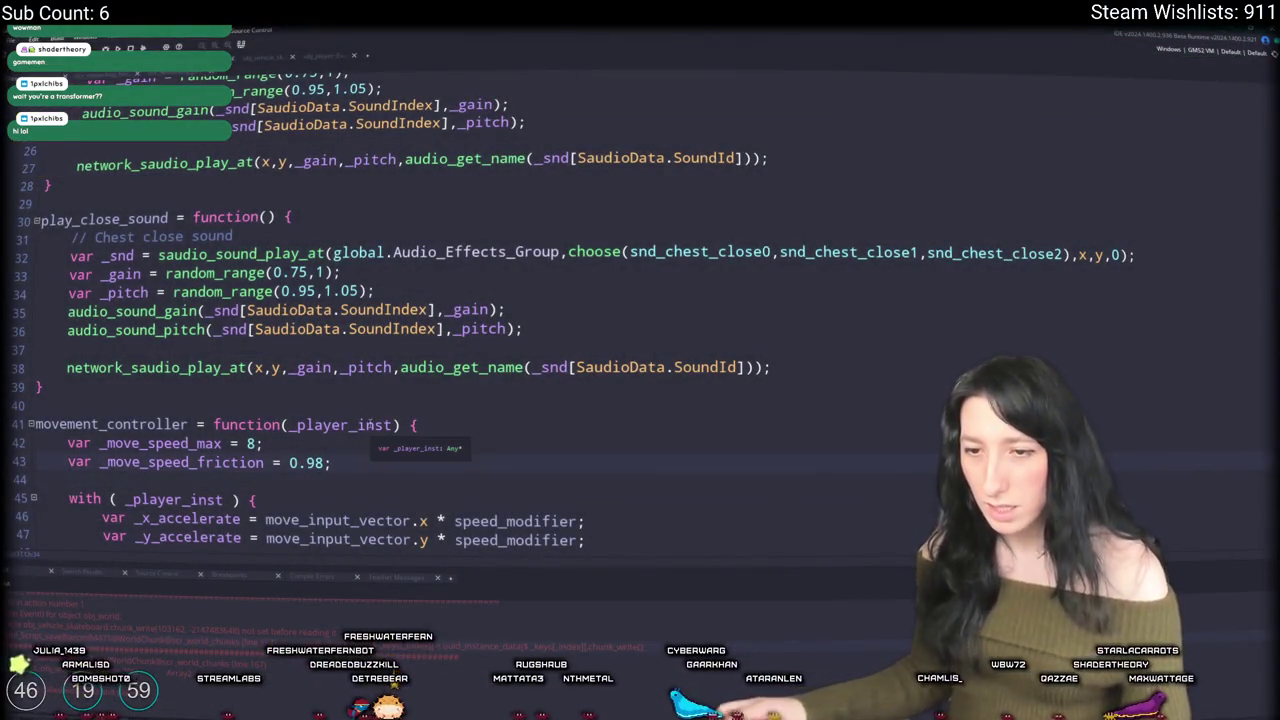
Step: Open the obj_vehicle_skateboard object's Create event code
key("ctrl+t")
type("vehicle_skateboard")
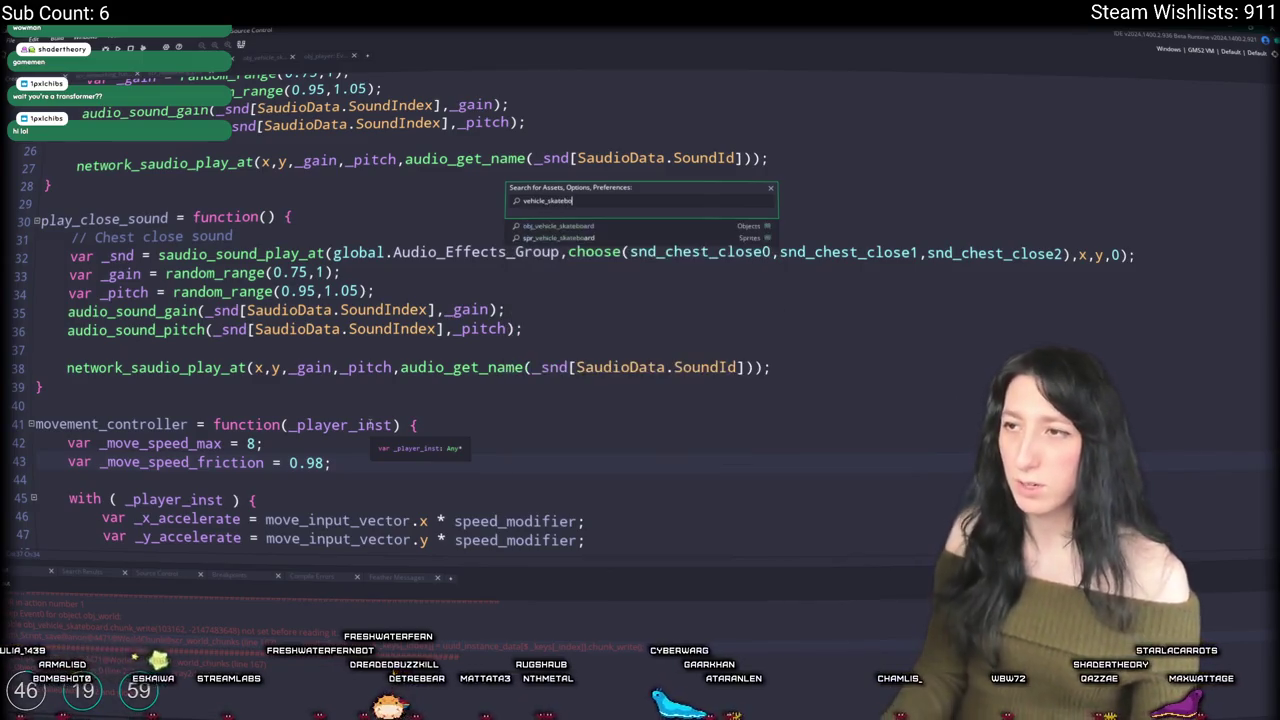
key("Return")
double_click(510, 172)
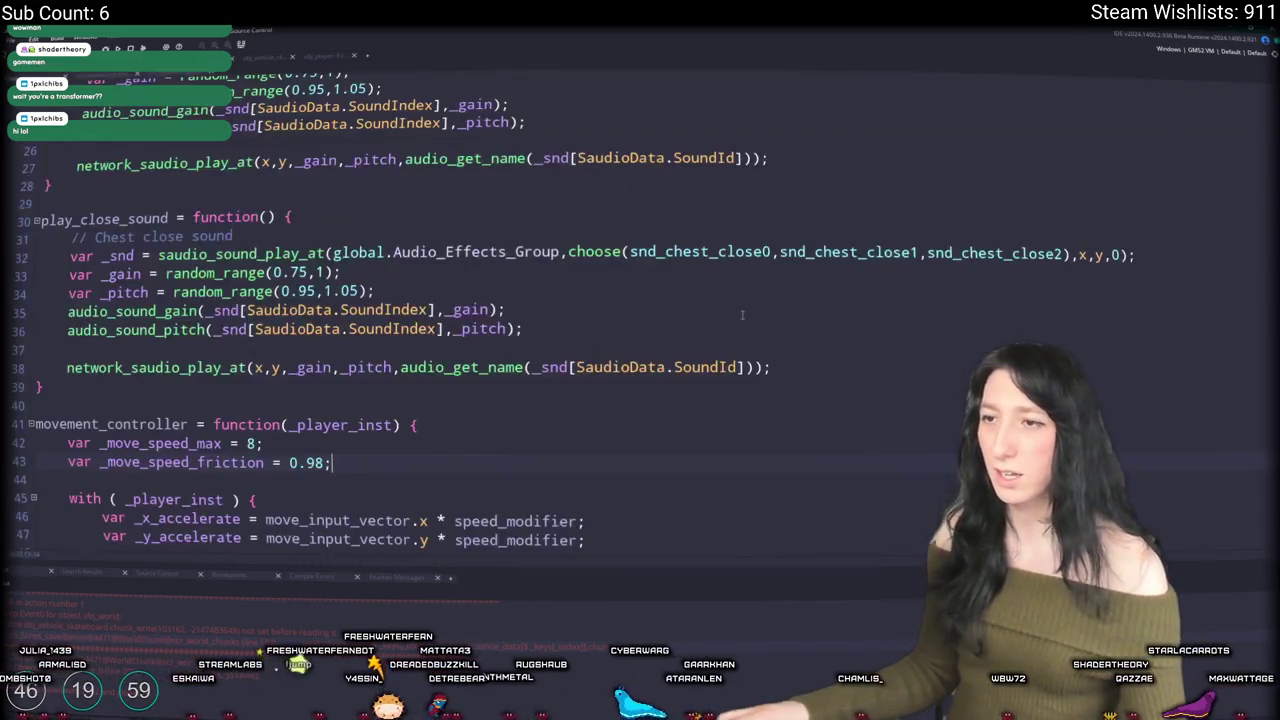
scroll(283, 393, "up", 5)
scroll(283, 392, "up", 4)
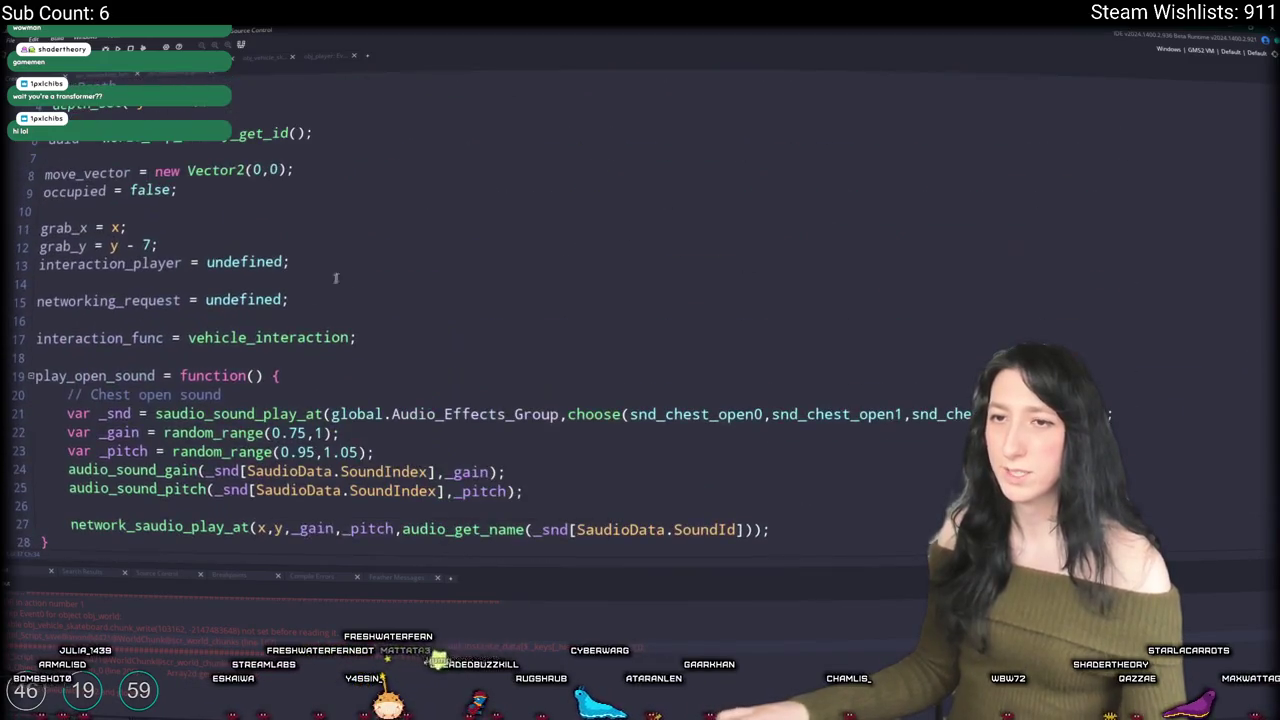
scroll(356, 145, "up", 2)
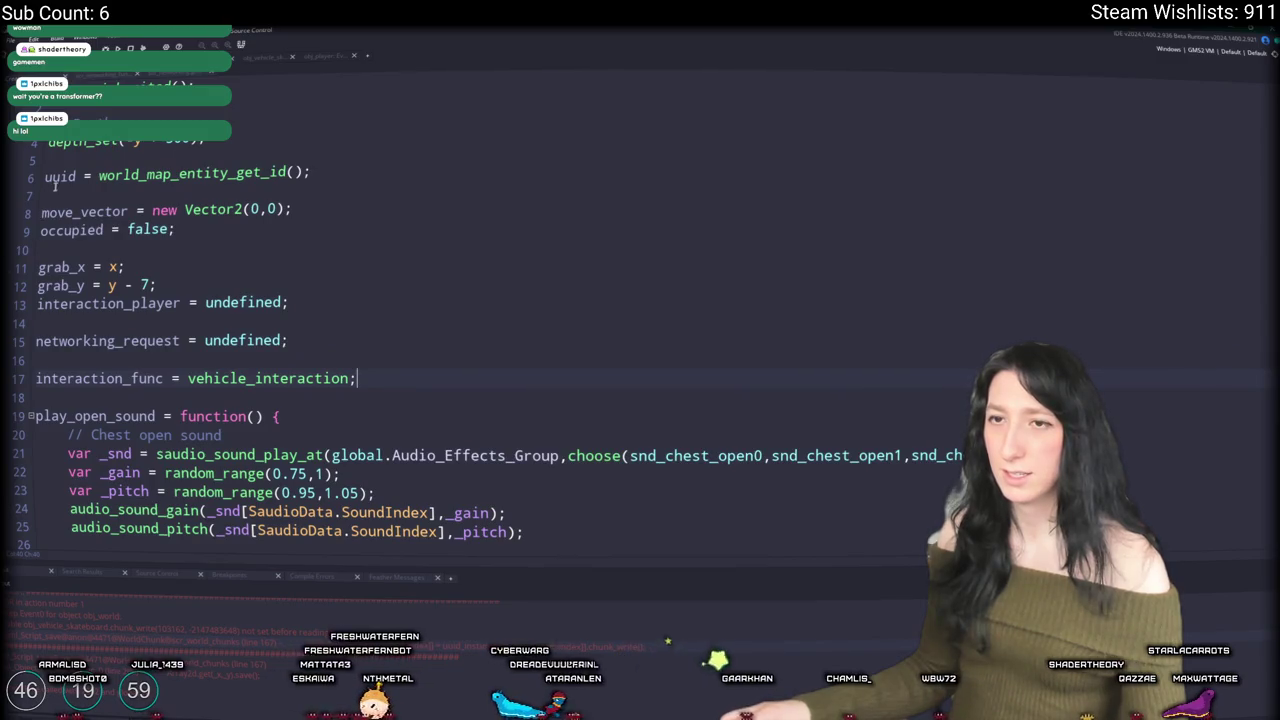
Step: Add 'chunk_write = function() { }' after the interaction_func line
key("alt+Tab")
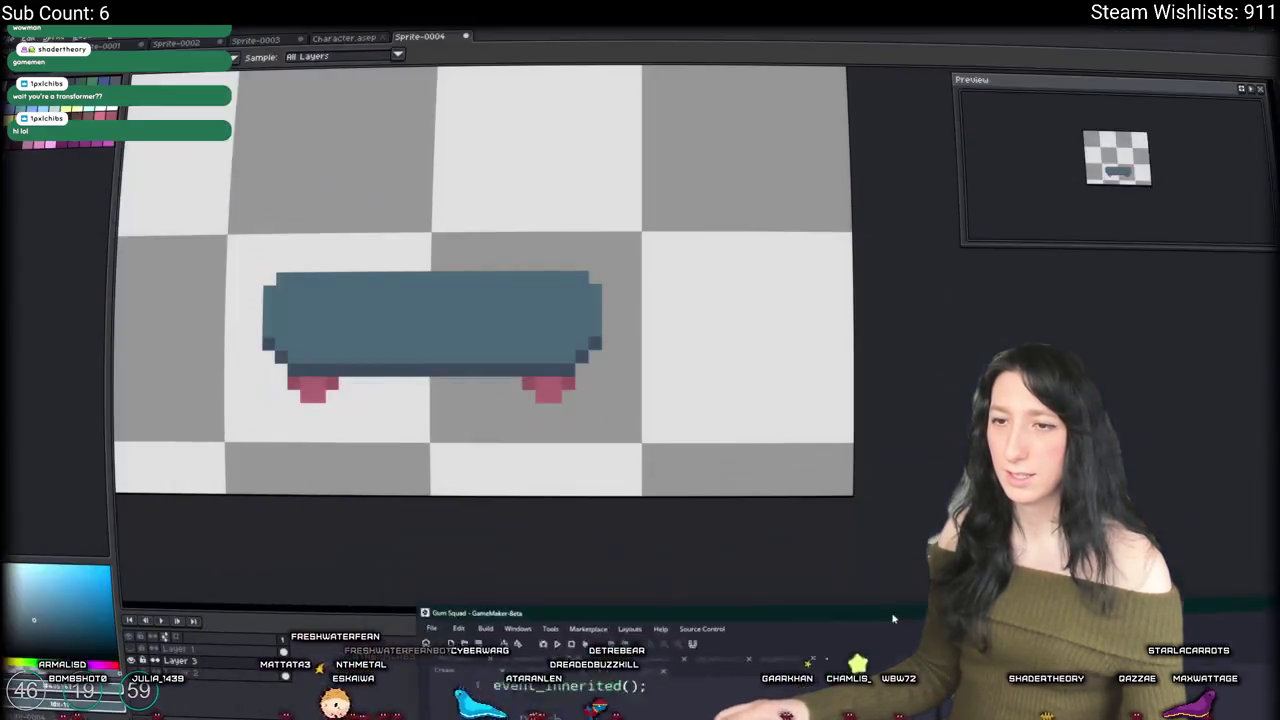
key("Return")
key("Return")
type("c")
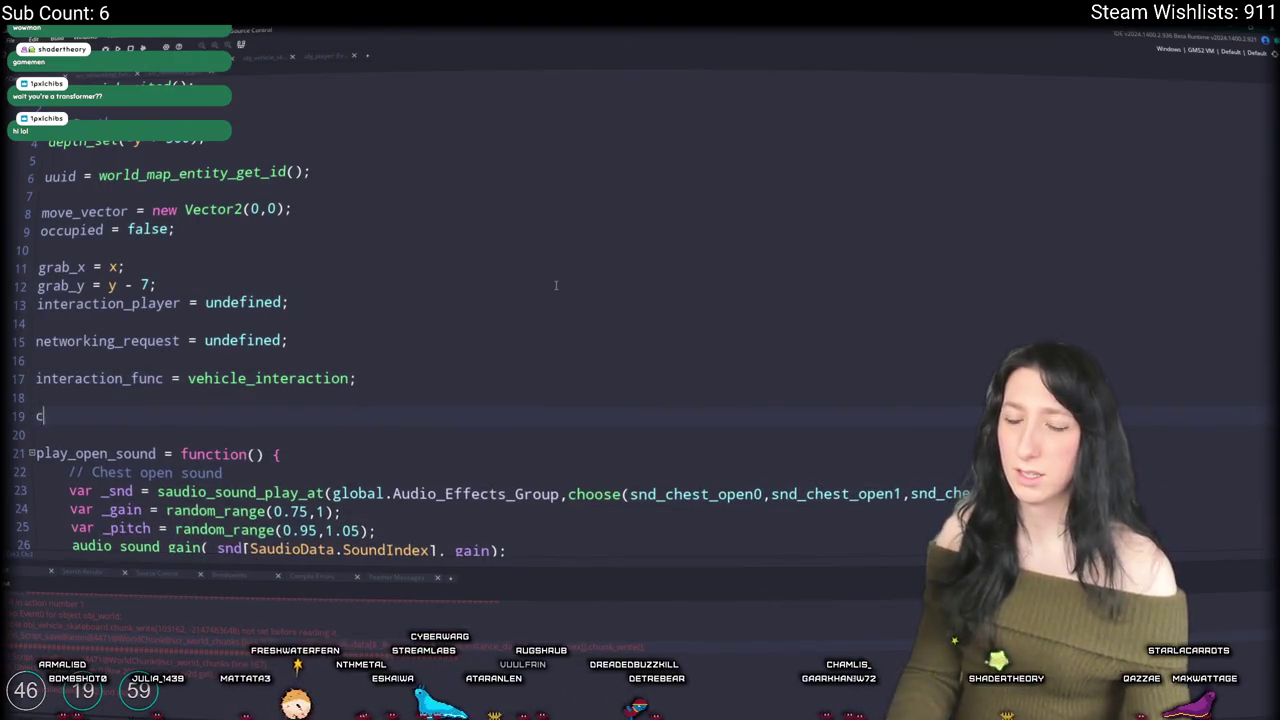
type("hunk_write = fu")
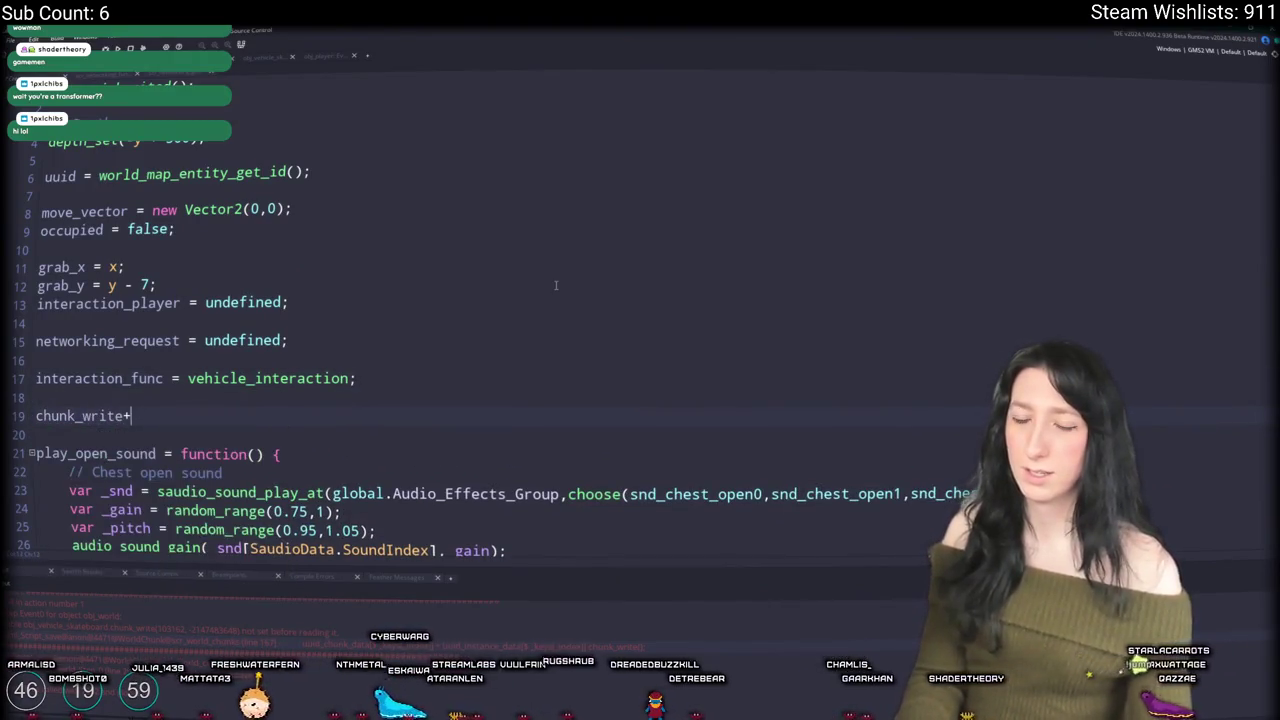
type("nction() {")
key("Return")
type("}")
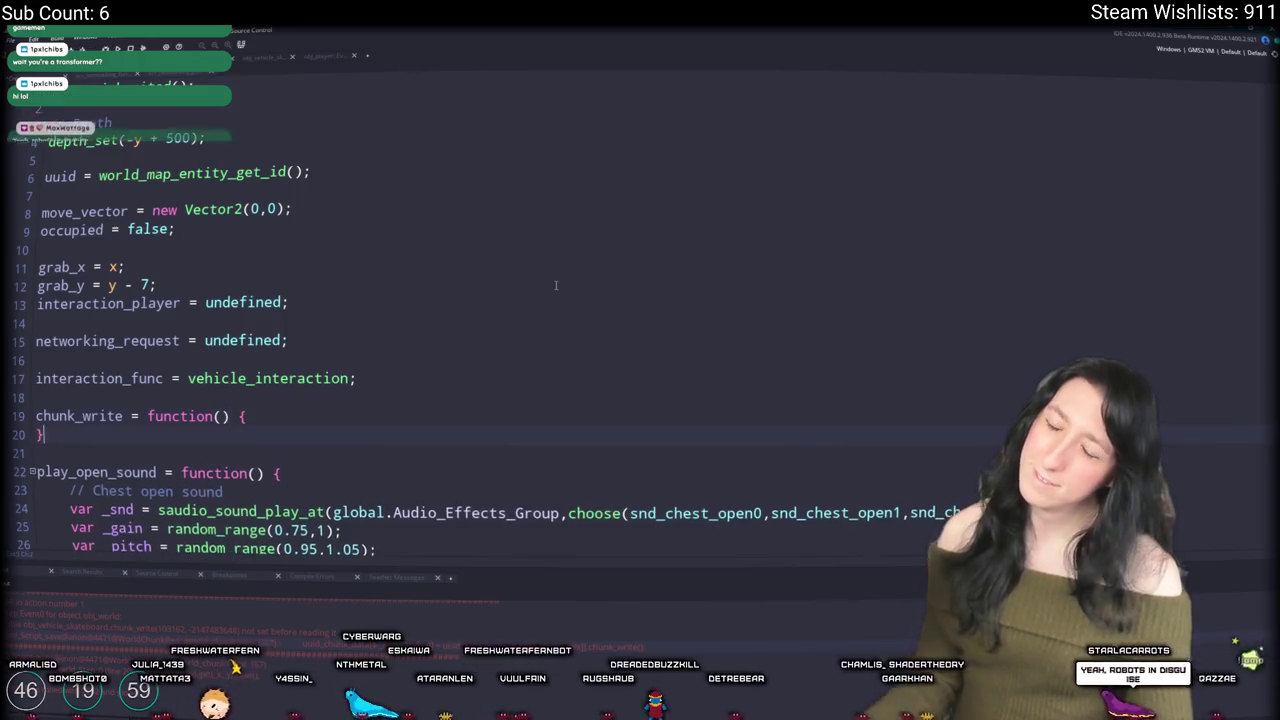
Step: Select the chunk_write name, then bring up the asset search
double_click(80, 416)
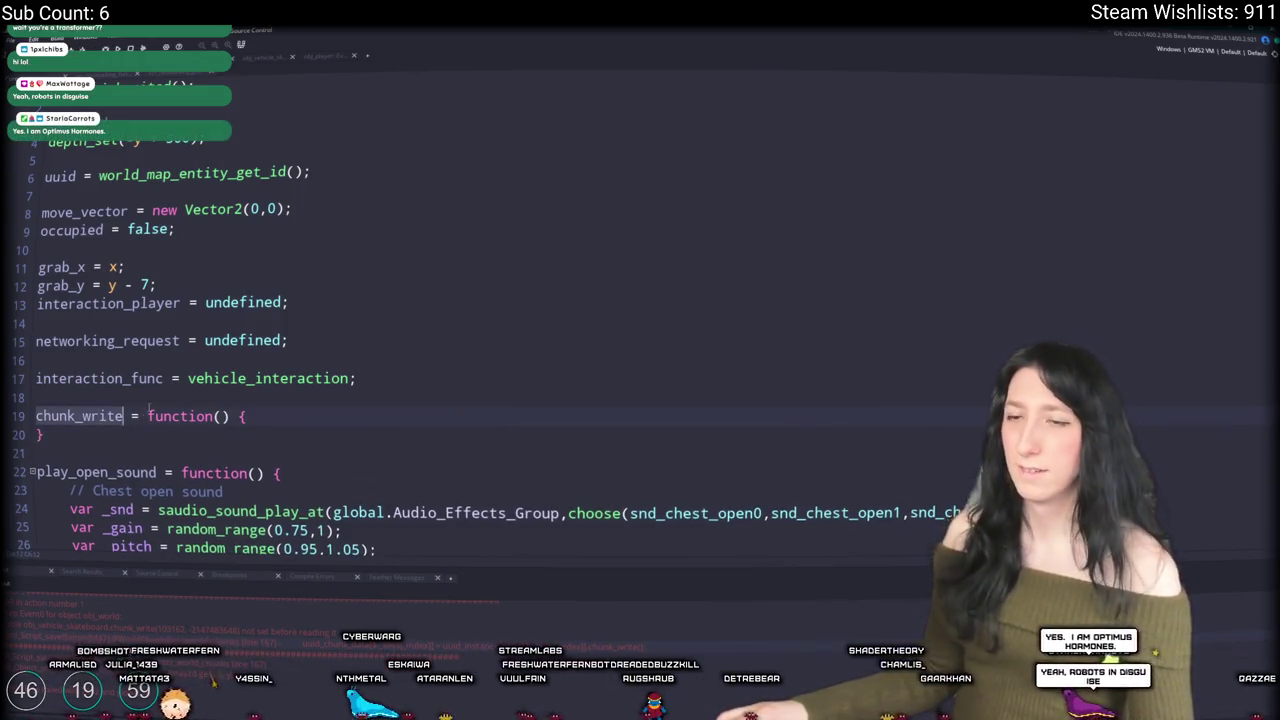
scroll(143, 222, "down", 1)
left_click(108, 394)
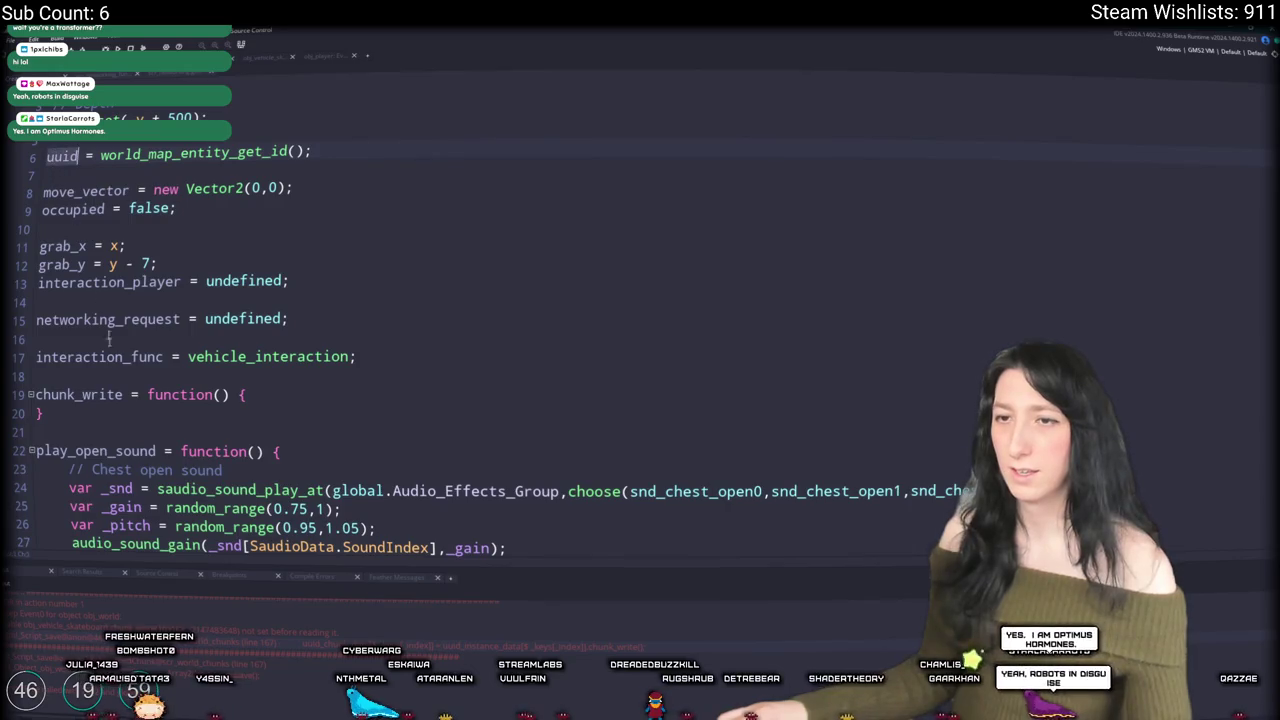
double_click(108, 394)
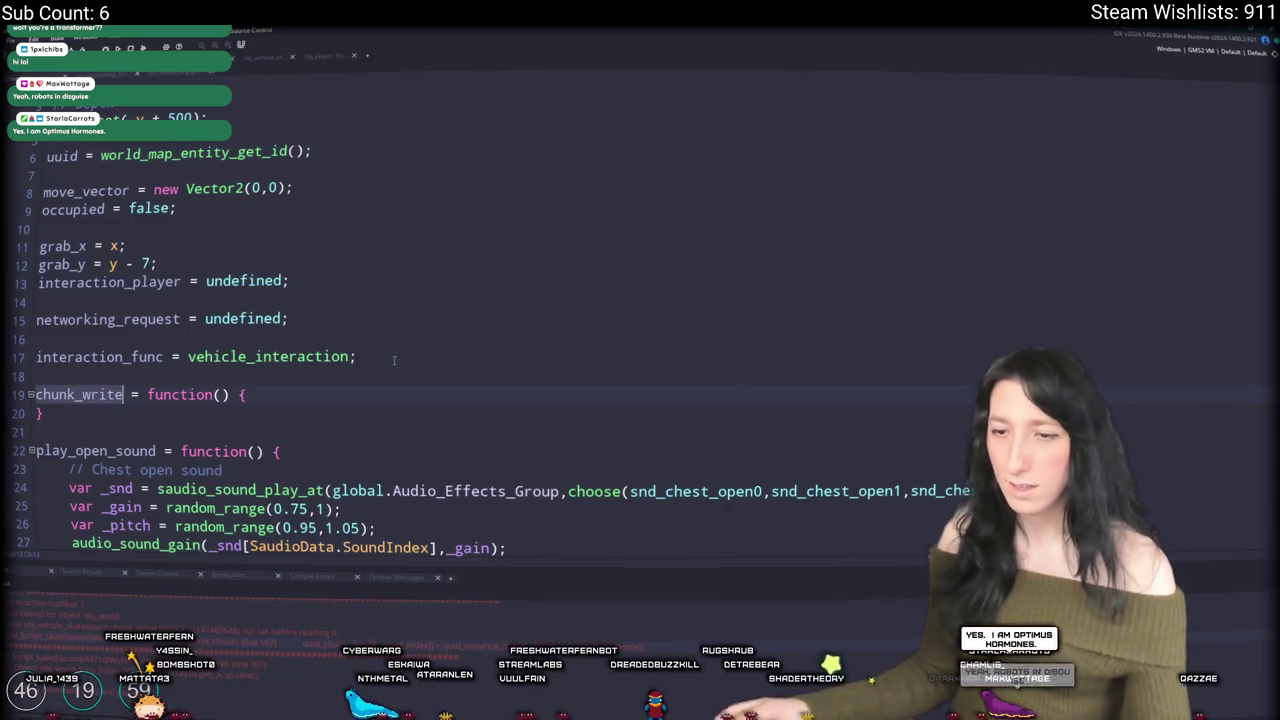
key("ctrl+t")
type("scr_world_ch")
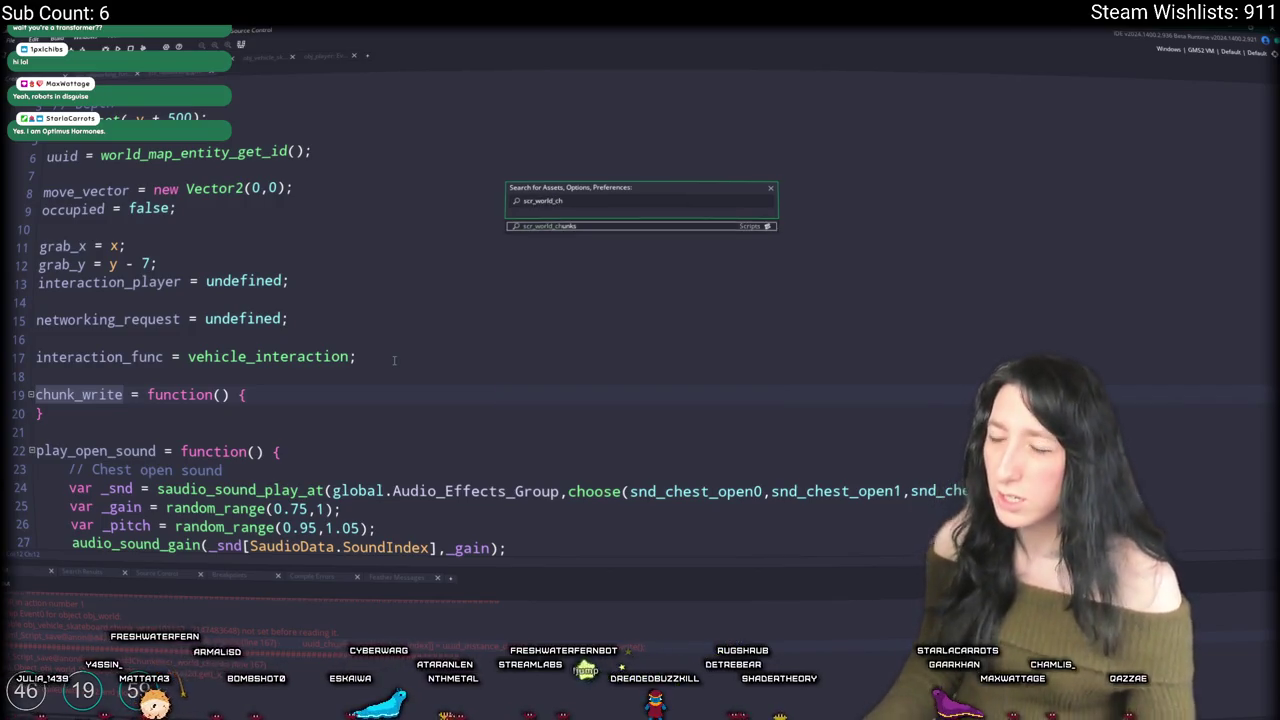
Step: Open the world chunk script at line 167, adding and undoing a trial line
key("Return")
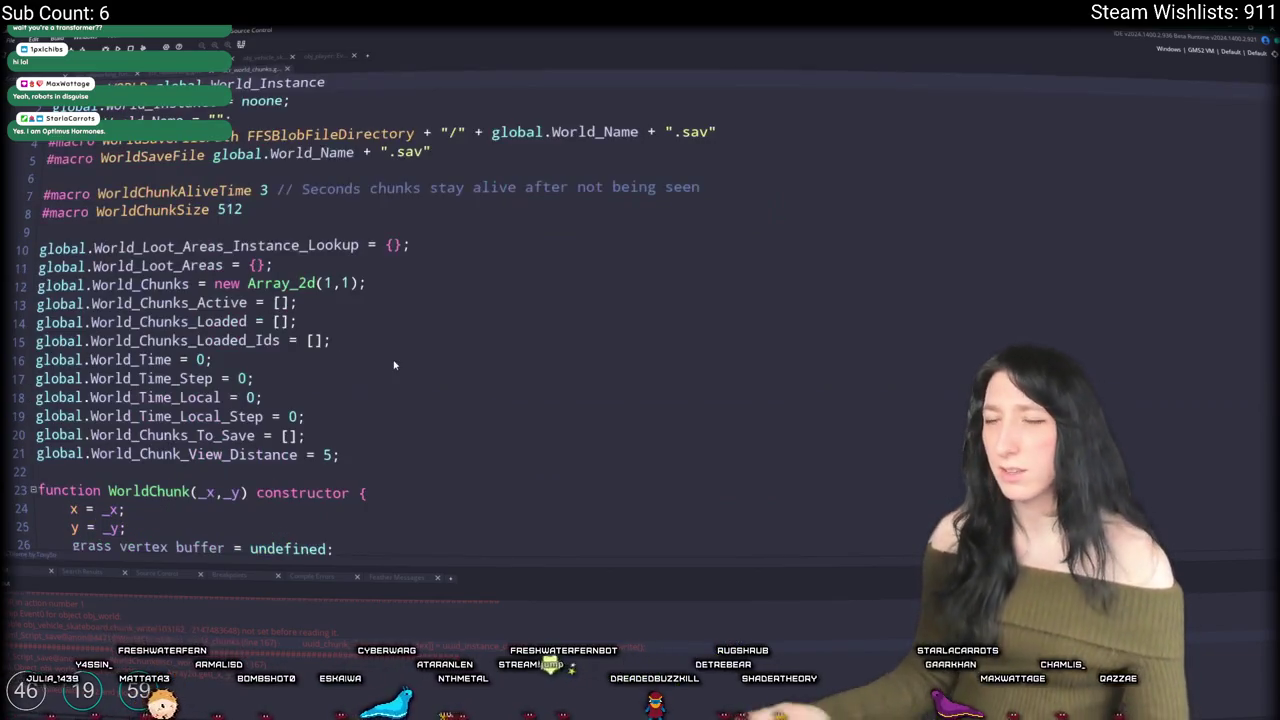
key("ctrl+g")
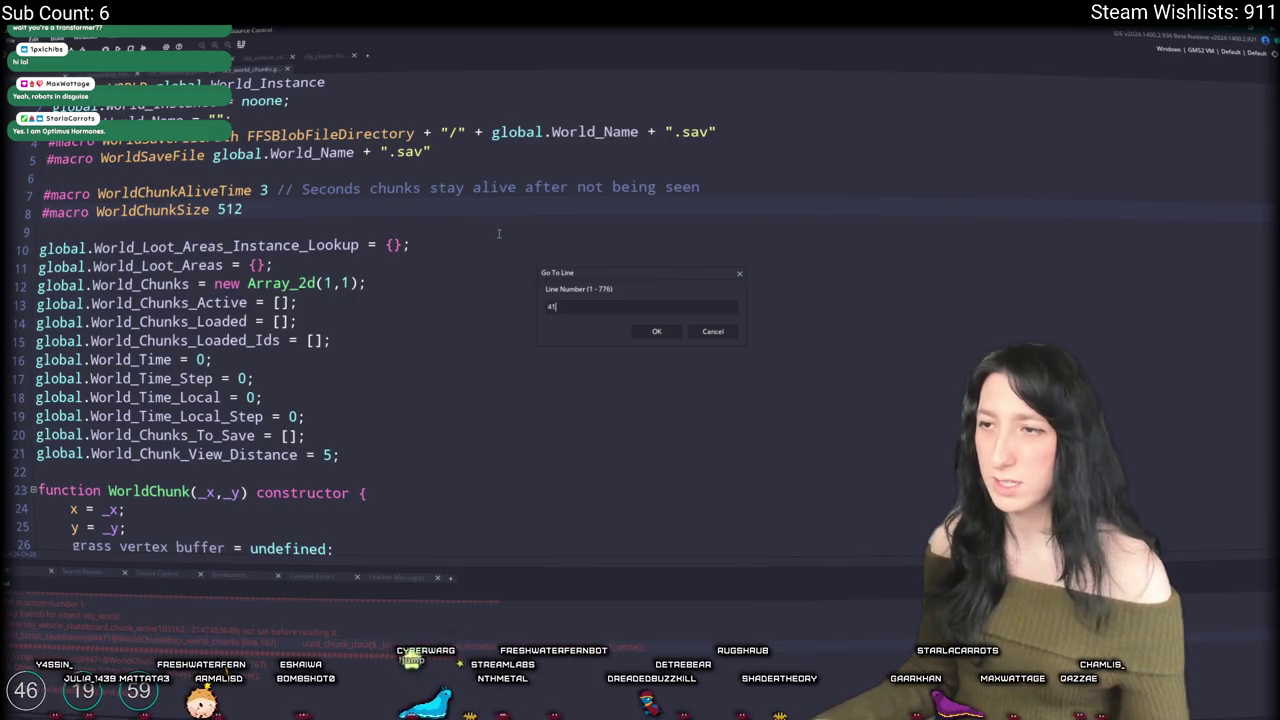
key("Return")
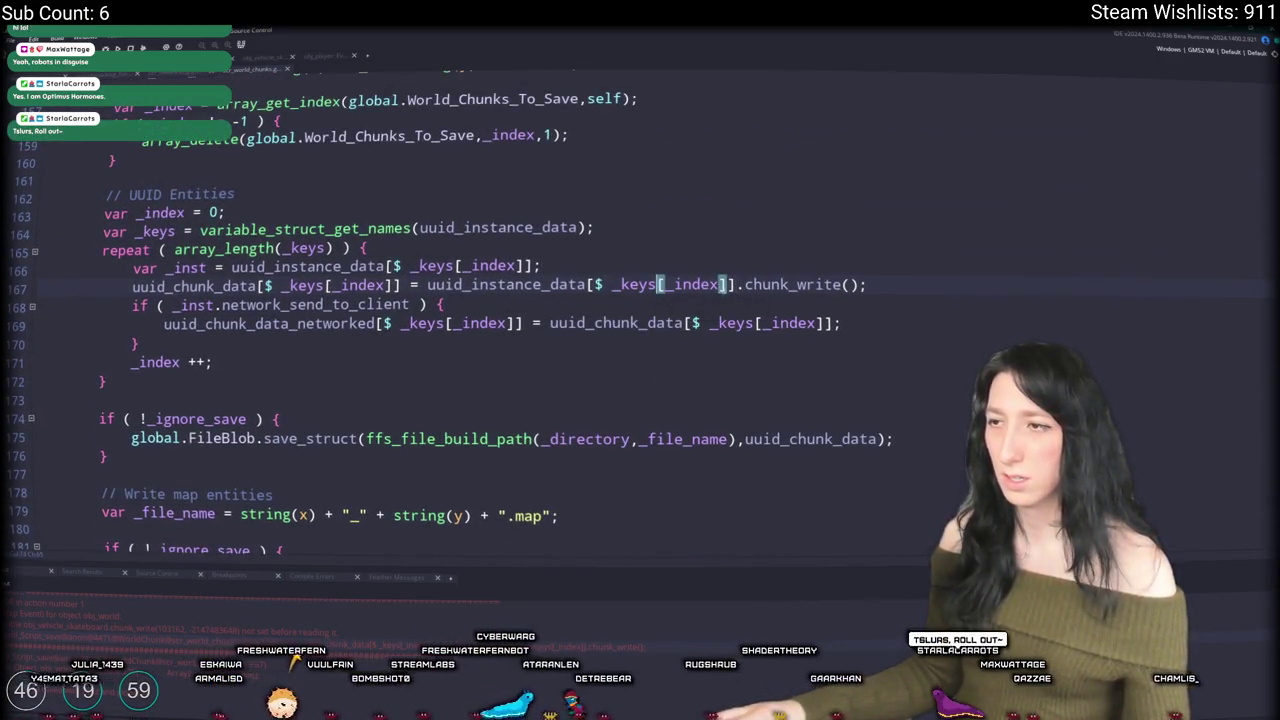
left_click(455, 285)
left_click(627, 267)
key("Return")
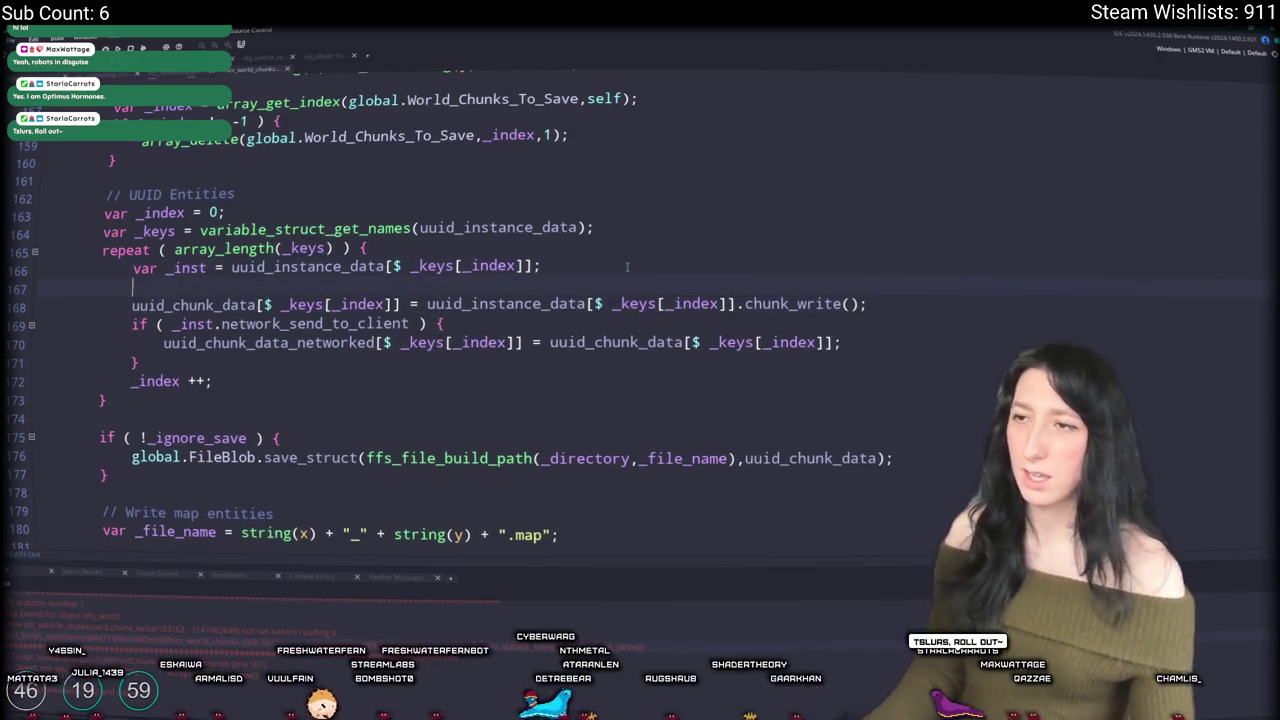
type("if (in")
key("ctrl+z")
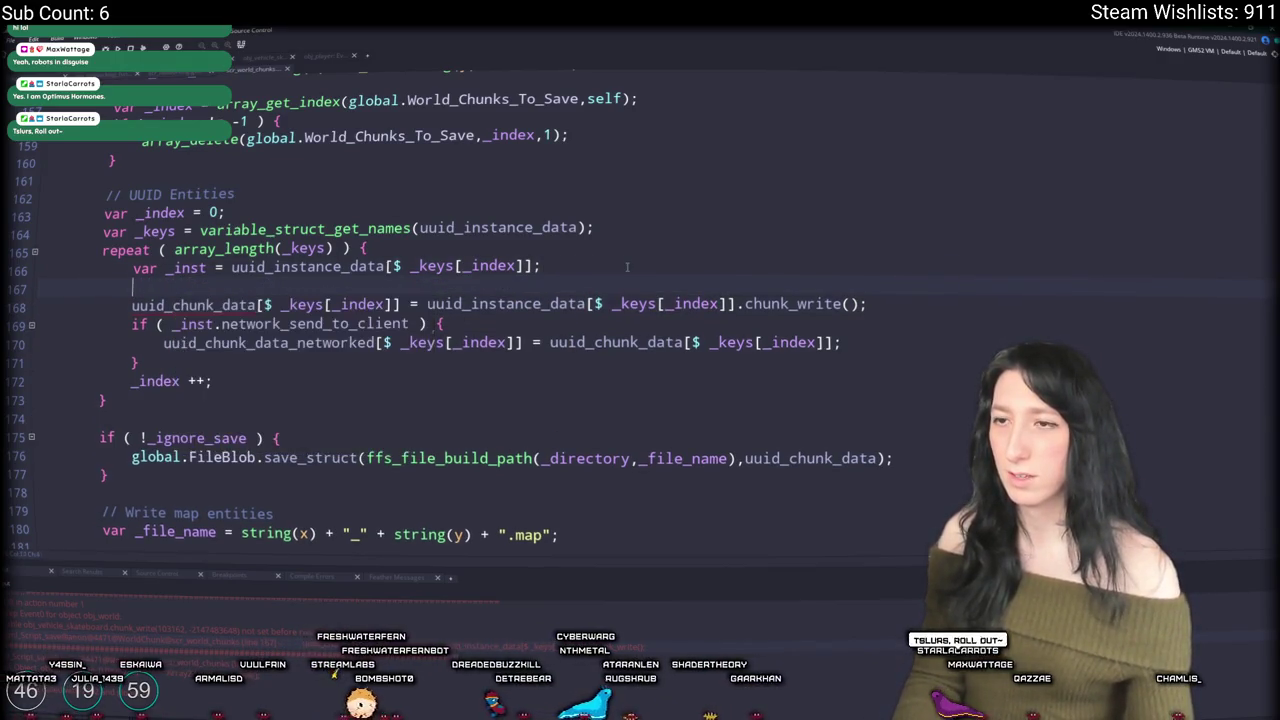
key("ctrl+z")
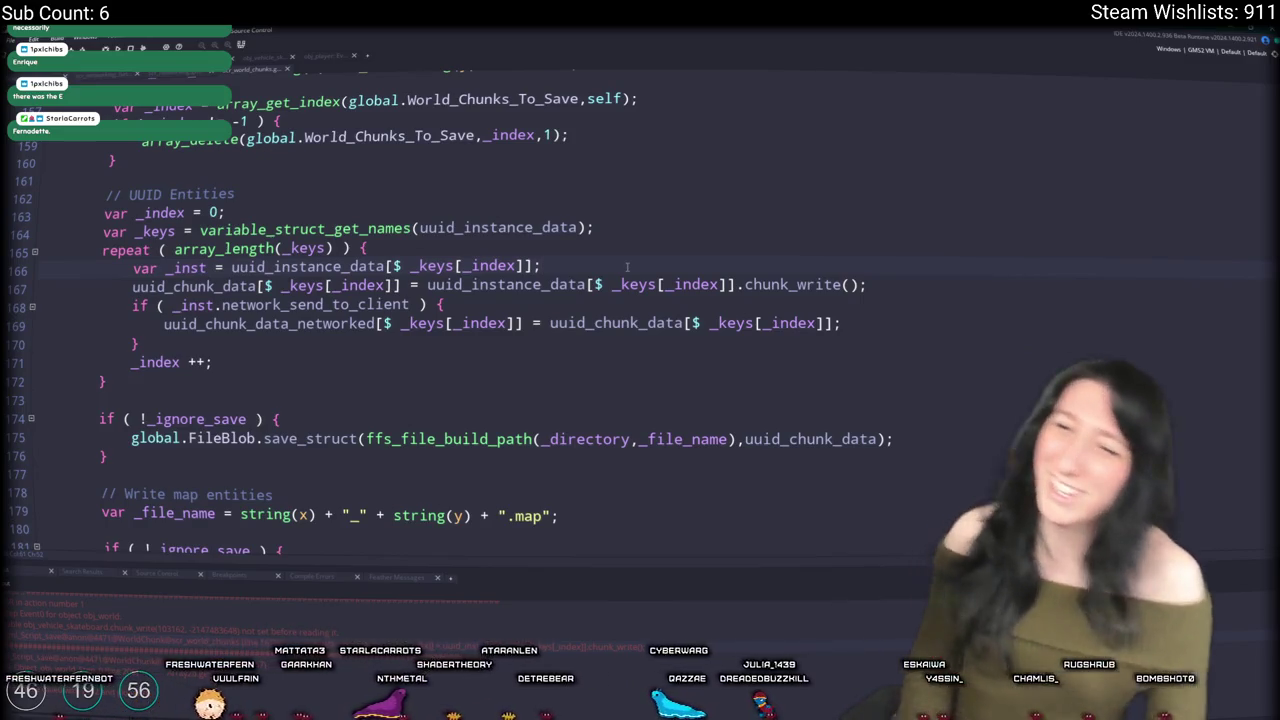
Step: Search the script for uuid_instance_data and step through its earlier occurrences
scroll(627, 270, "up", 2)
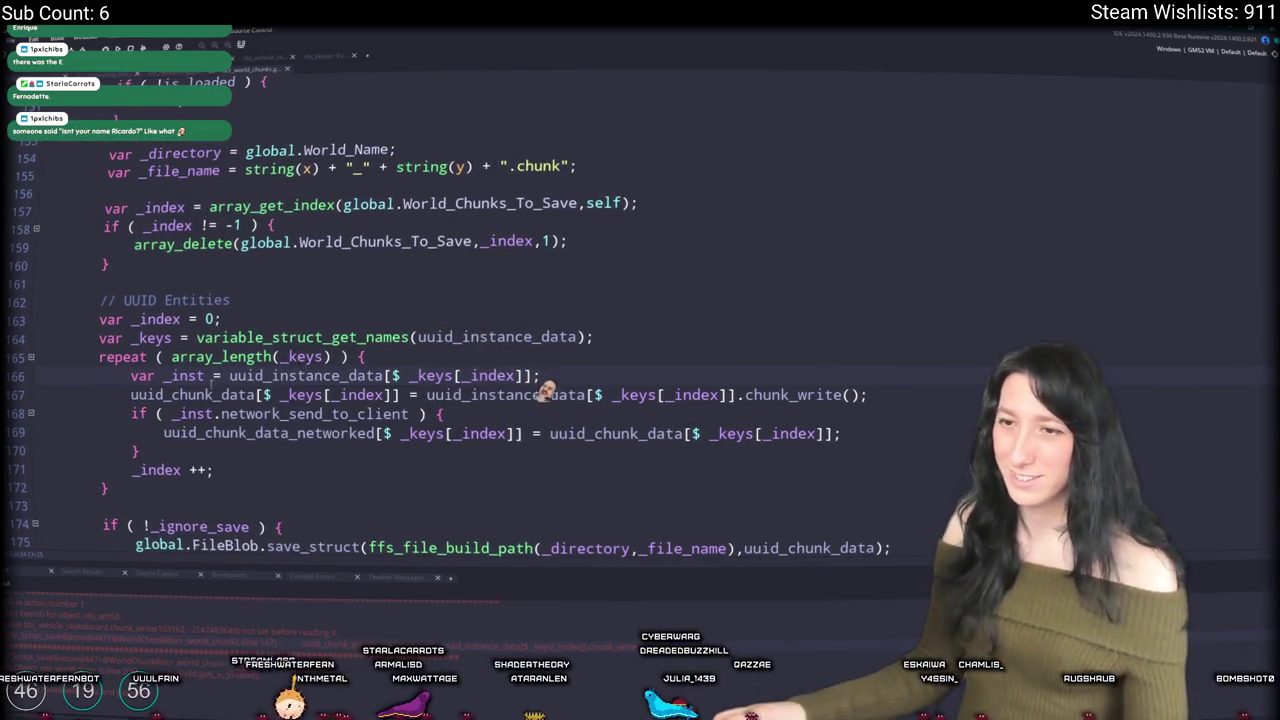
key("Down")
double_click(255, 373)
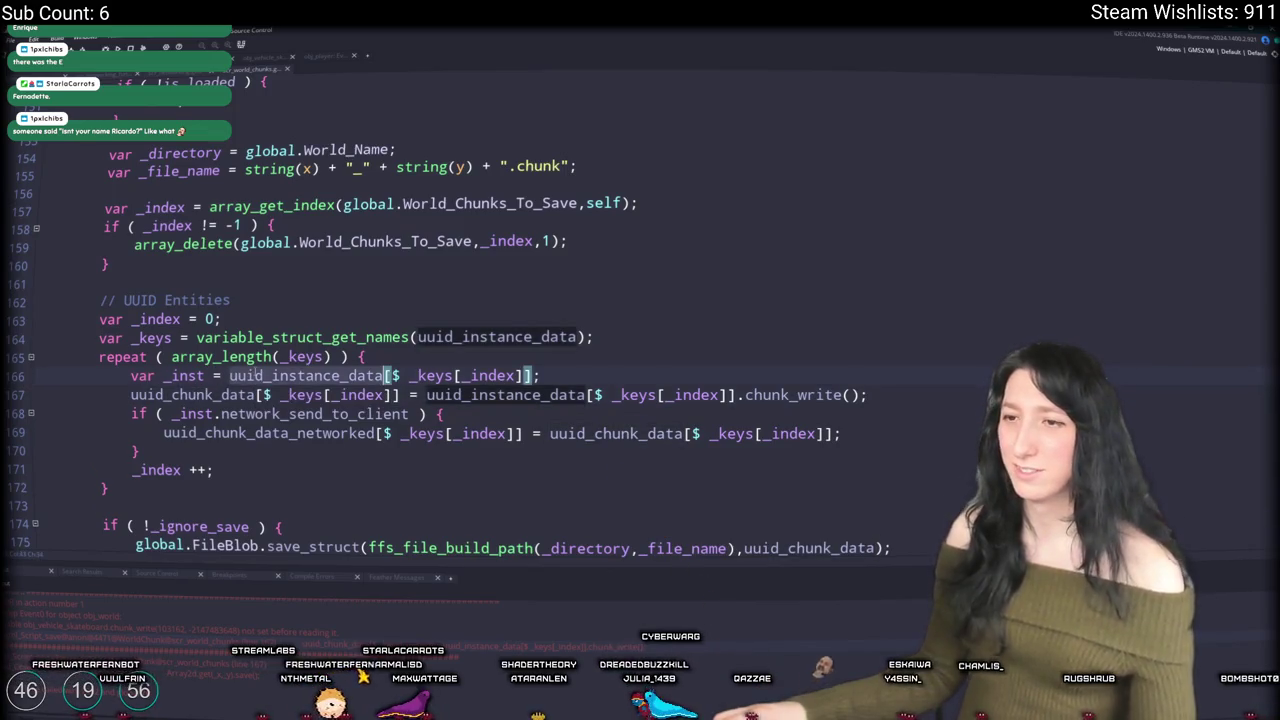
key("ctrl+f")
left_click(1260, 102)
left_click(1259, 103)
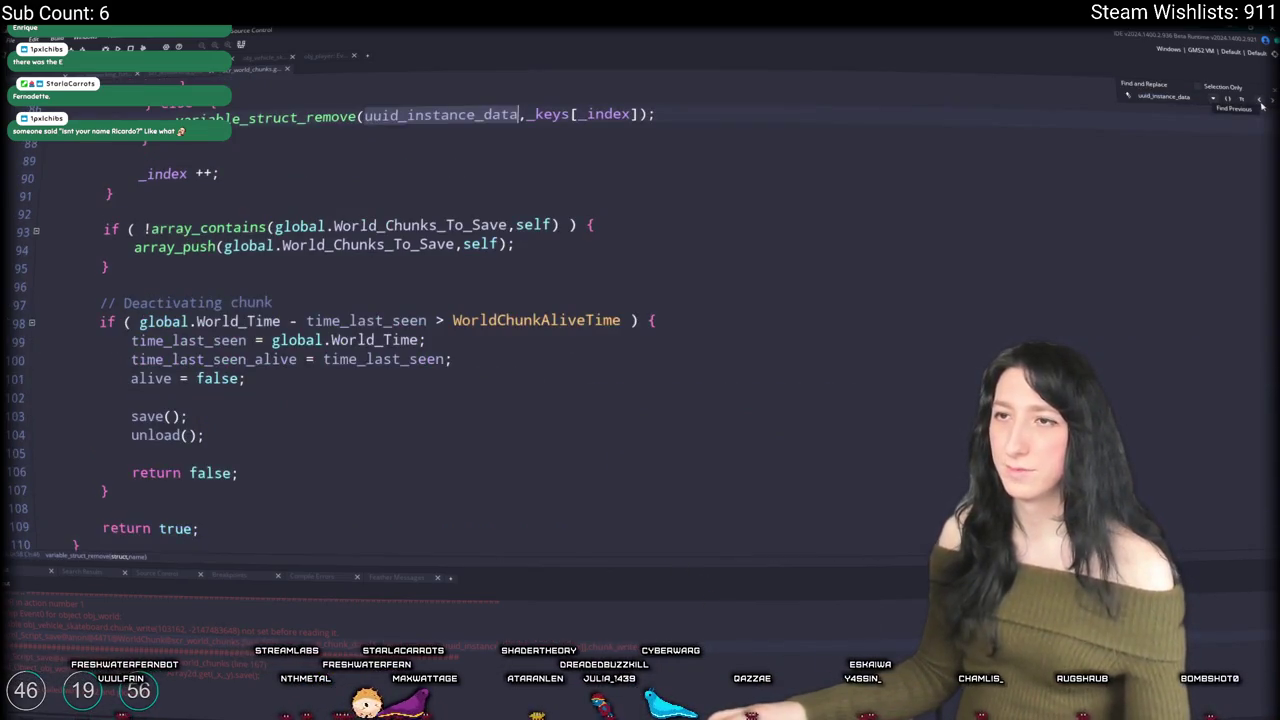
left_click(1258, 104)
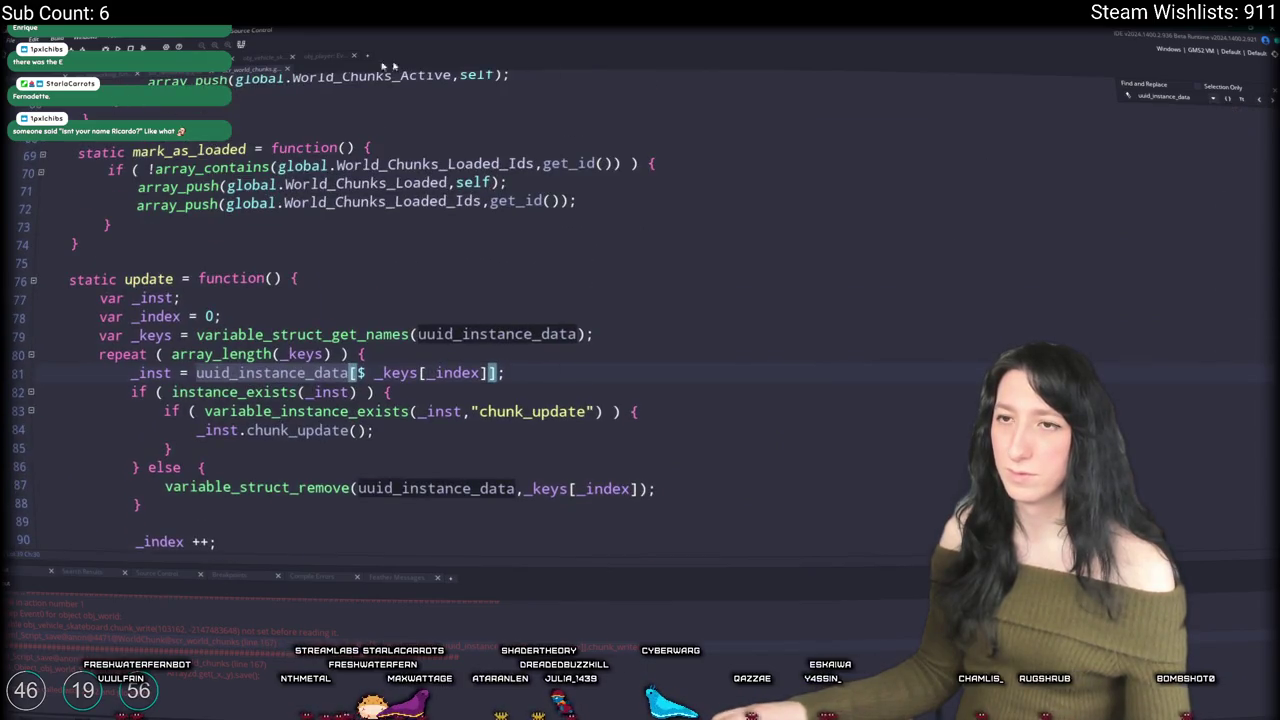
scroll(810, 229, "up", 6)
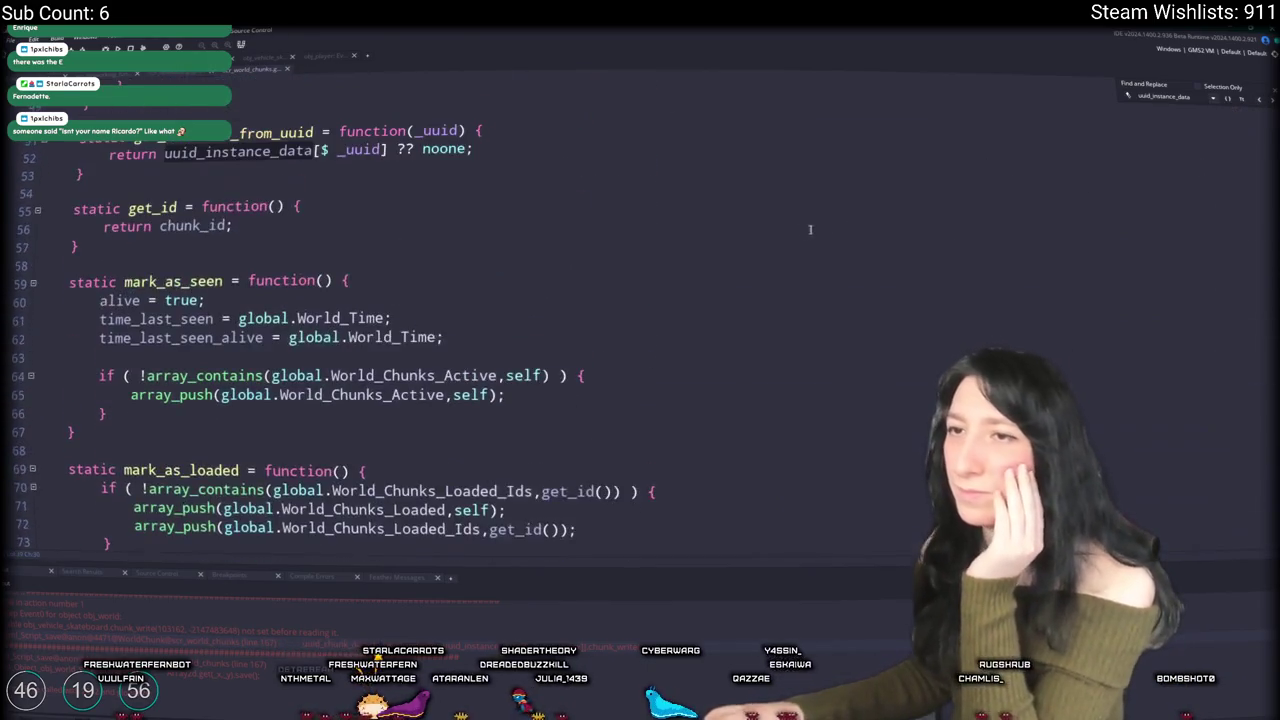
left_click(1262, 100)
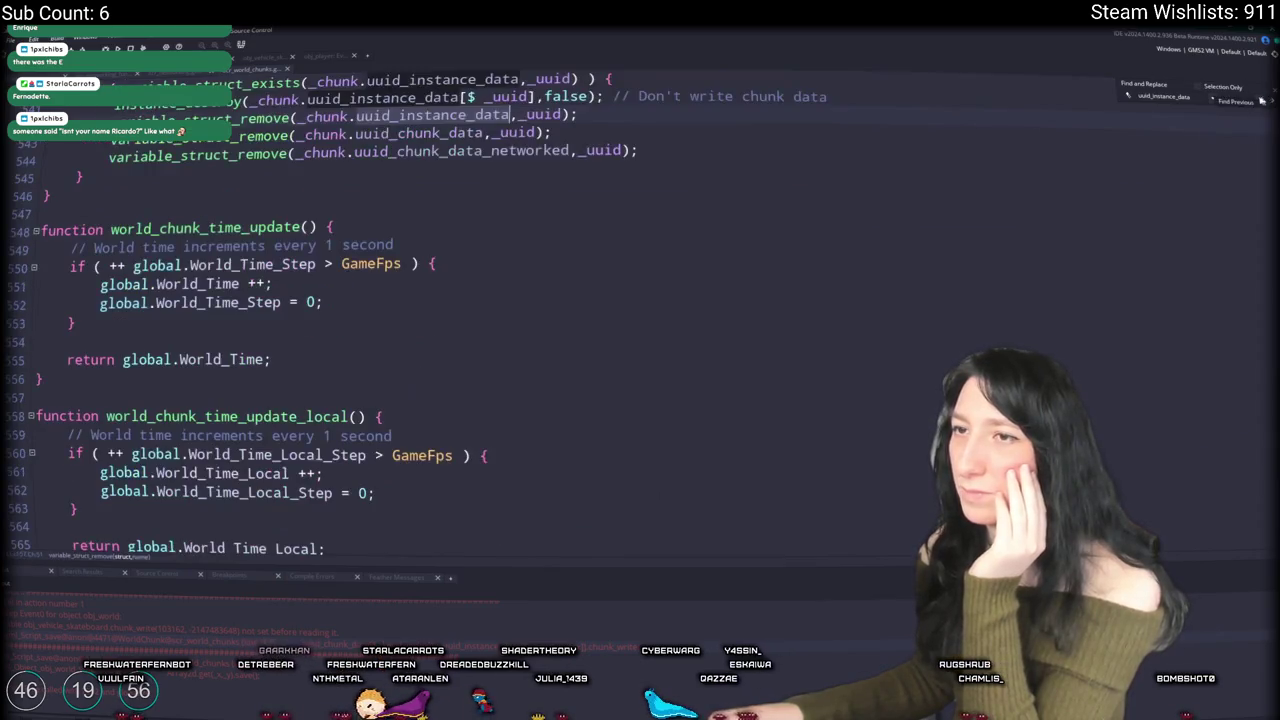
scroll(373, 272, "up", 8)
scroll(373, 272, "up", 3)
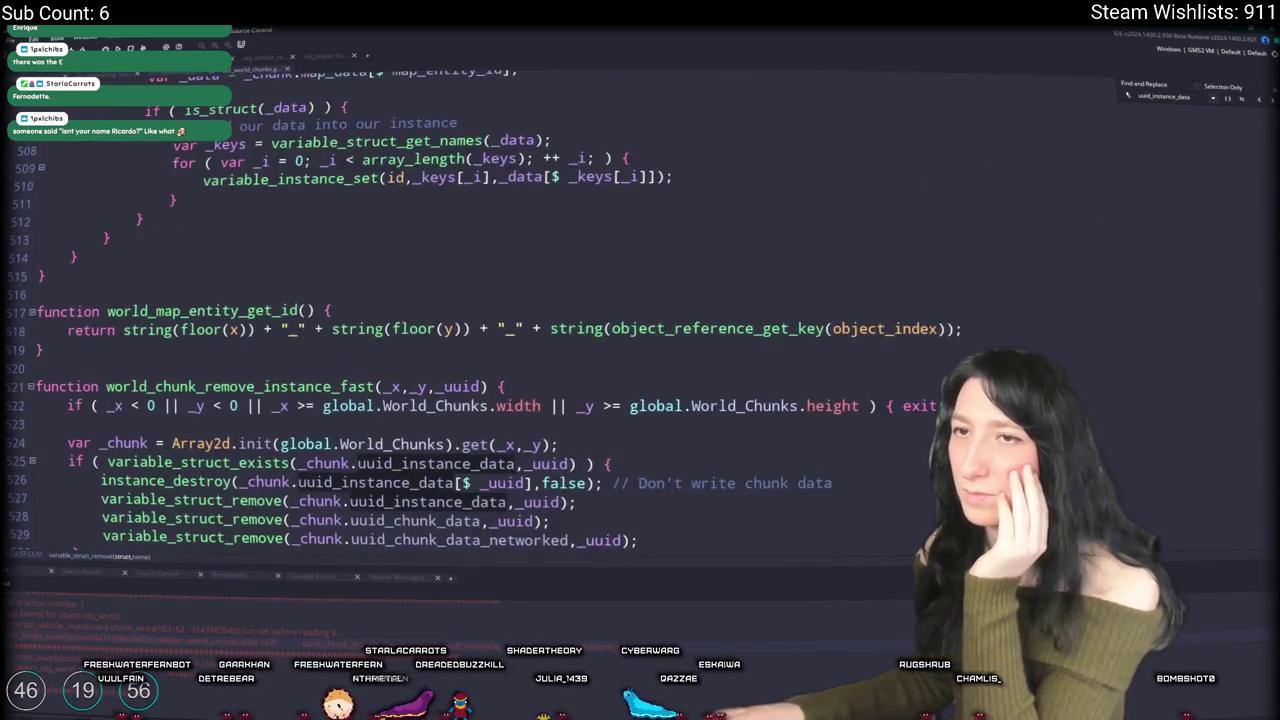
Step: Return to the code defining chunk_write and start a project-wide search and replace
left_click(123, 394)
scroll(203, 238, "down", 5)
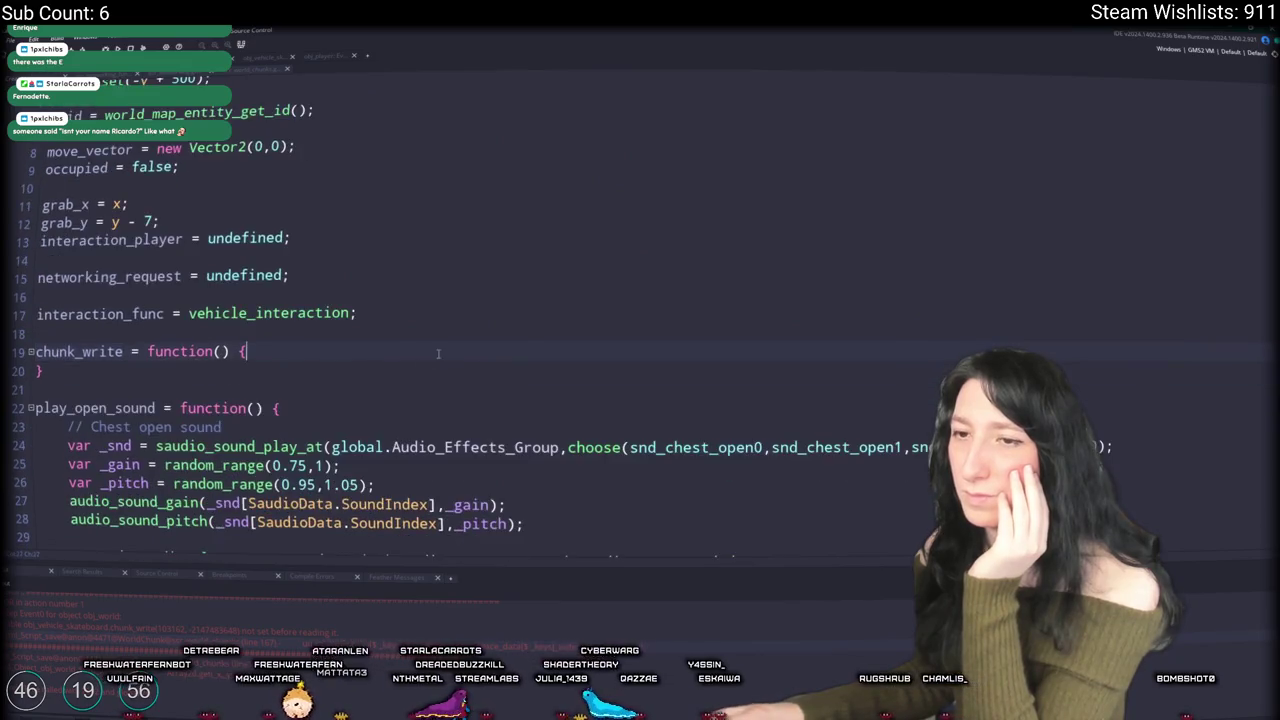
scroll(313, 317, "up", 6)
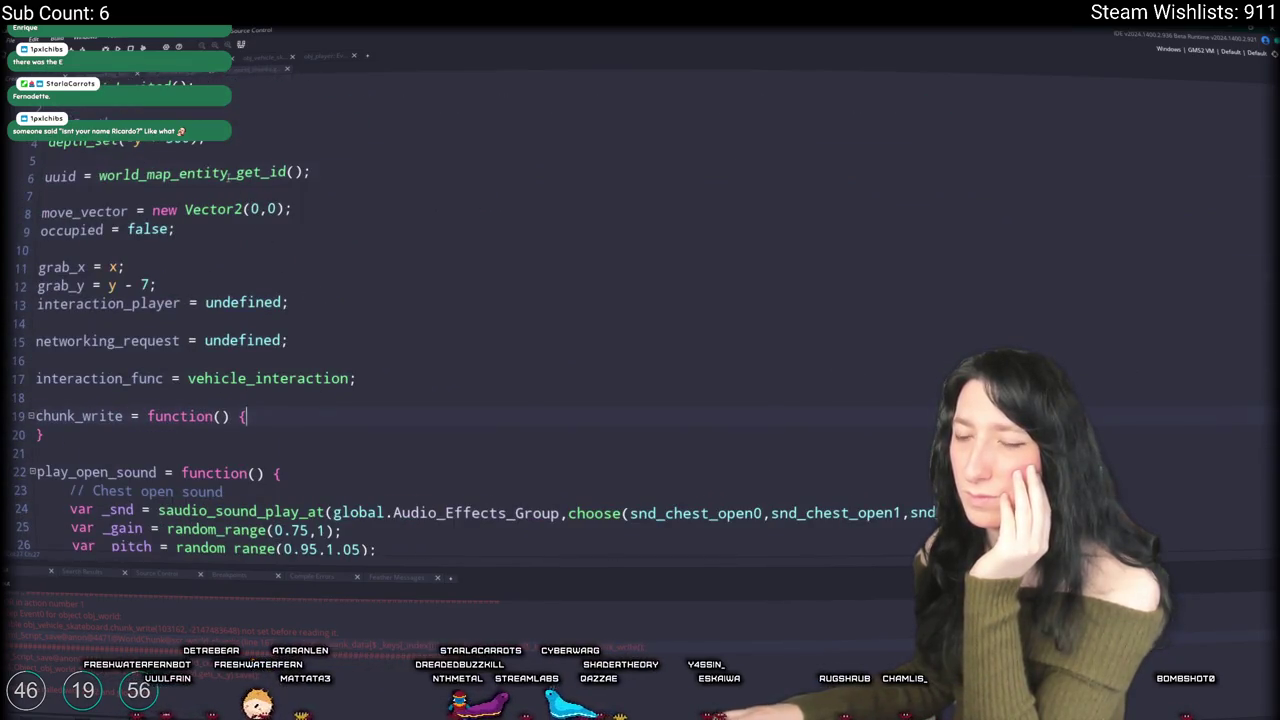
scroll(200, 181, "down", 12)
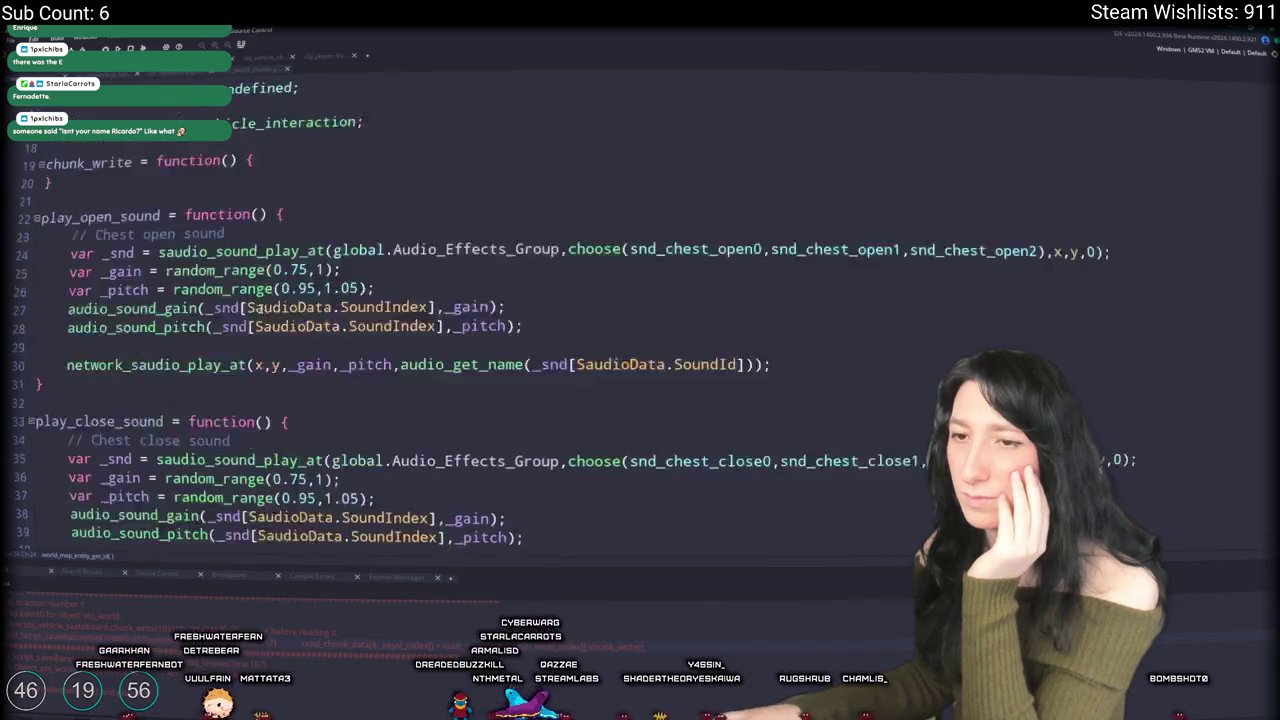
key("ctrl+tab")
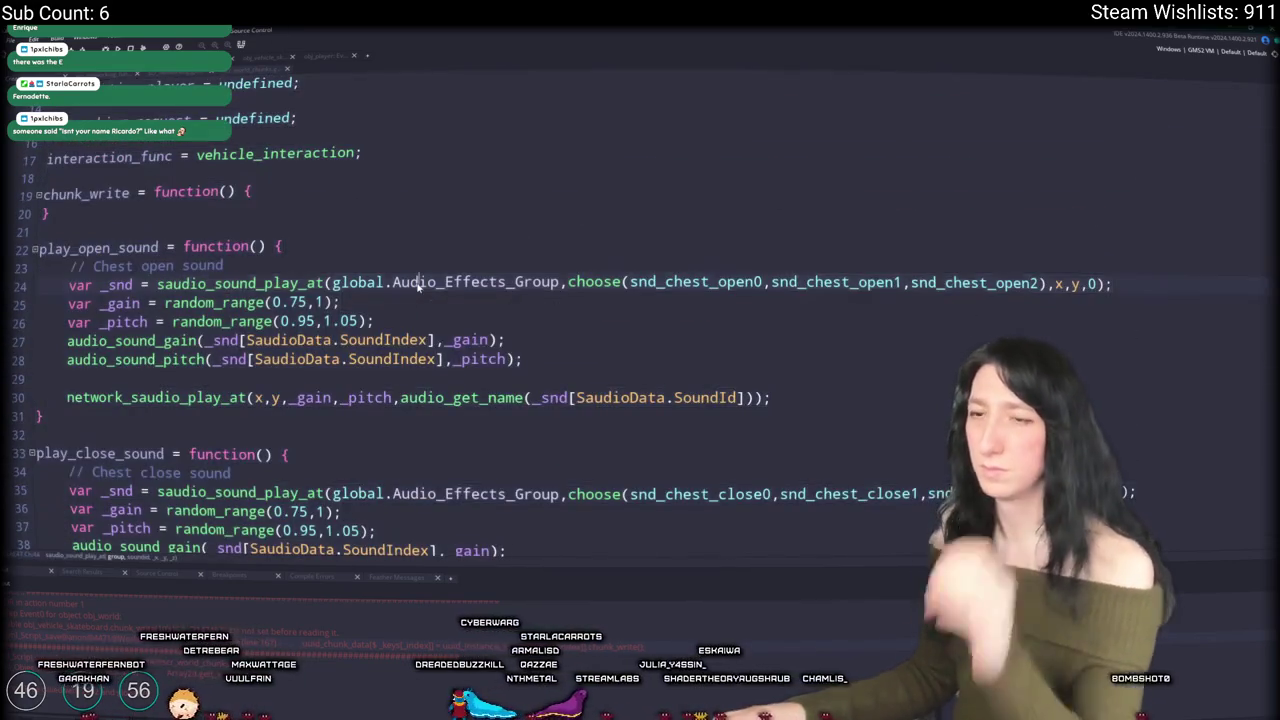
key("ctrl+shift+f")
type("with( ob")
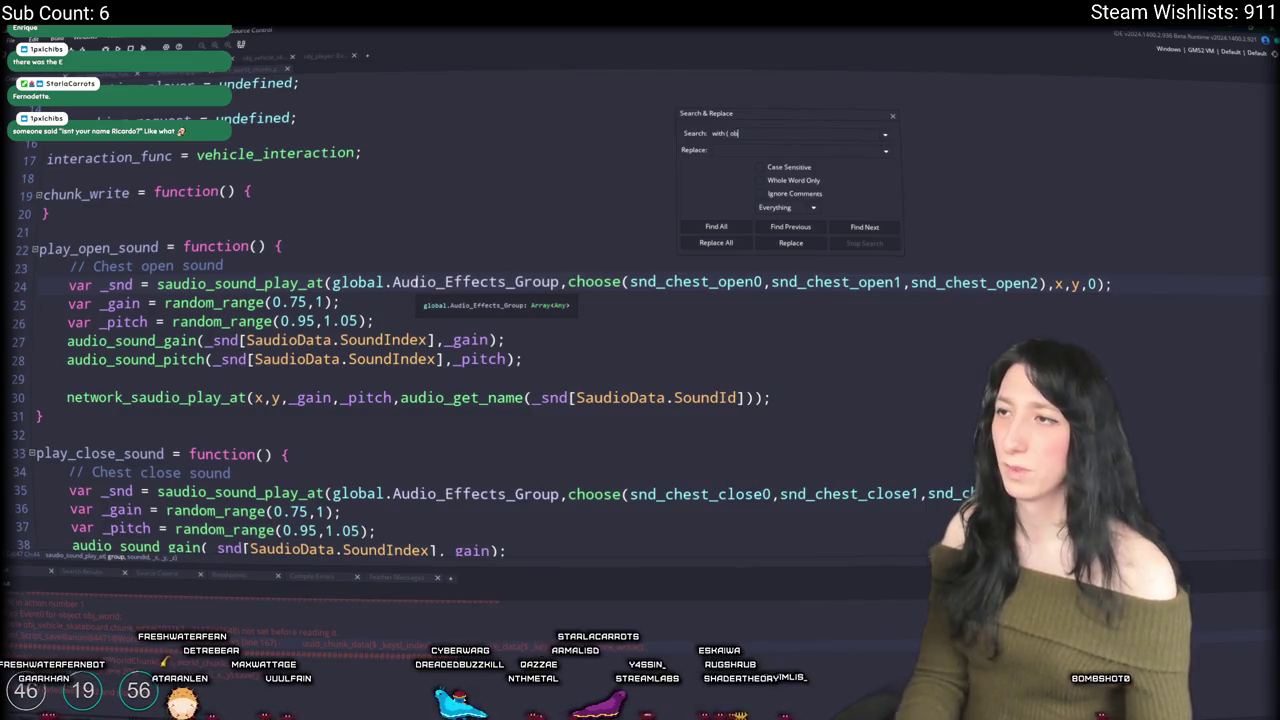
type("tion")
Step: Search the whole project for 'with ( obj_interactable'
key("Return")
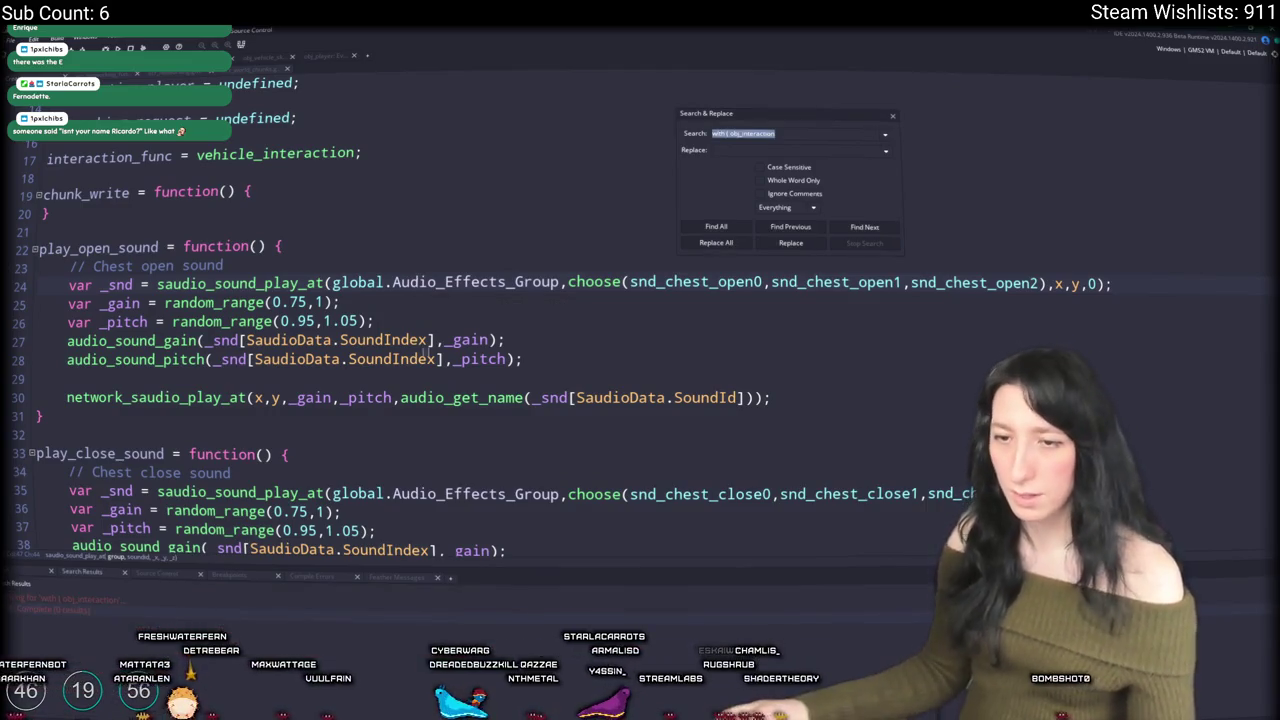
left_click(790, 130)
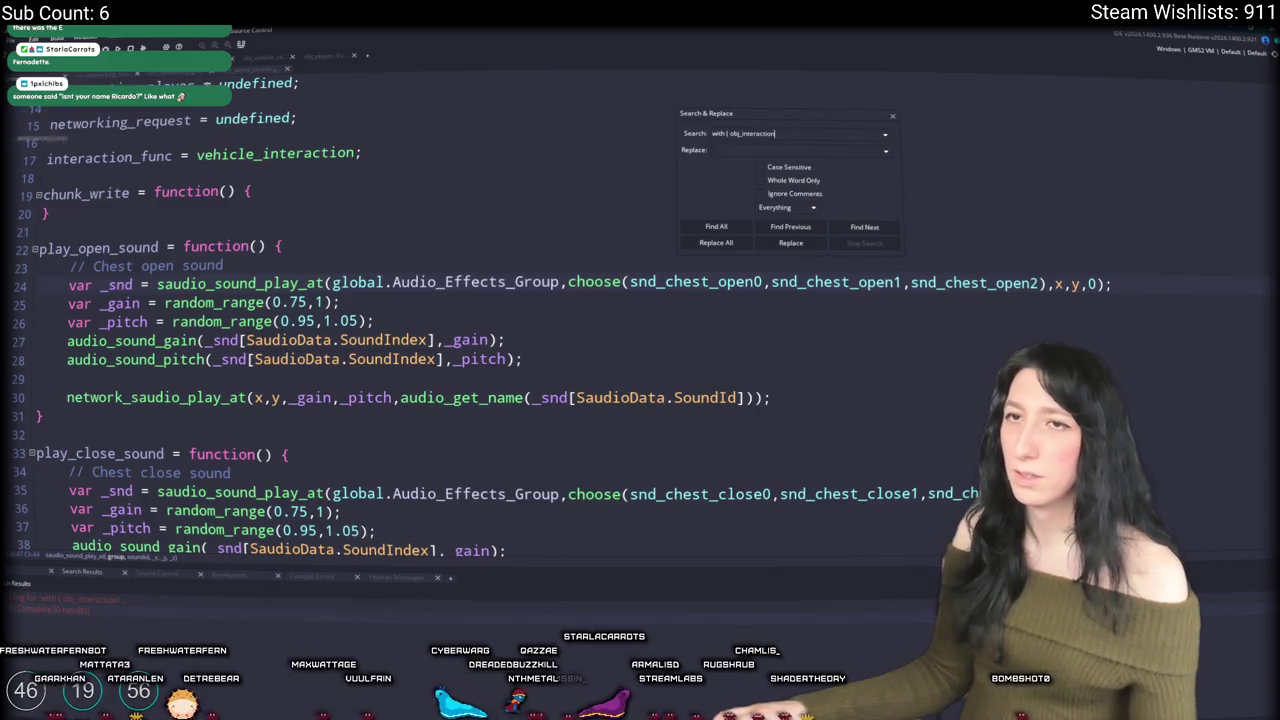
key("ctrl+Tab")
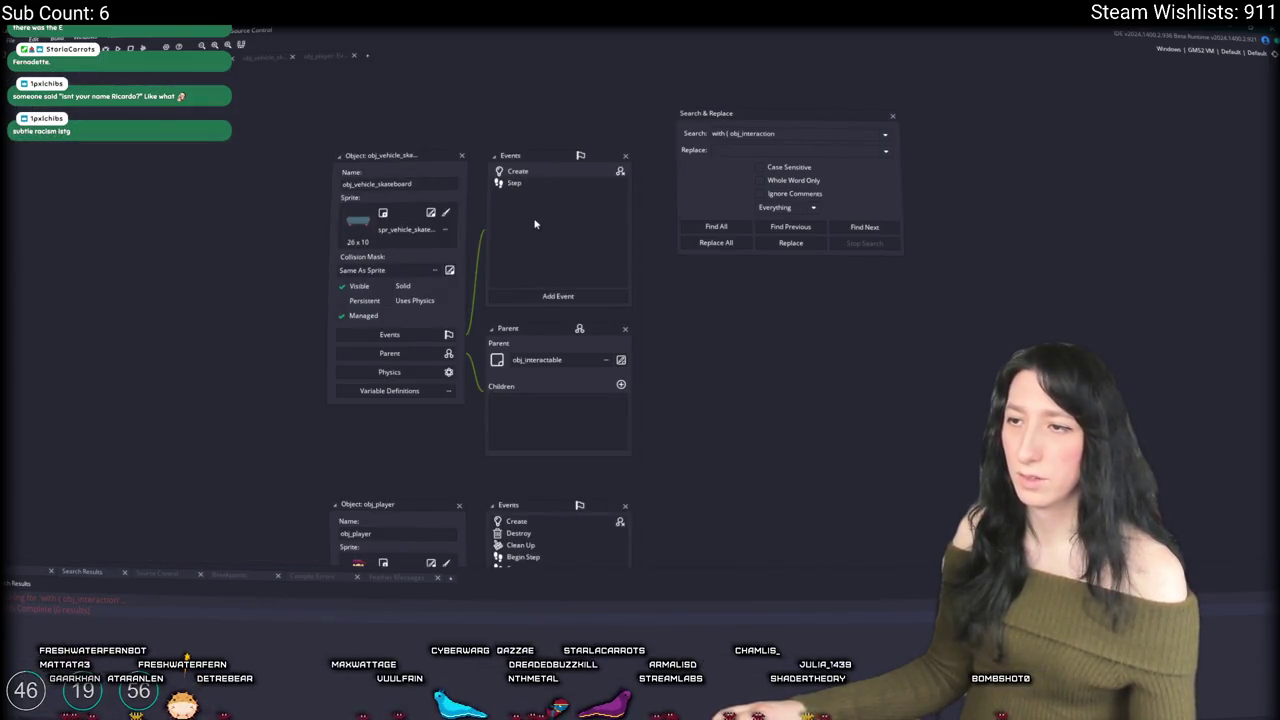
left_click(786, 131)
left_click(786, 130)
type("ab")
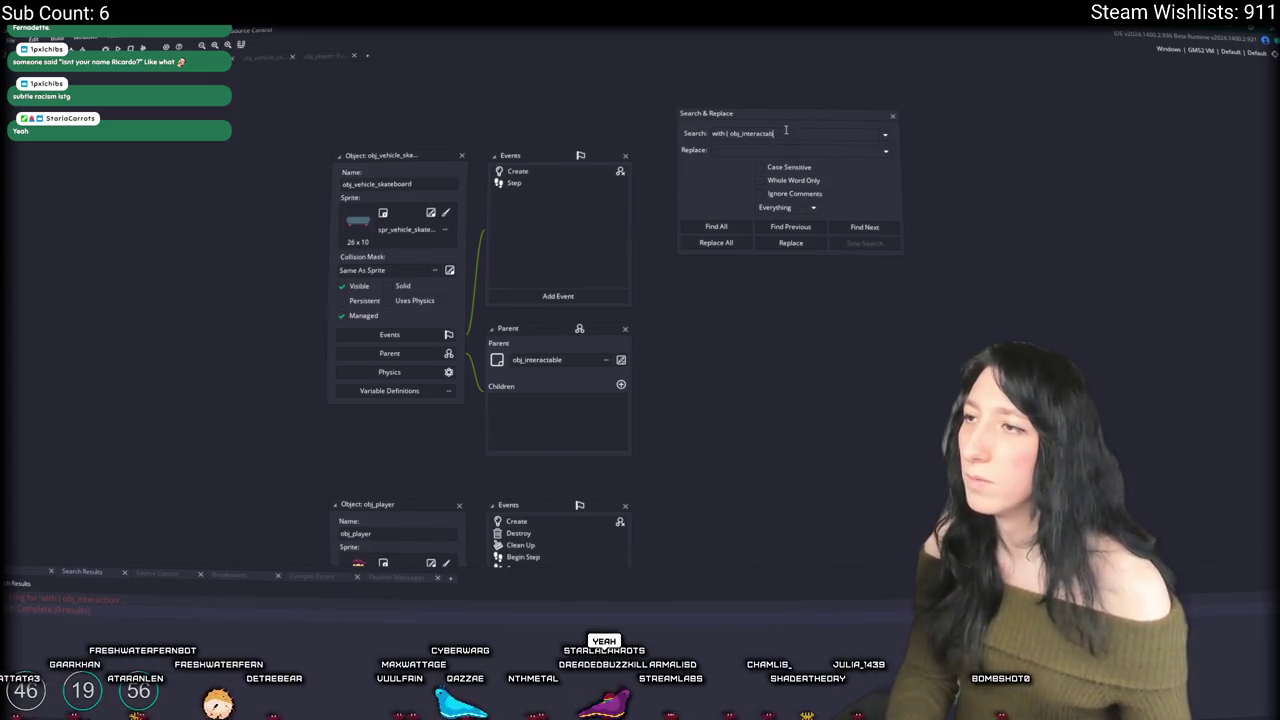
type("le")
key("Return")
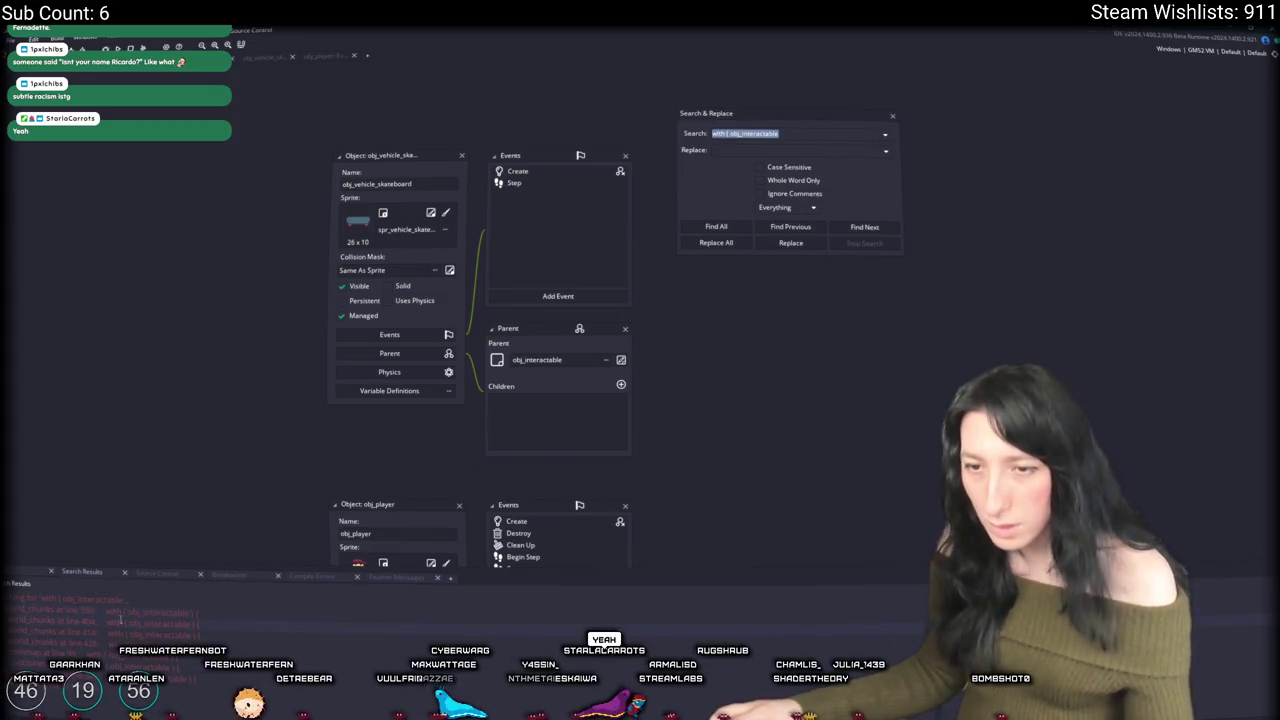
Step: Inspect the obj_world Create code match and its variable_instance_exists call
double_click(136, 608)
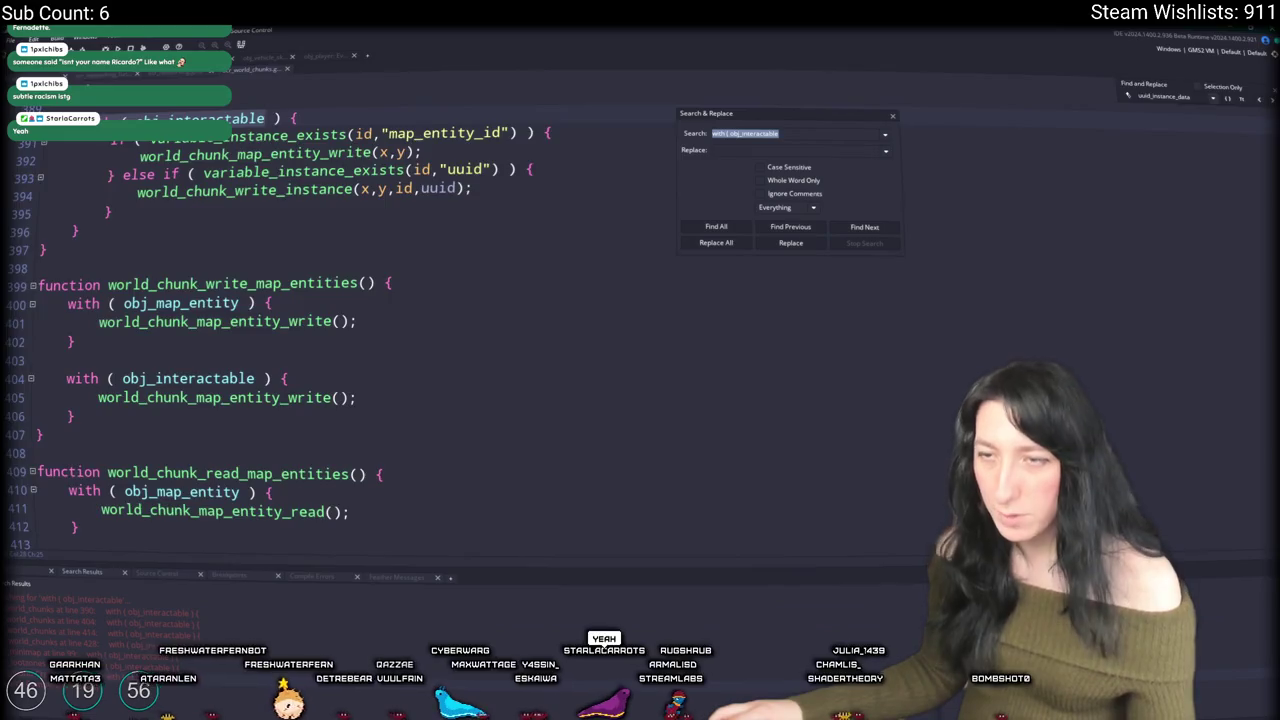
double_click(136, 646)
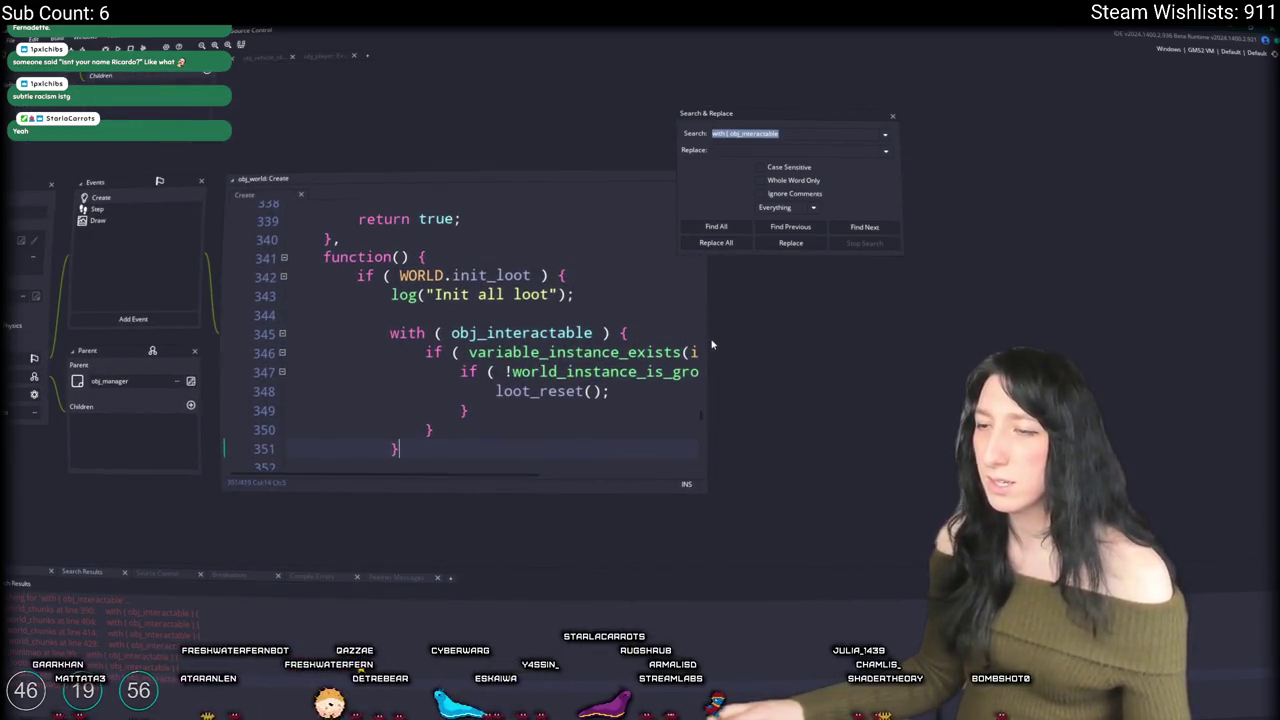
left_click_drag(707, 334, 1100, 334)
left_click(922, 343)
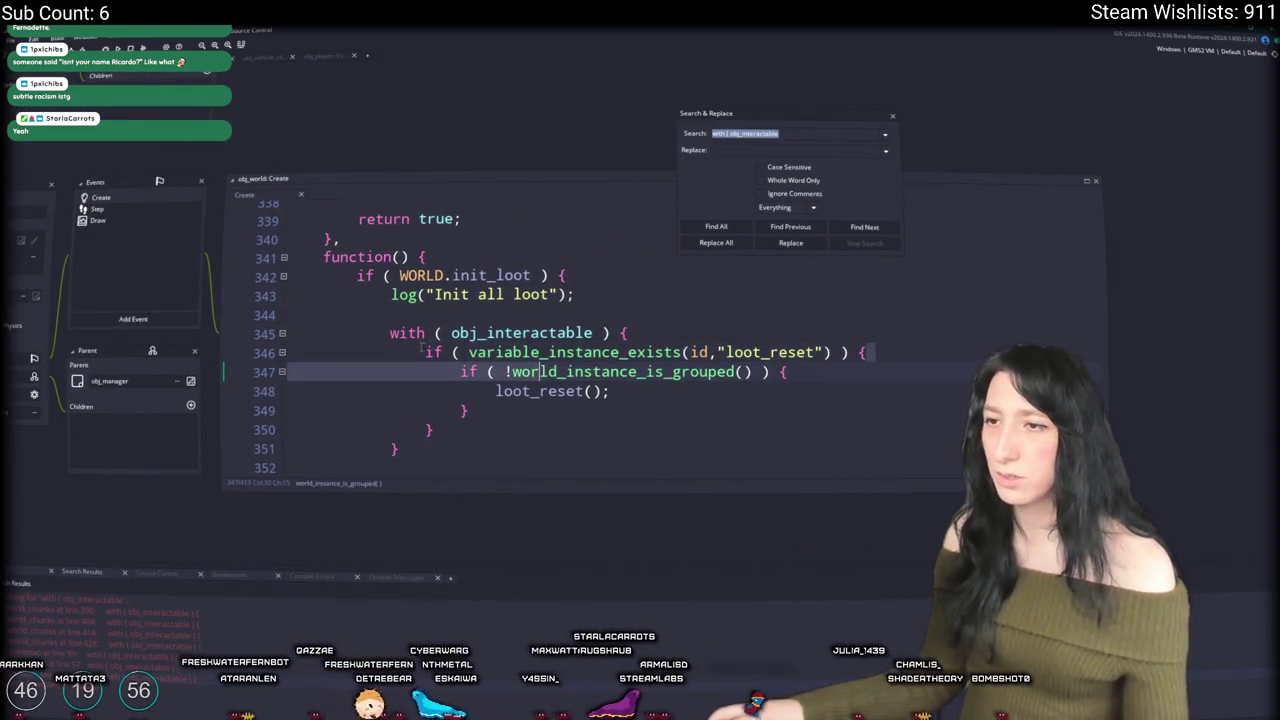
left_click(670, 352)
scroll(654, 373, "down", 2)
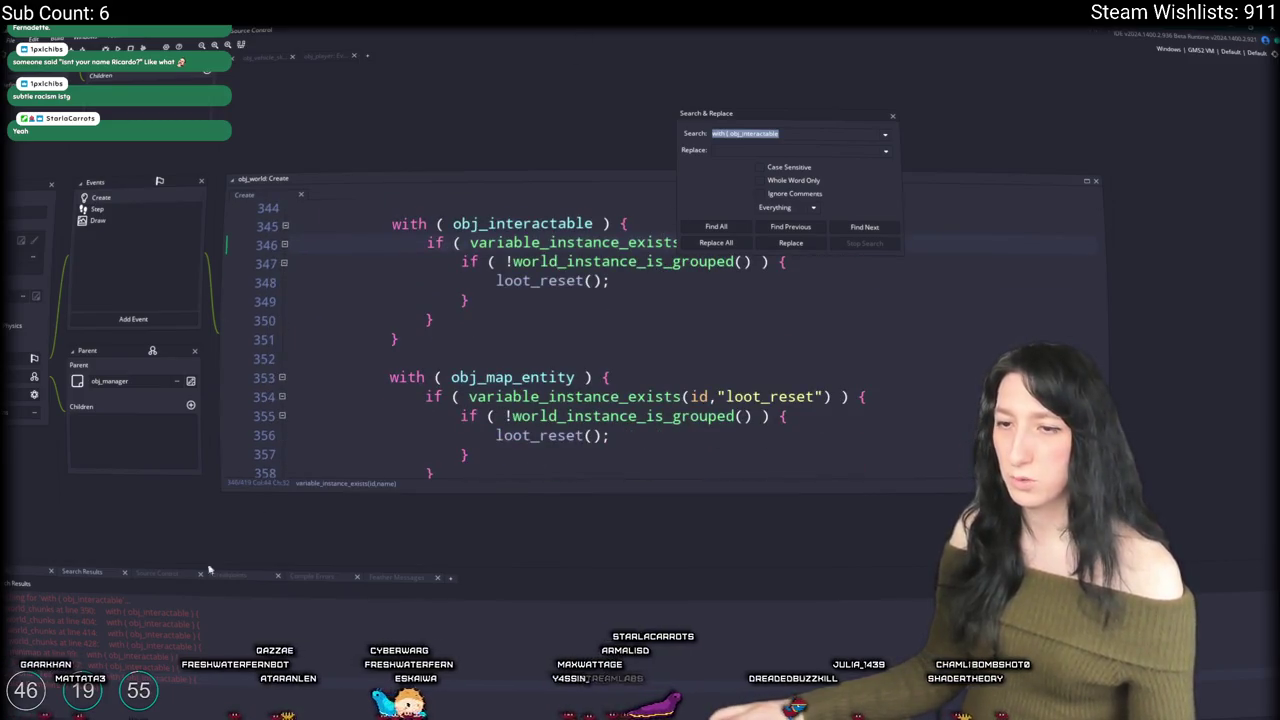
Step: Step through the world_chunks matches, close the search window, and view the loop near line 390
key("Return")
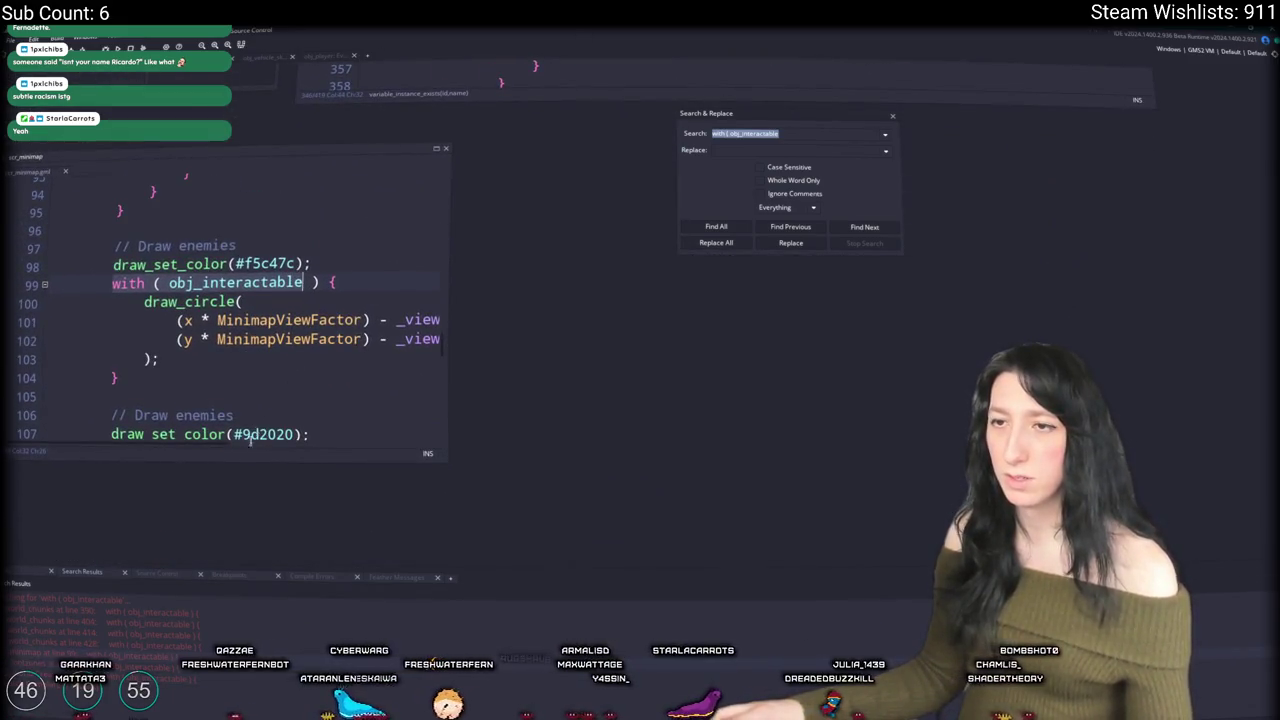
key("Return")
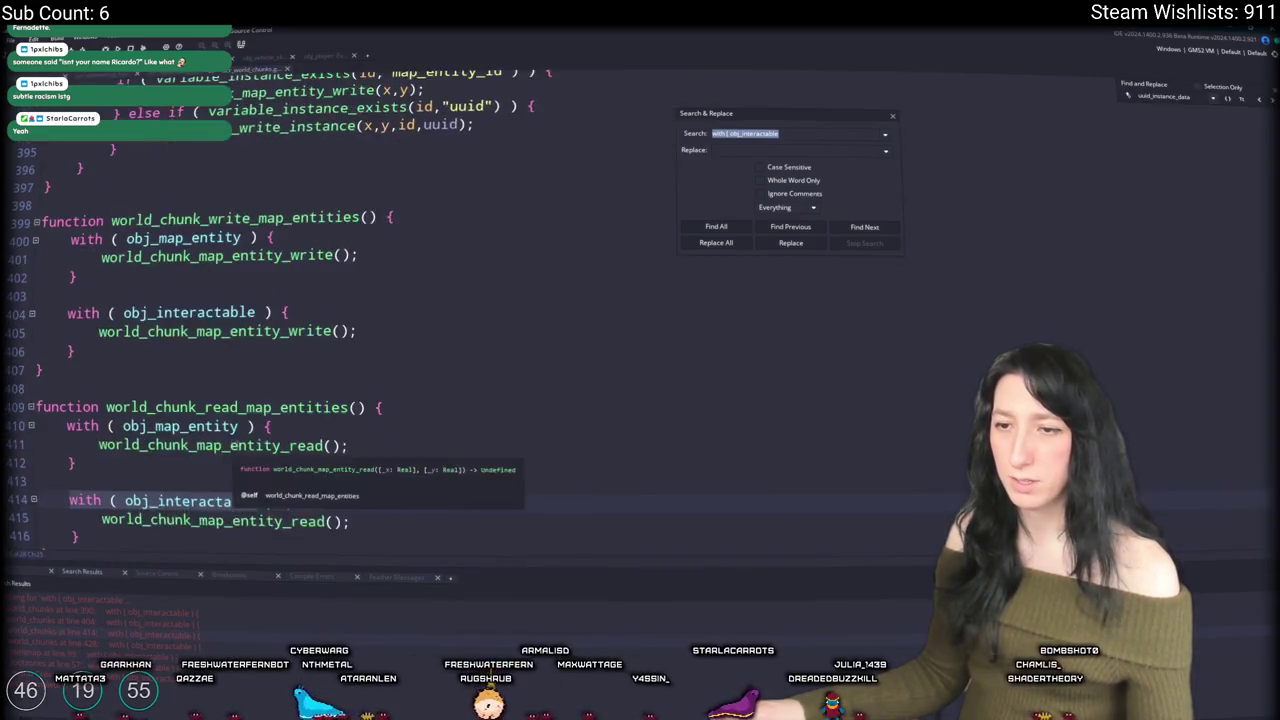
left_click(307, 415)
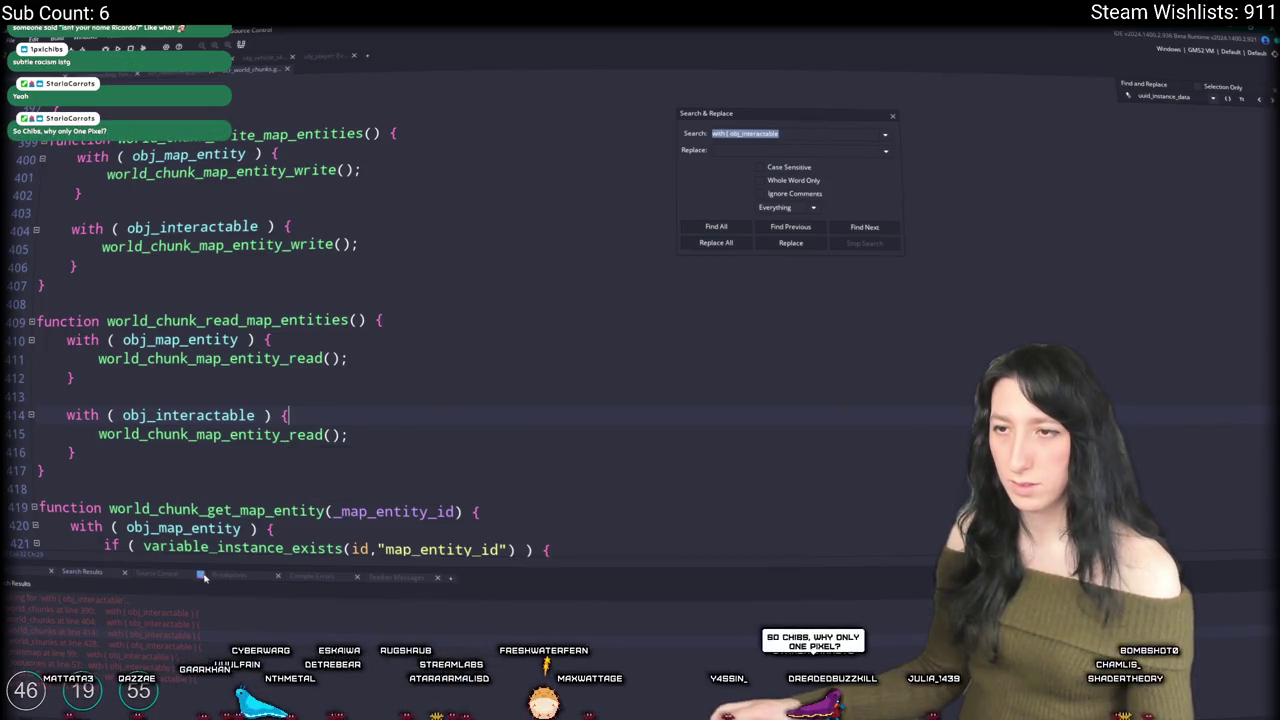
double_click(130, 622)
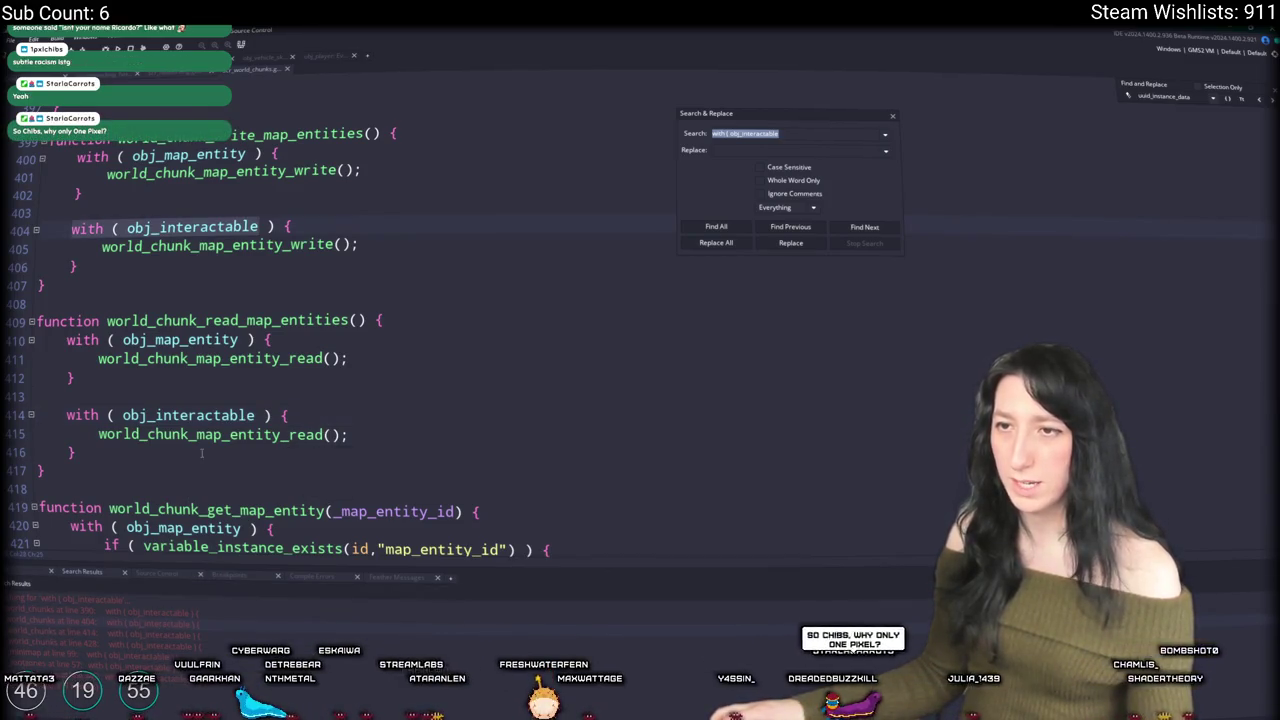
scroll(315, 248, "down", 10)
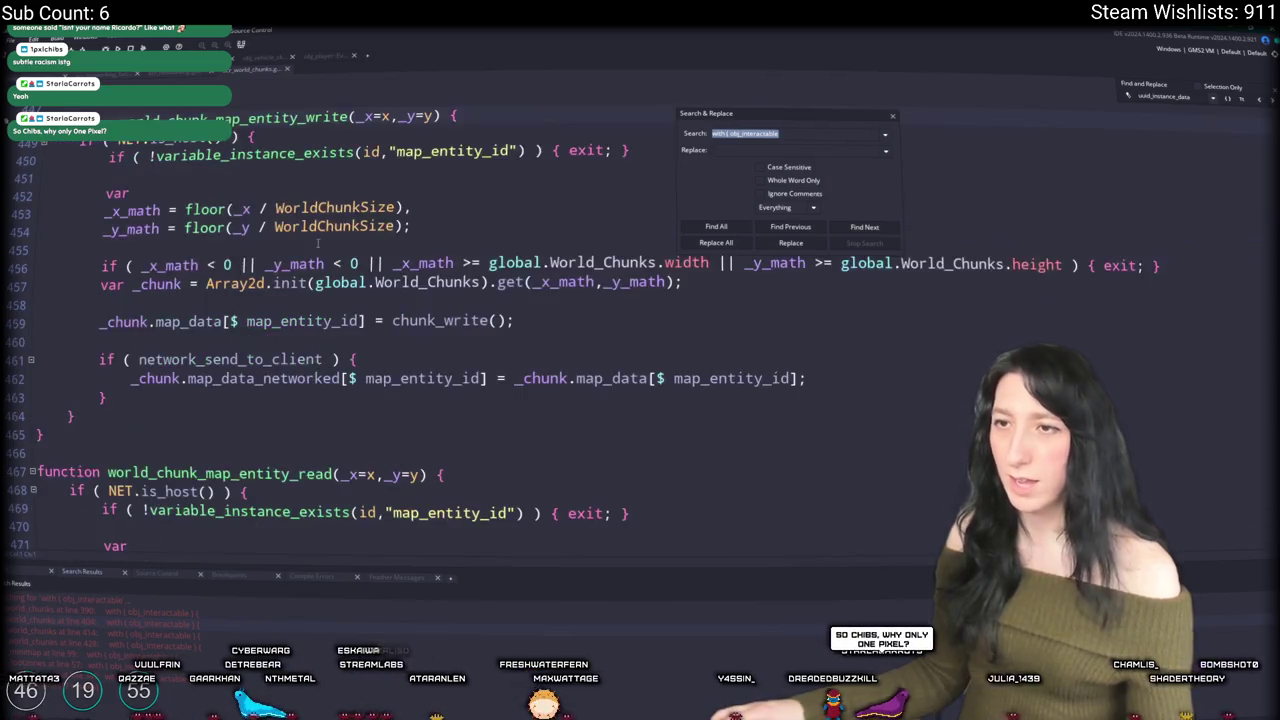
left_click(893, 118)
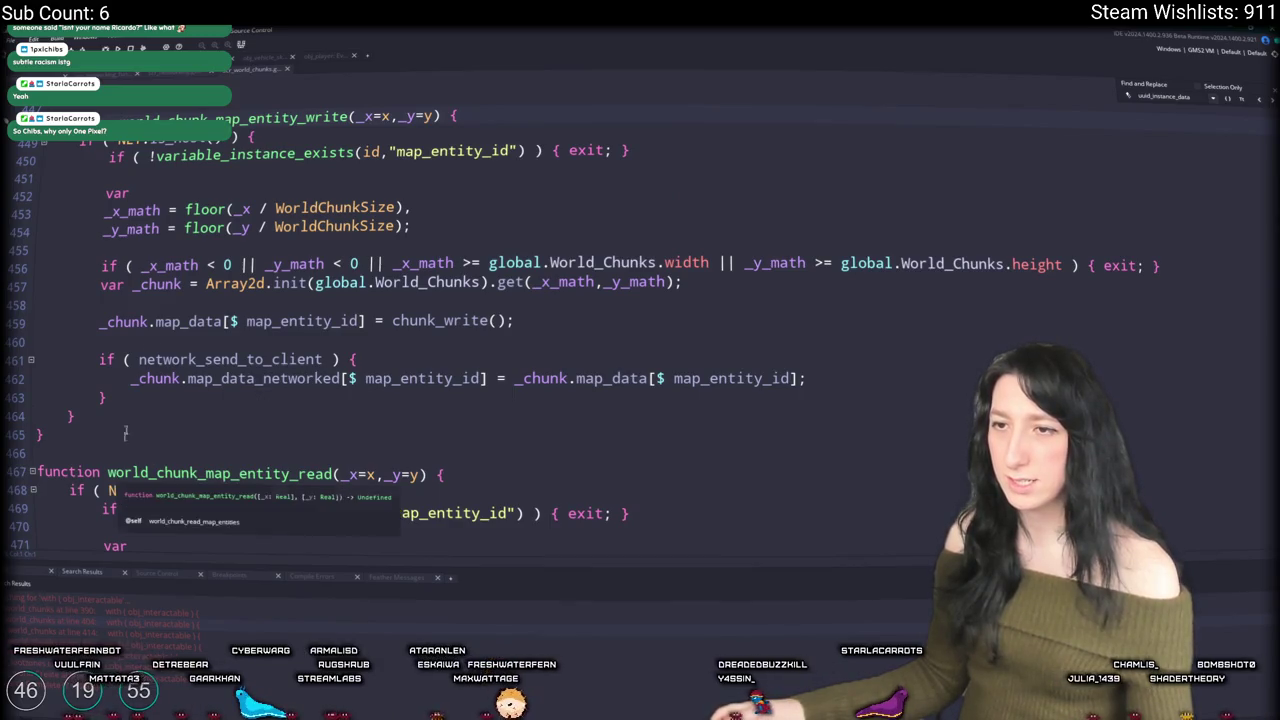
double_click(147, 614)
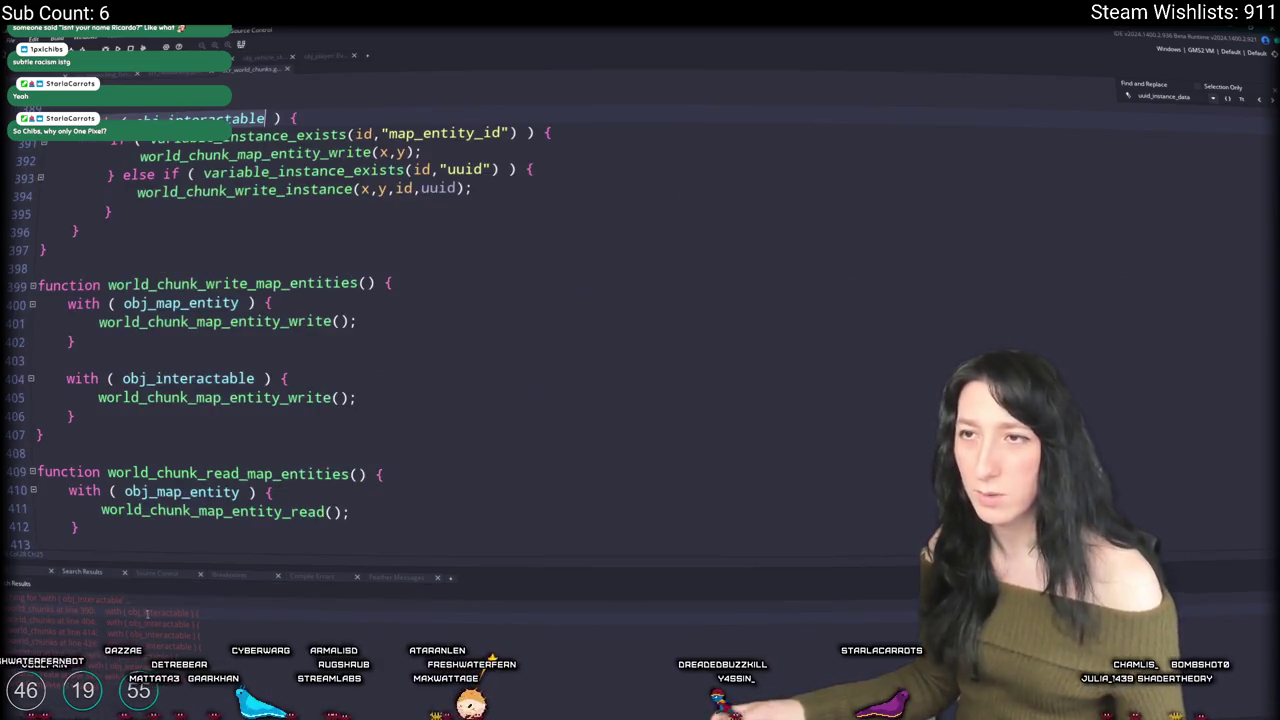
Step: Jump to the world_chunk_write_instance definition and inspect it, leaving it unchanged
left_click(189, 258)
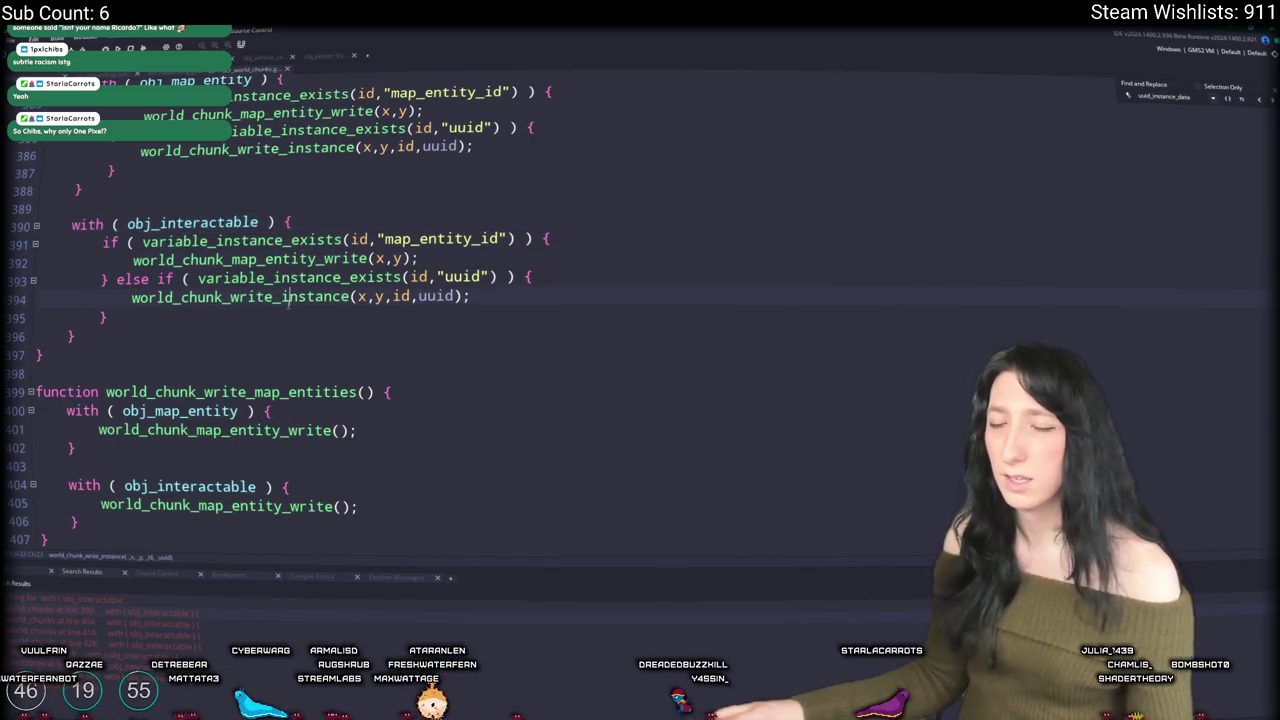
middle_click(287, 298)
left_click(406, 189)
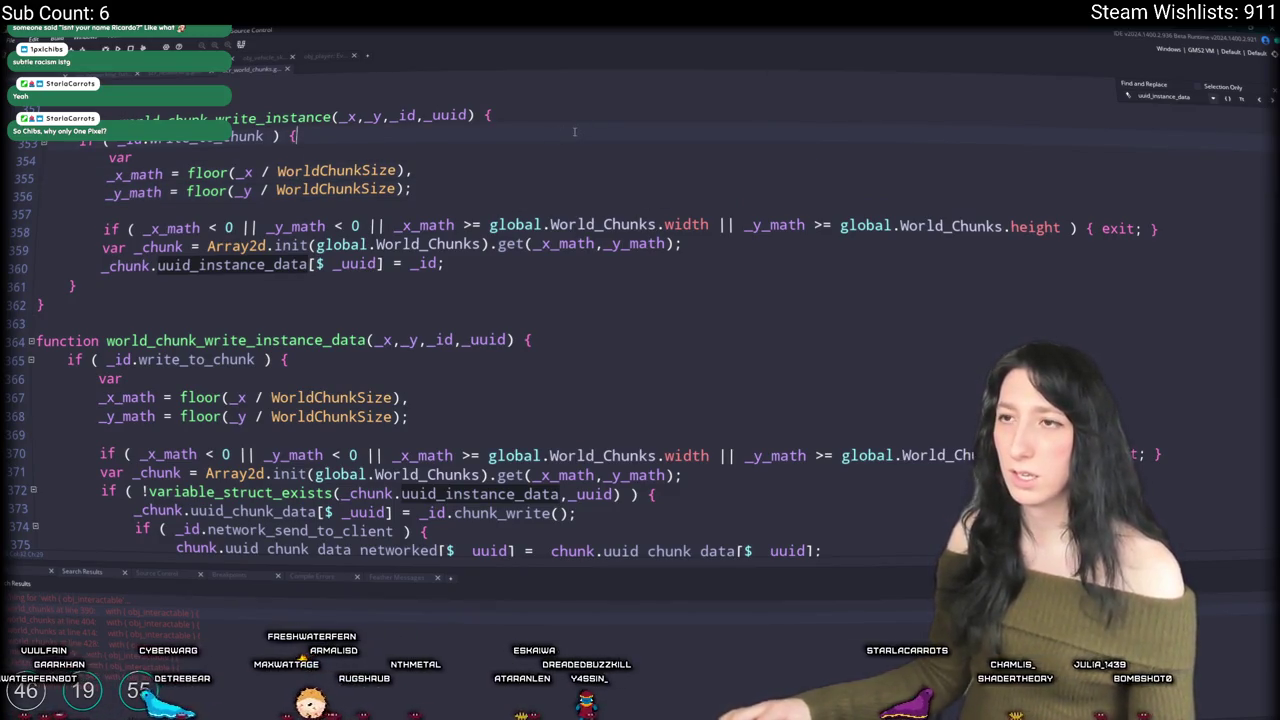
key("Return")
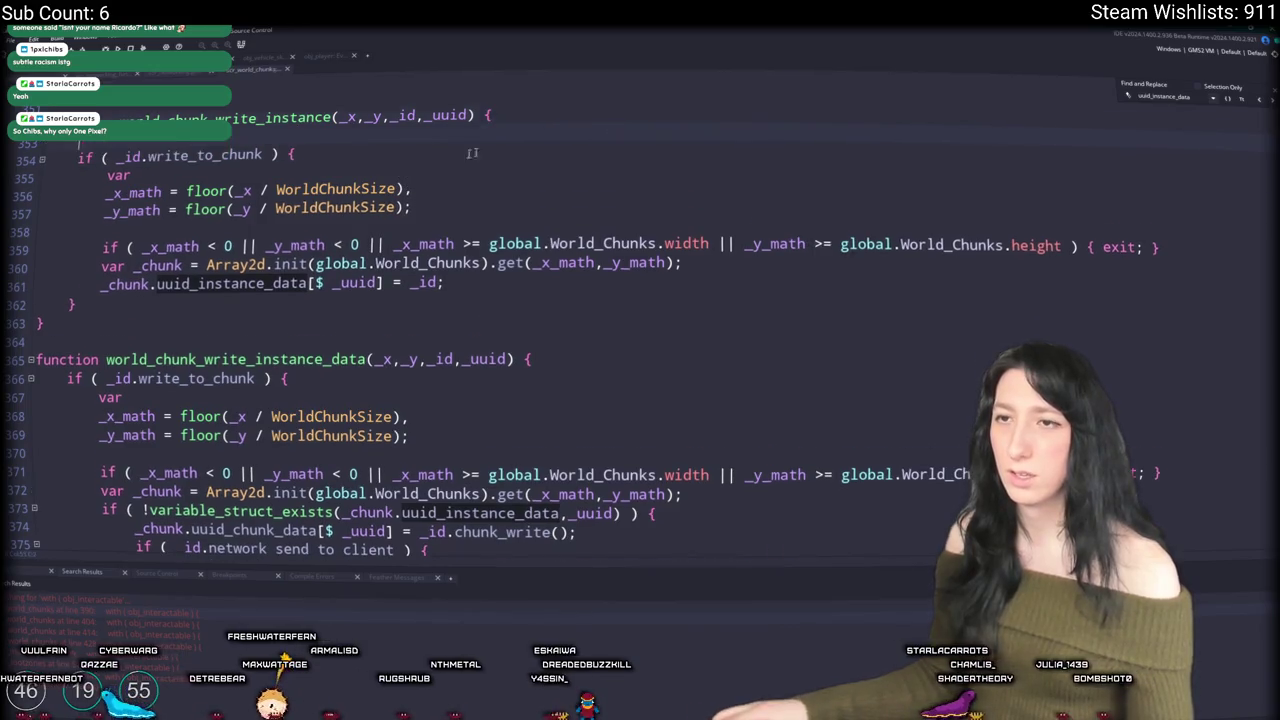
key("ctrl+z")
Step: Show obj_vehicle_skateboard's Variable Definitions with write_to_chunk True, then run the game
key("ctrl+Tab")
scroll(457, 251, "down", 3)
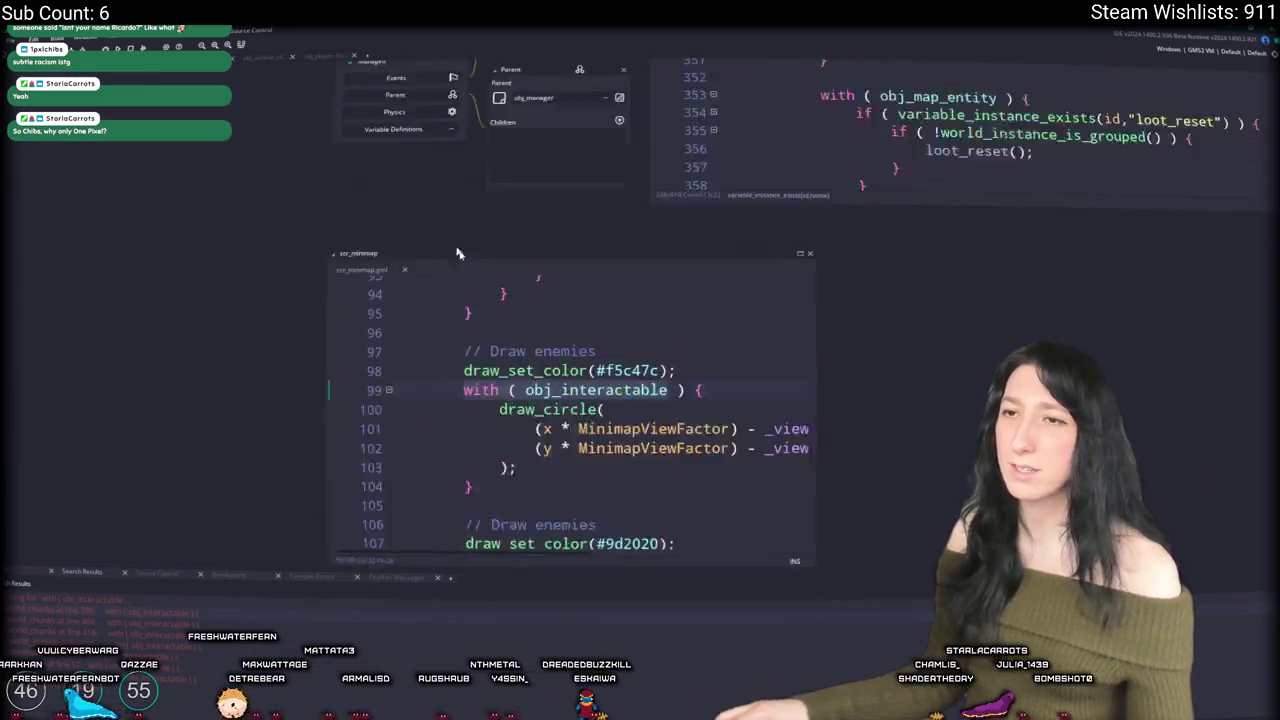
key("ctrl+Tab")
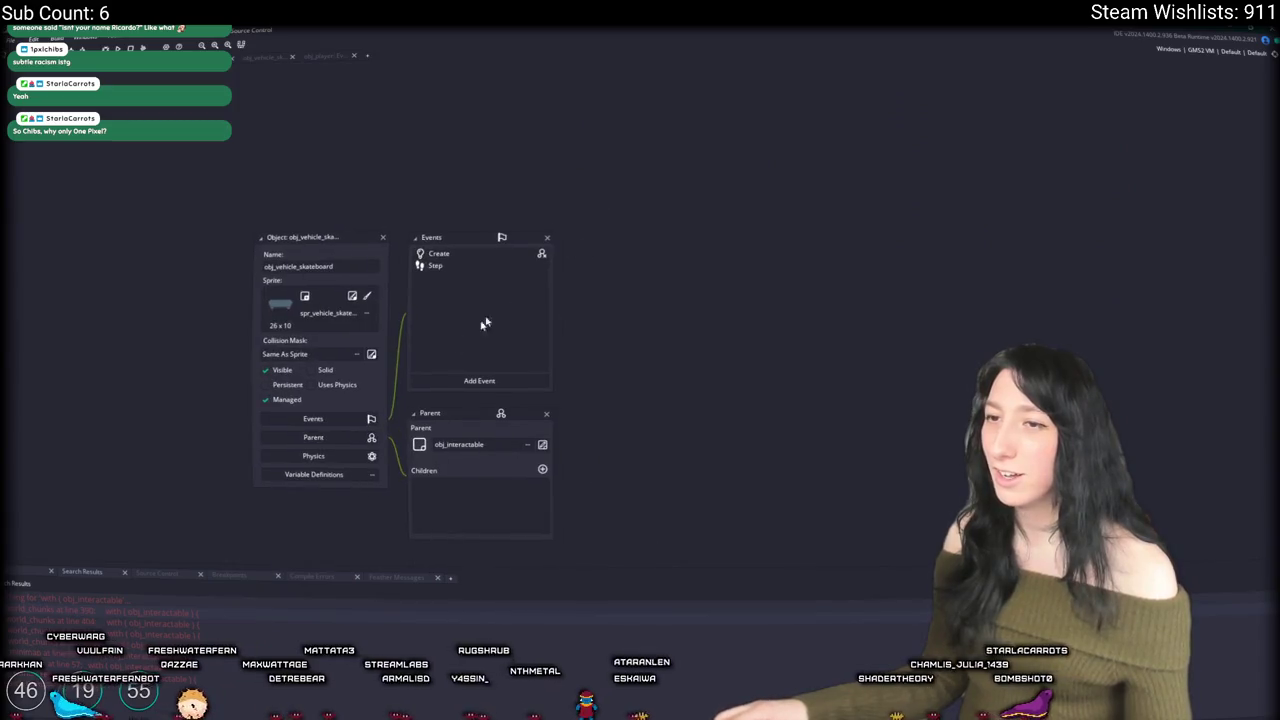
left_click(311, 474)
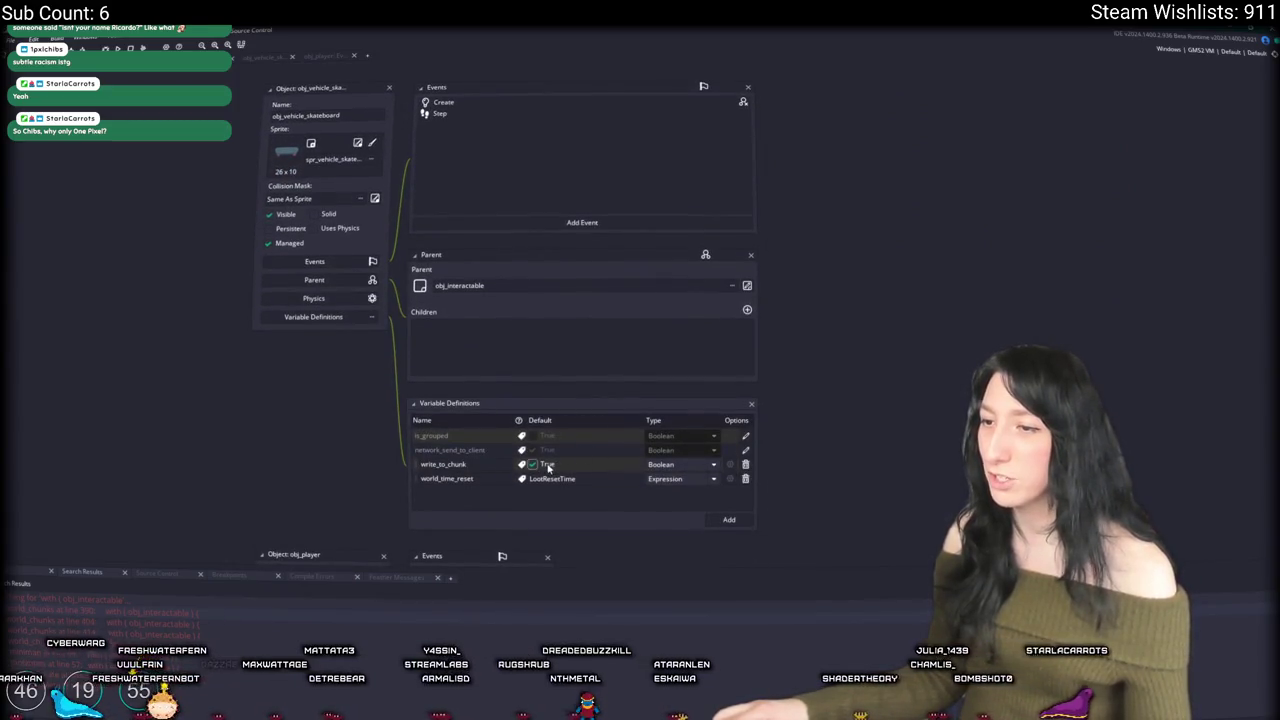
key("F5")
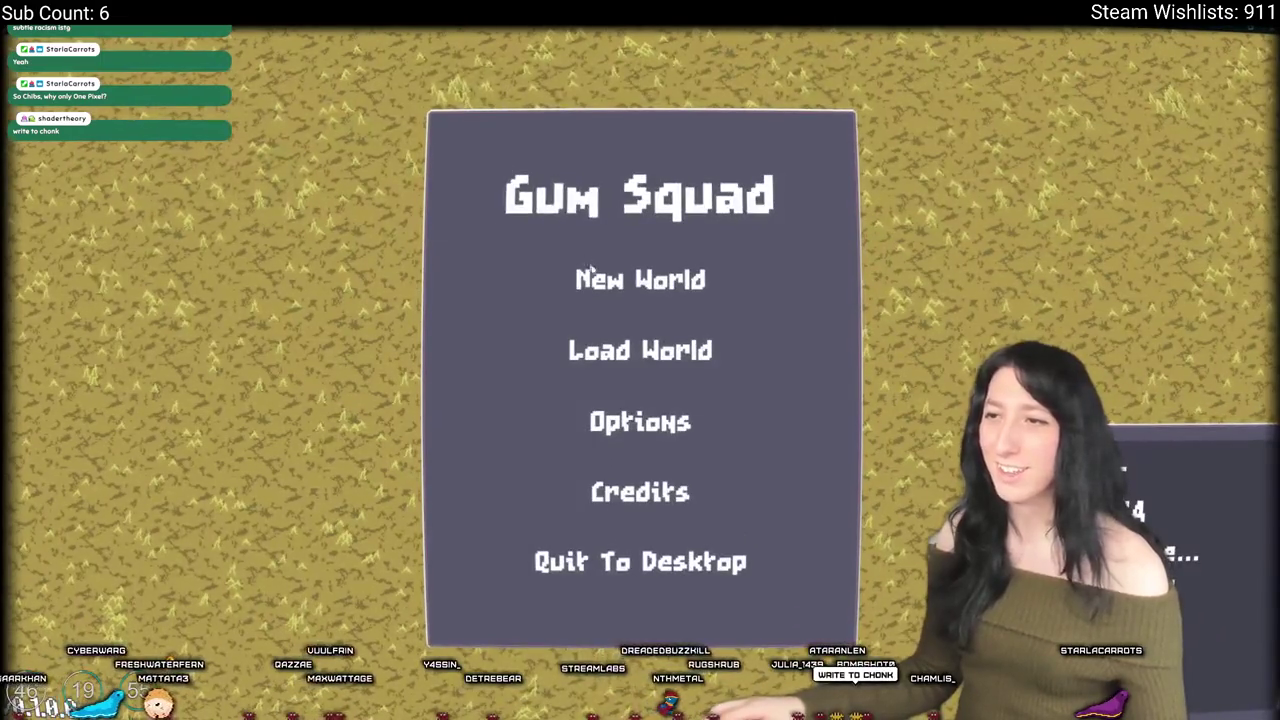
Step: Start a new world with its lobby and walk the character around the savanna tree
left_click(640, 277)
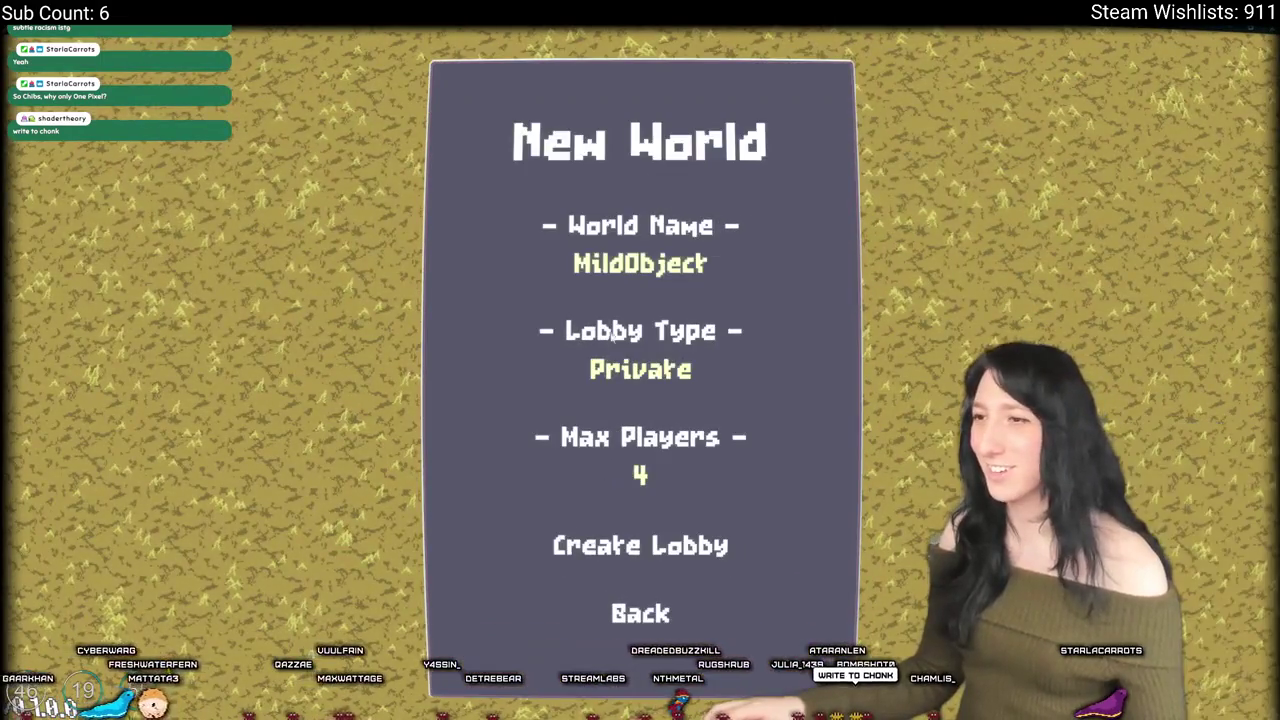
left_click(629, 561)
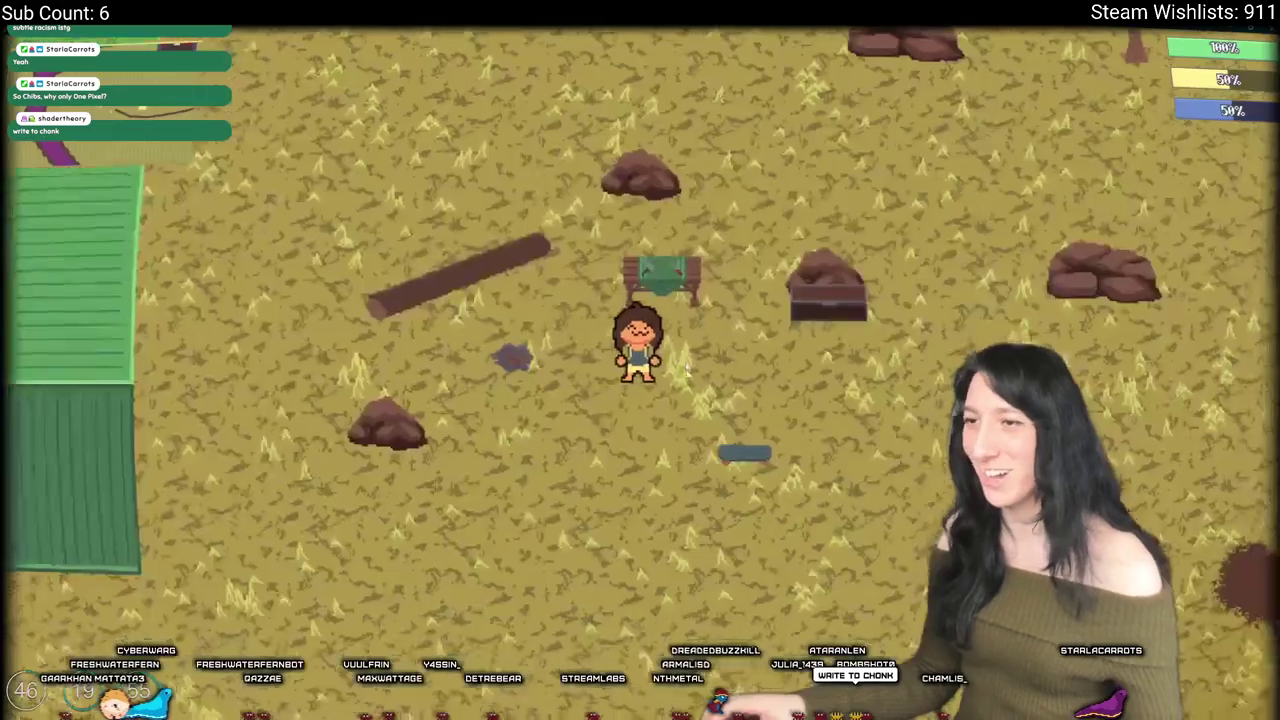
key("d")
key("s")
key("a")
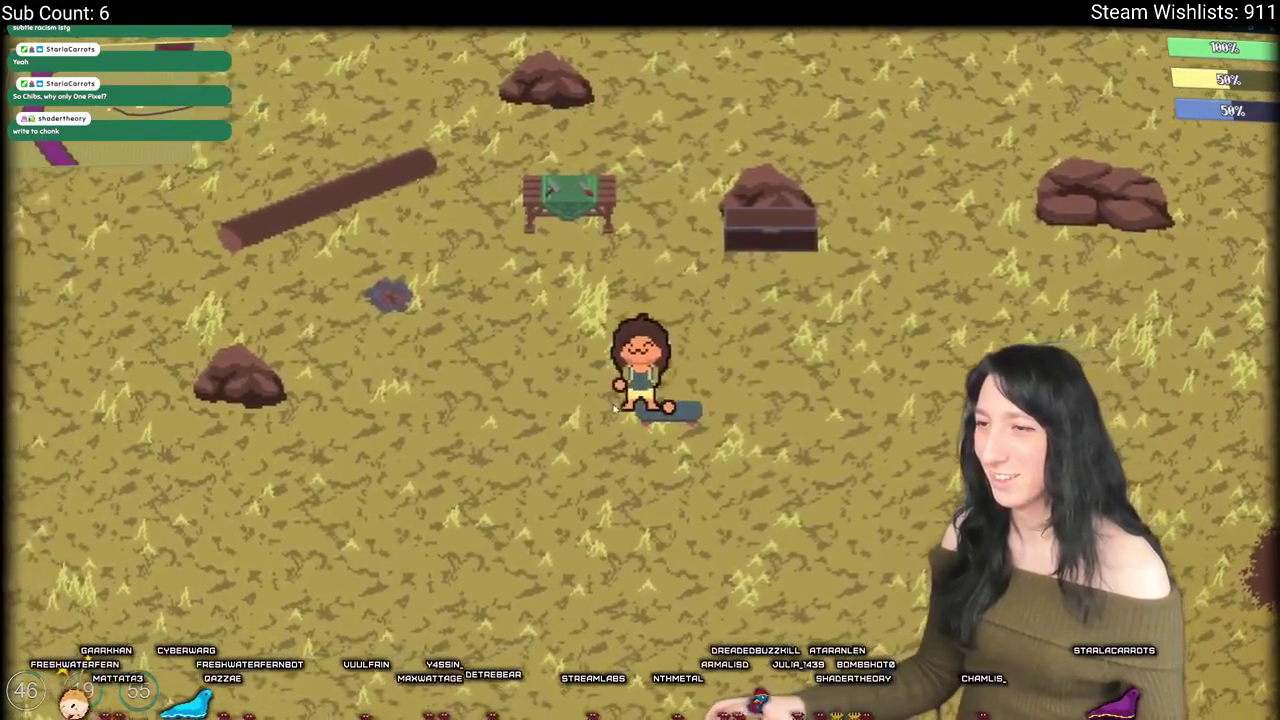
key("d")
key("d")
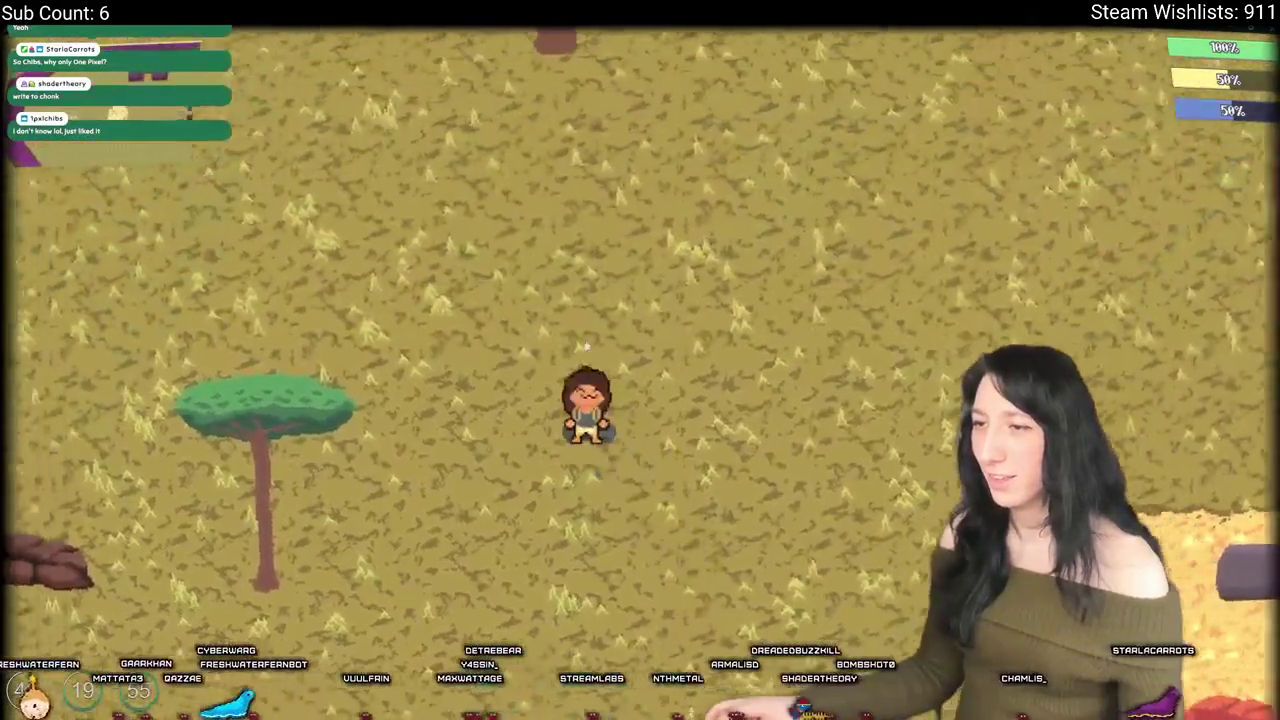
key("a")
key("w")
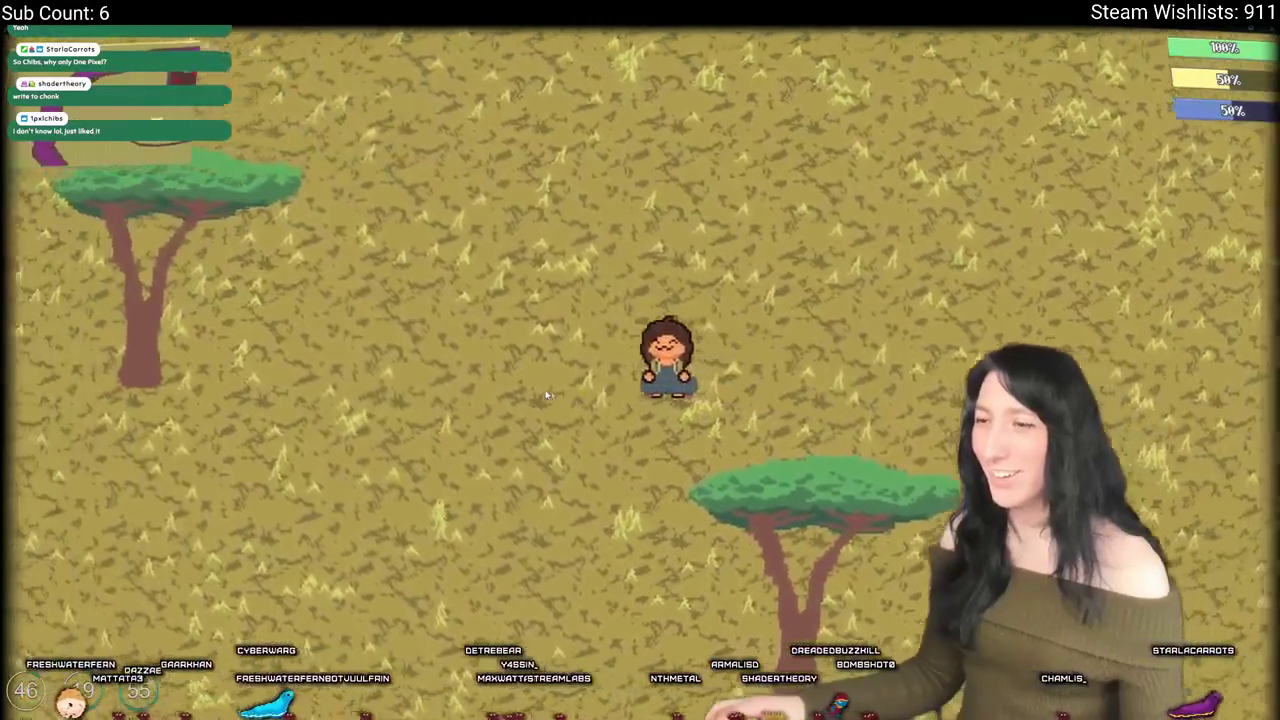
key("a")
key("s")
key("s")
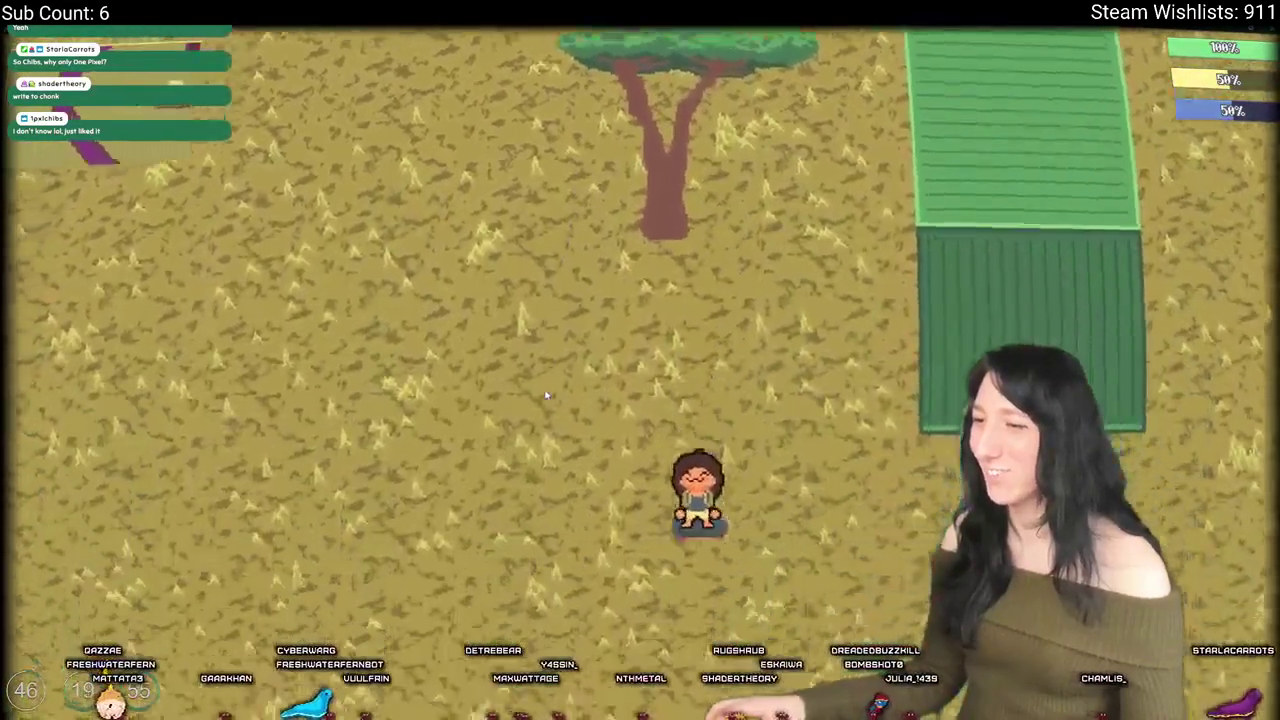
key("a")
key("d")
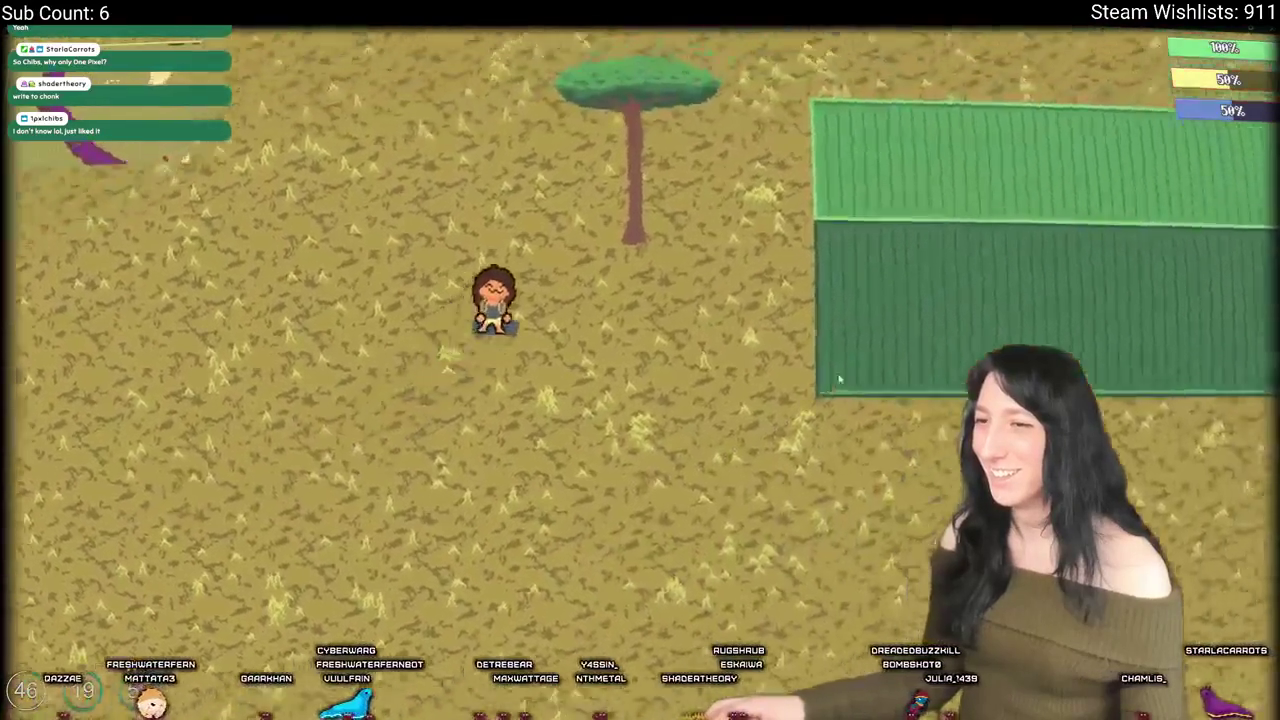
Step: Walk the character past the rocks and green field across the savanna
key("w")
key("w")
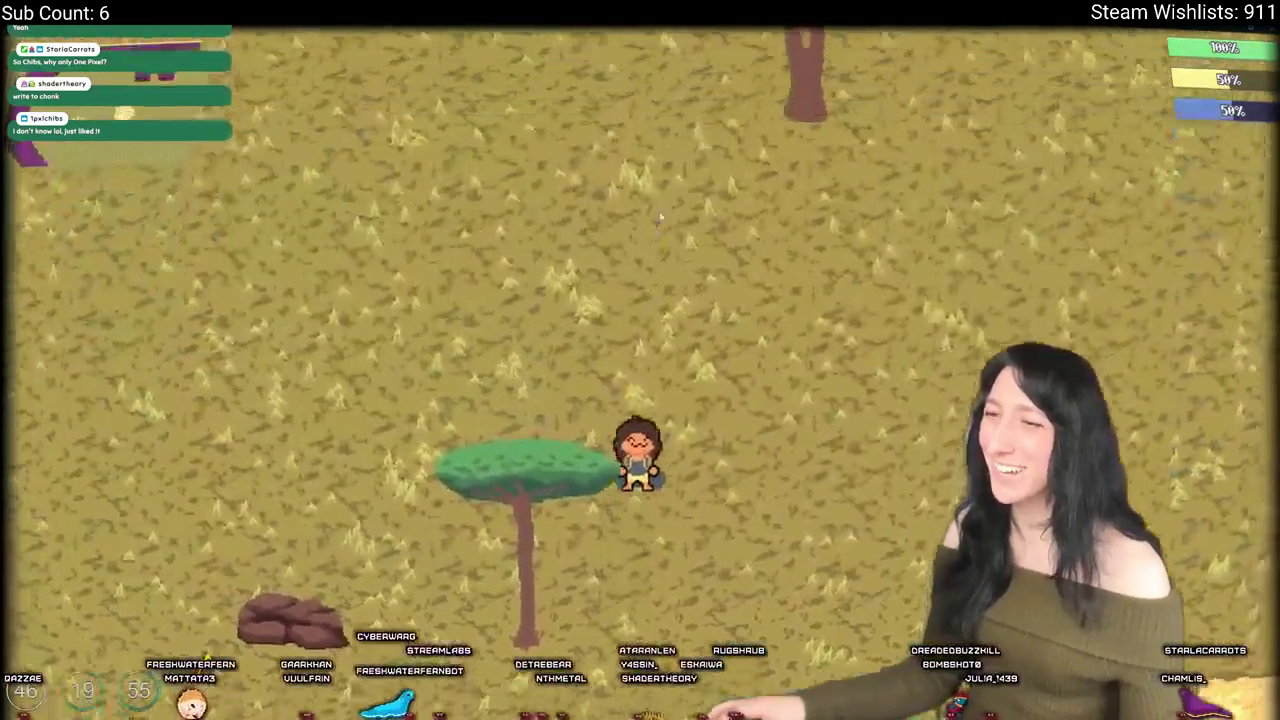
key("s")
key("s")
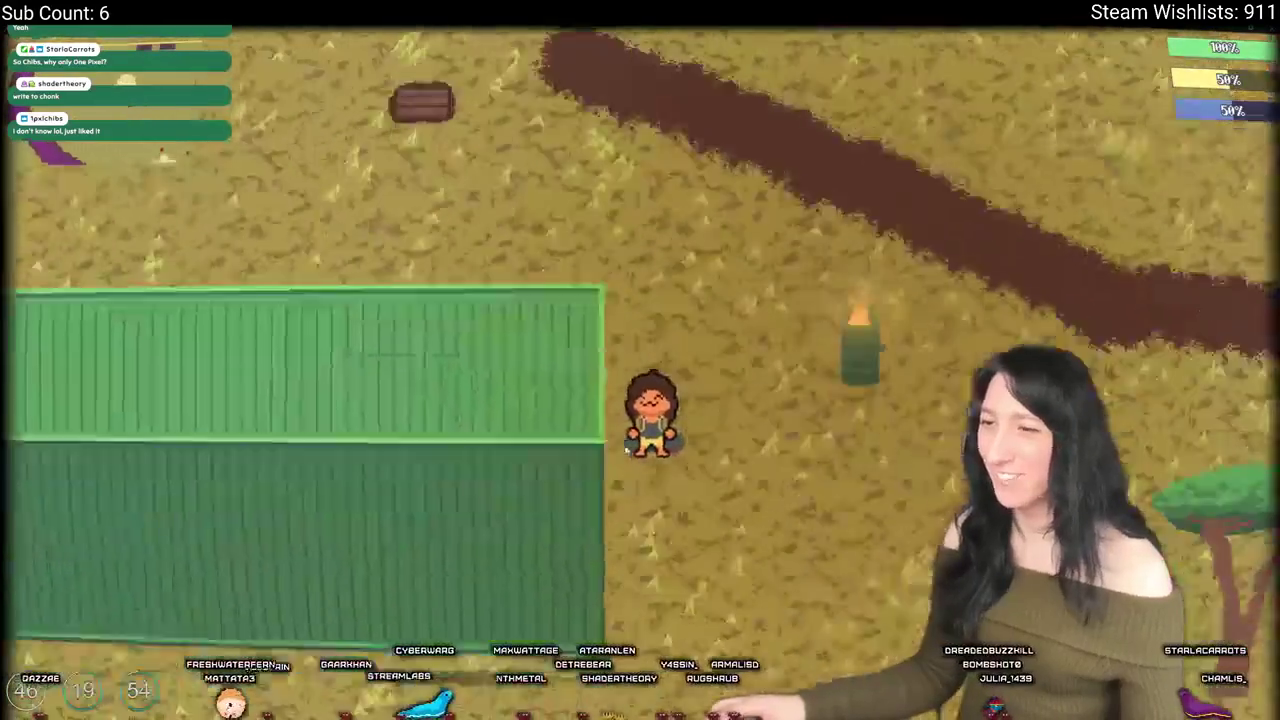
key("w")
key("w")
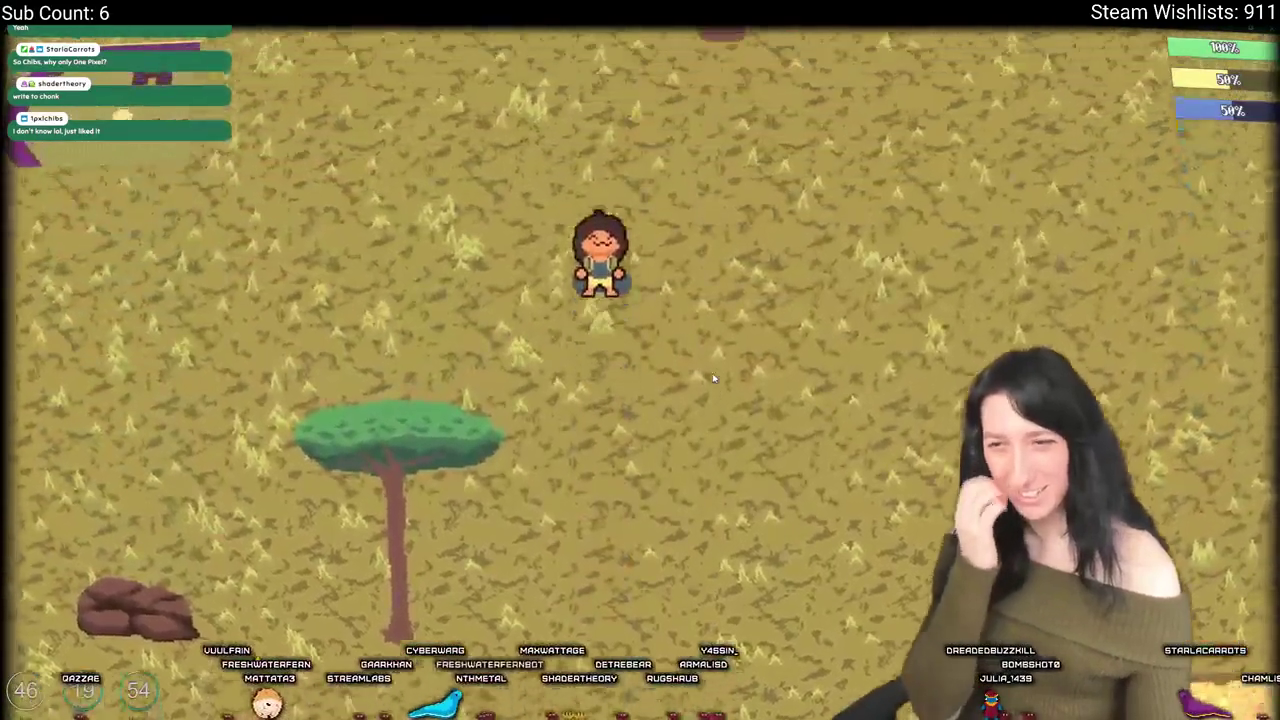
key("a")
key("d")
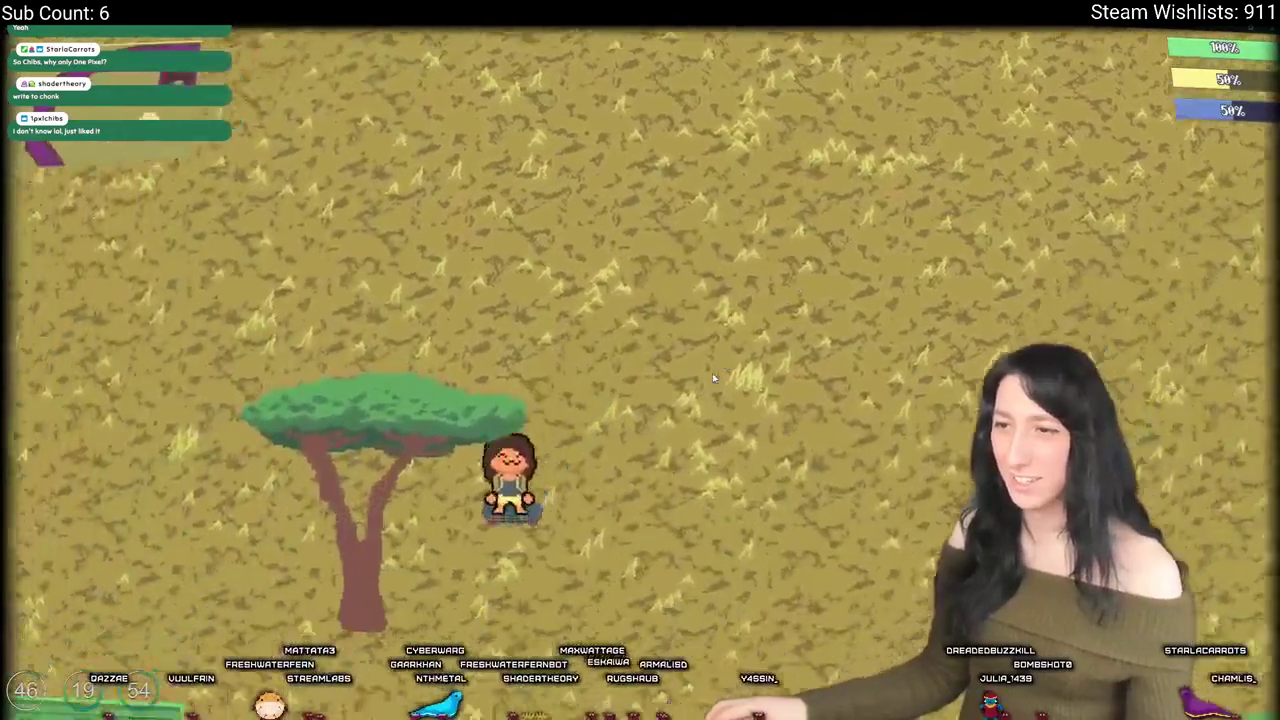
key("s")
key("a")
key("s")
key("d")
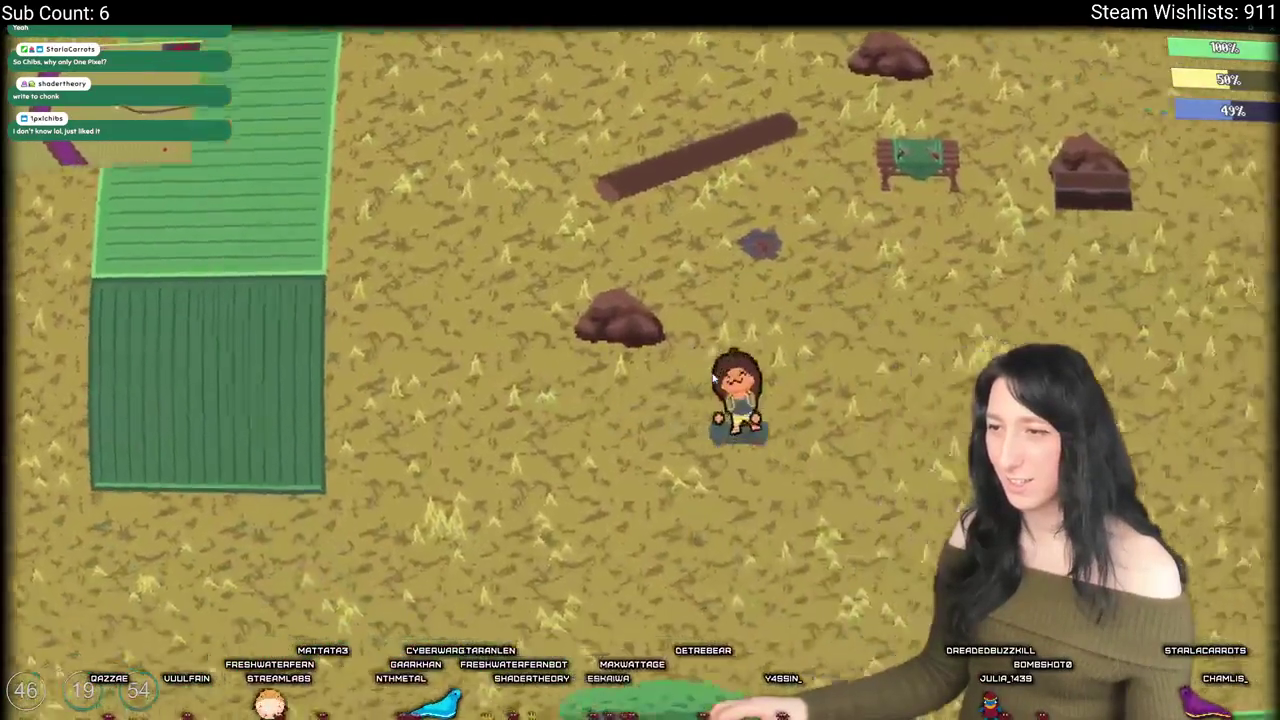
key("w")
key("d")
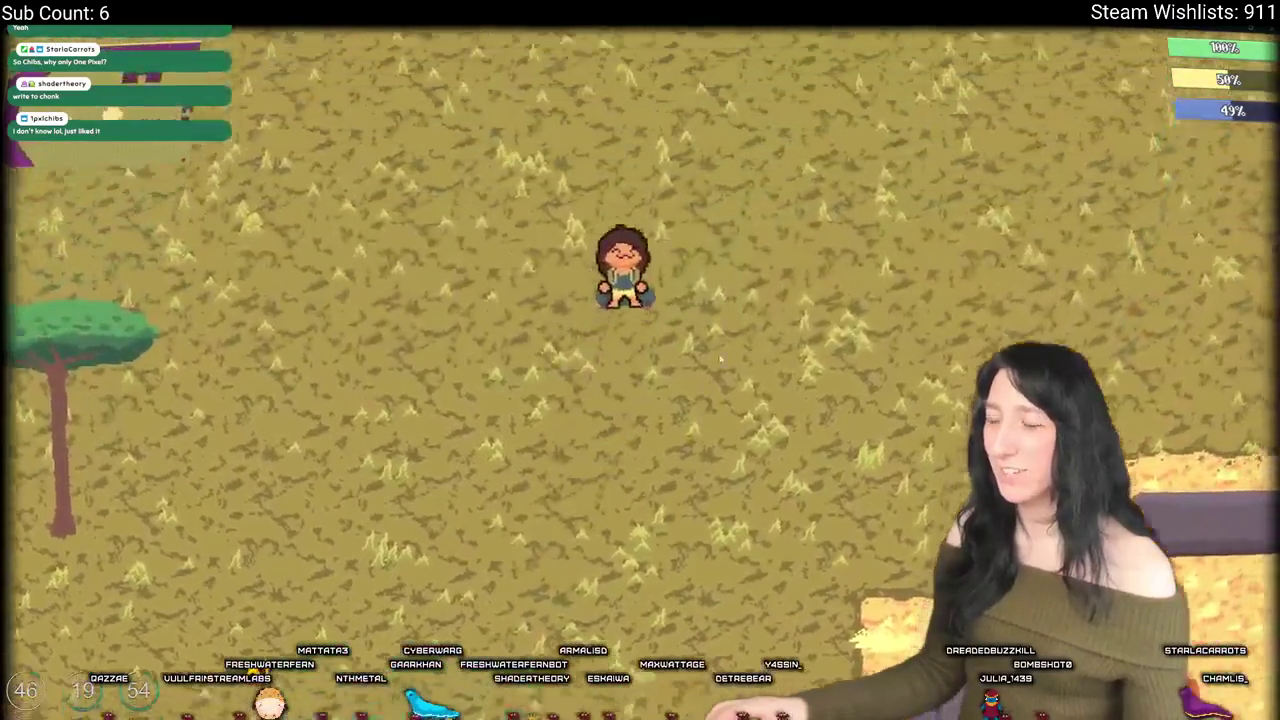
key("s")
Step: Check the inventory, then walk past the brick building to the sand area
key("Tab")
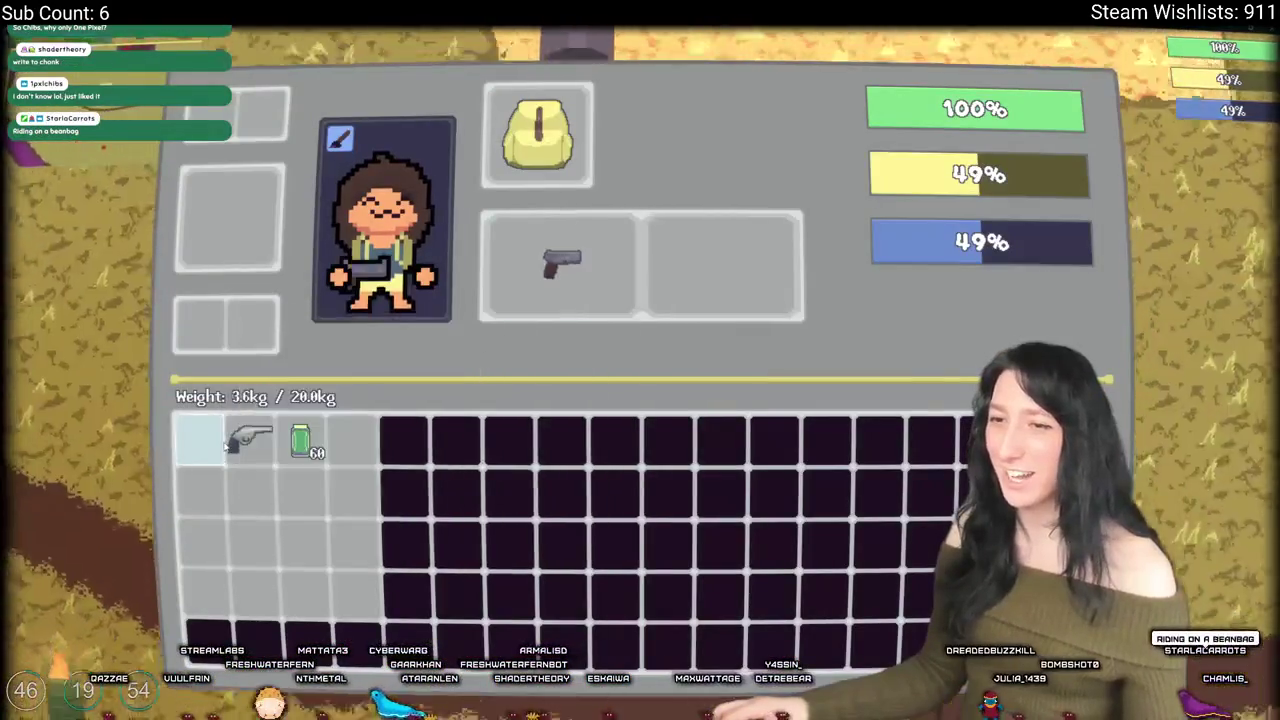
key("Tab")
key("d")
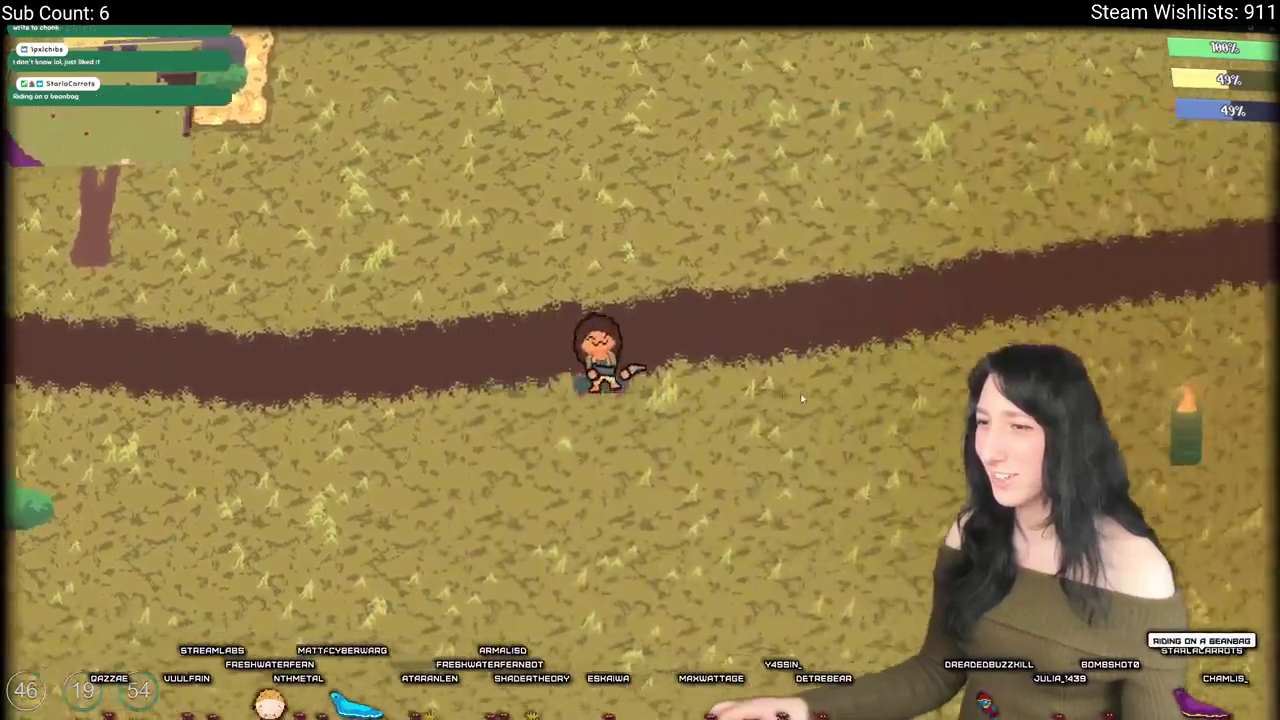
key("s")
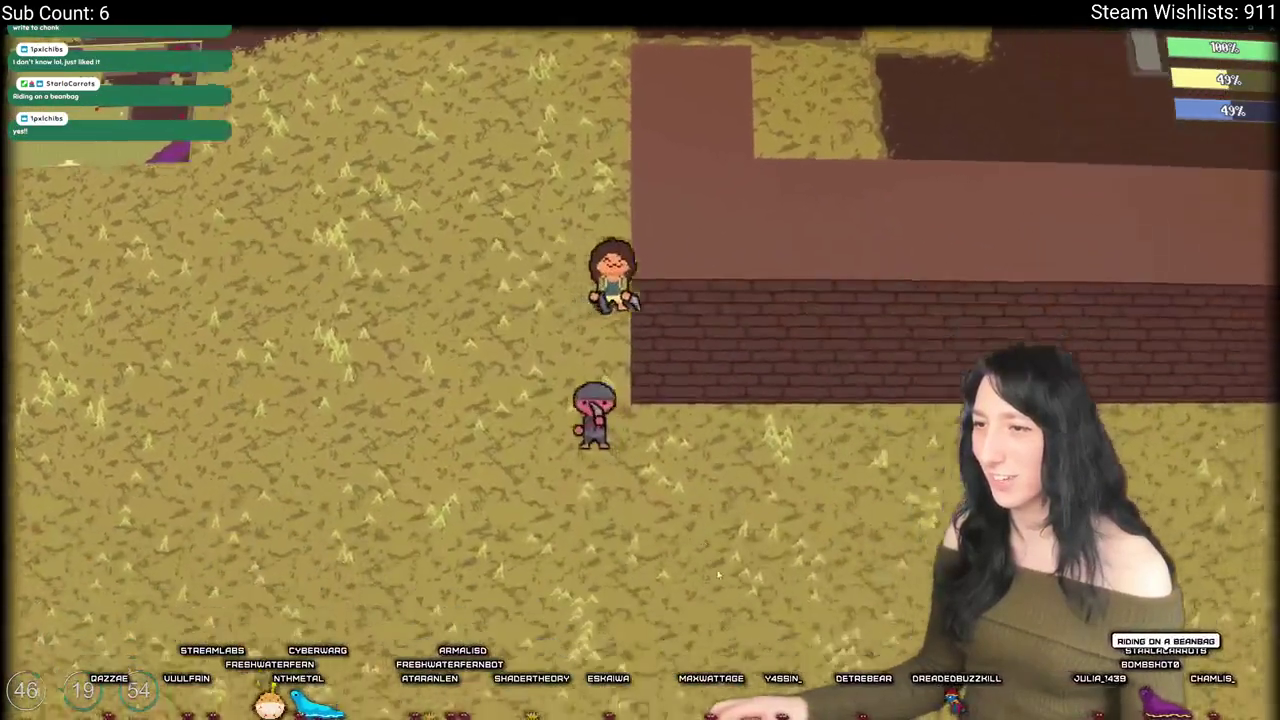
key("a")
key("w")
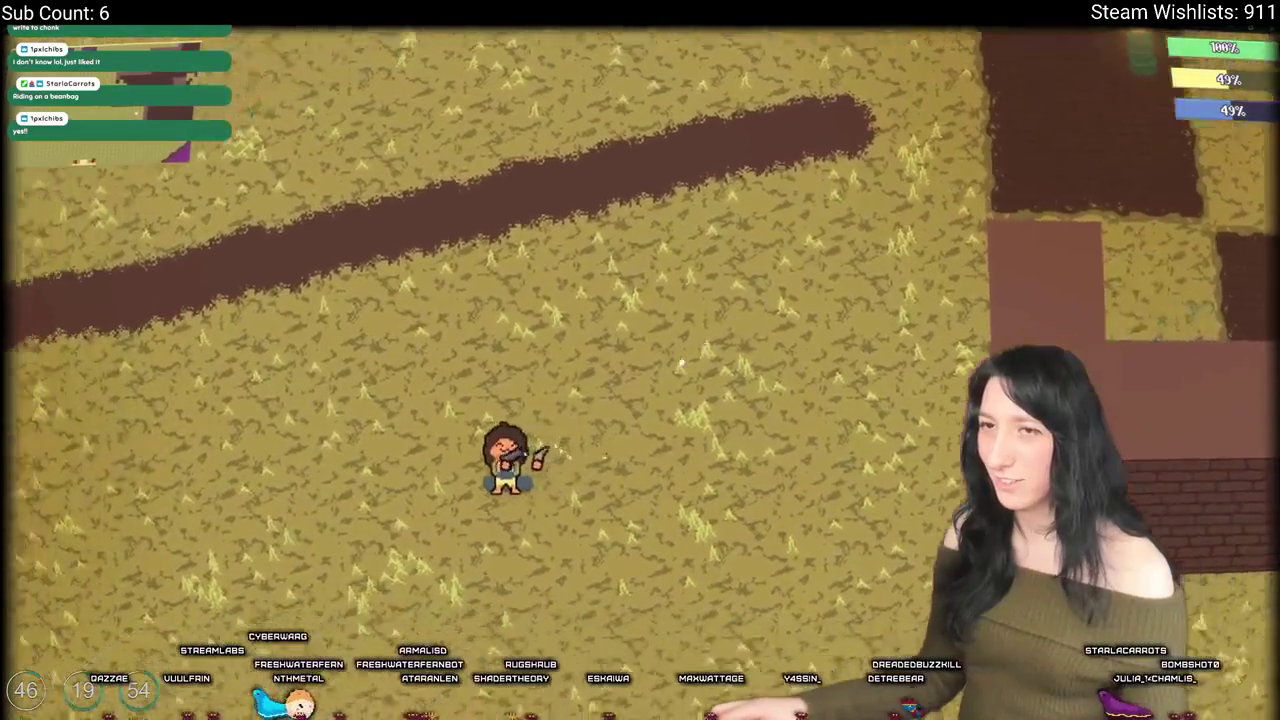
key("s")
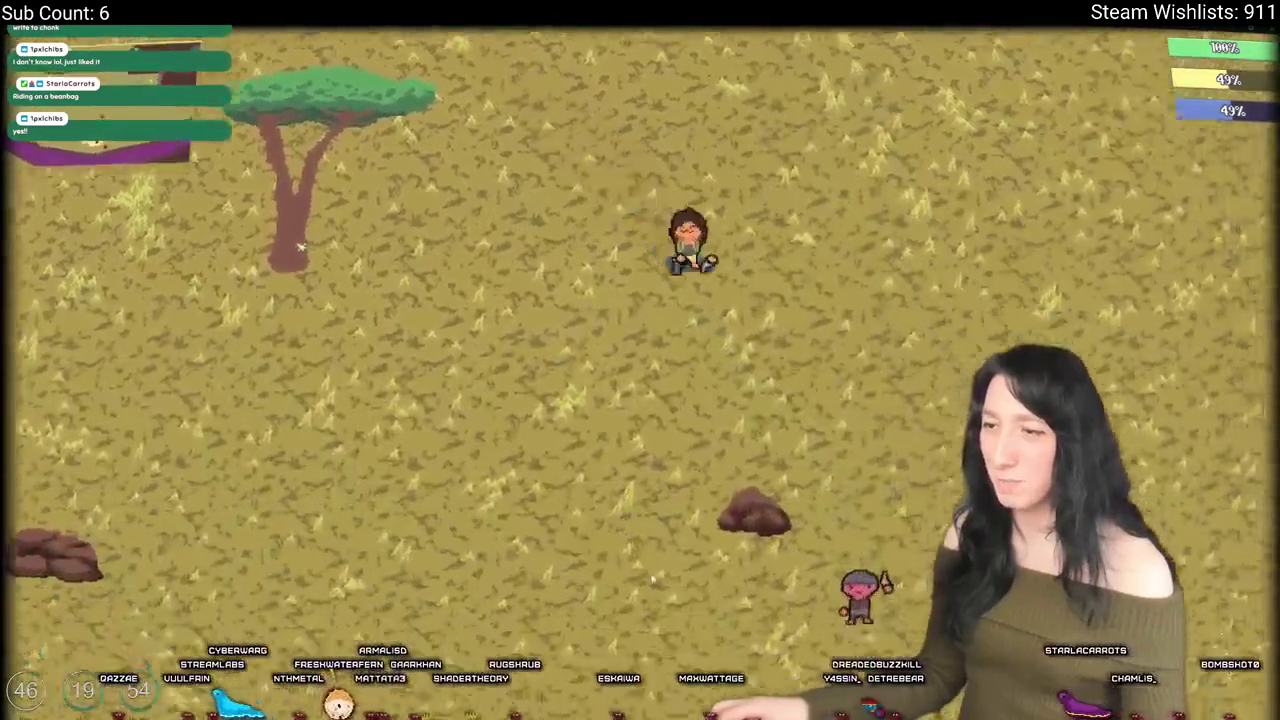
key("s")
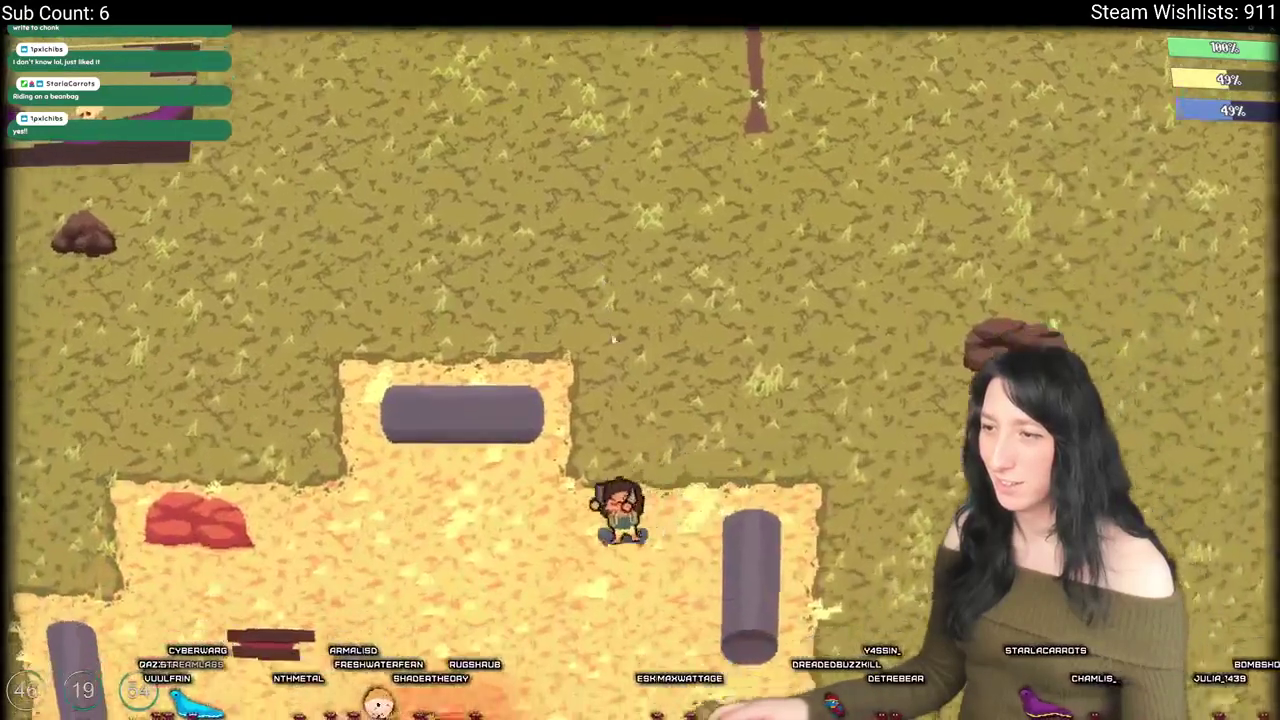
key("s")
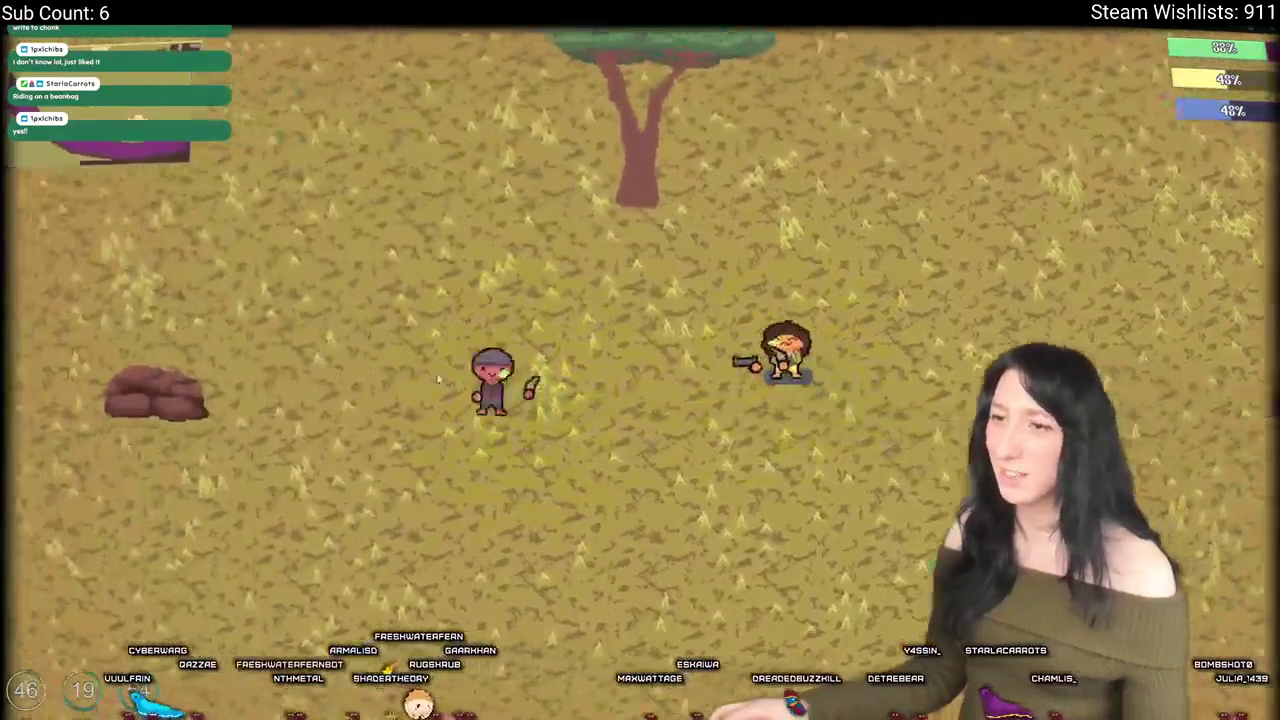
key("w")
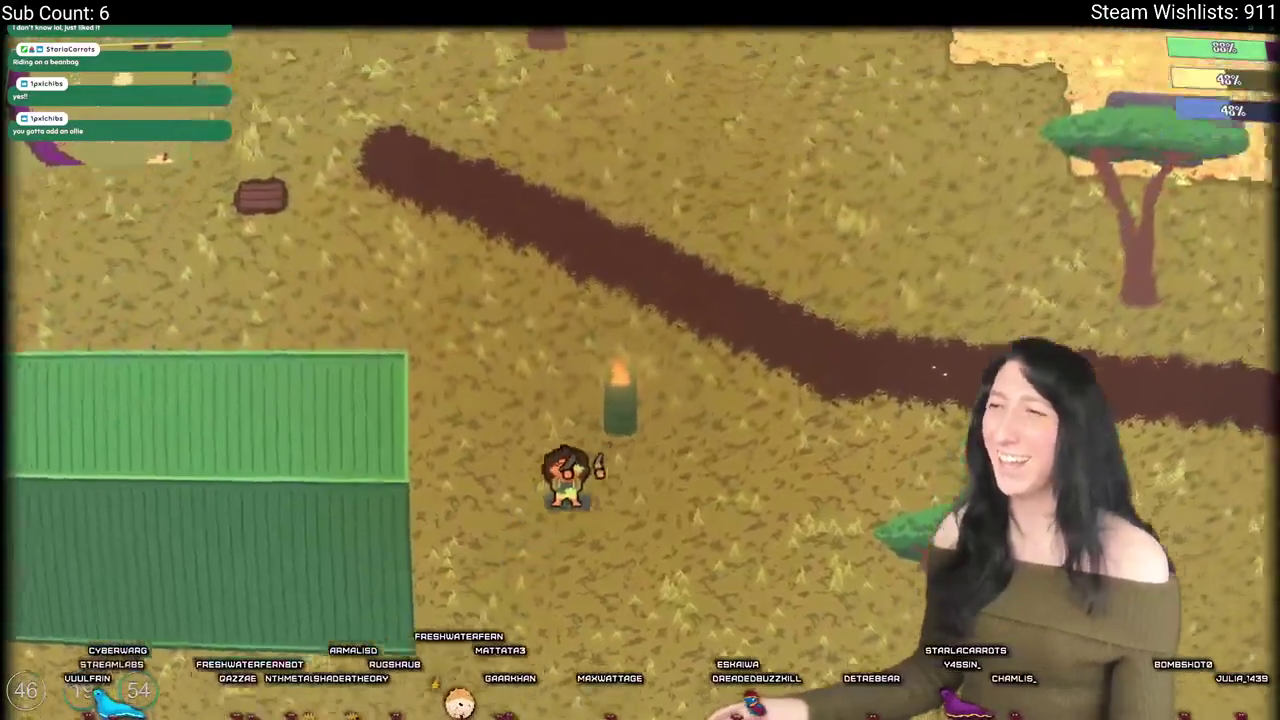
key("w")
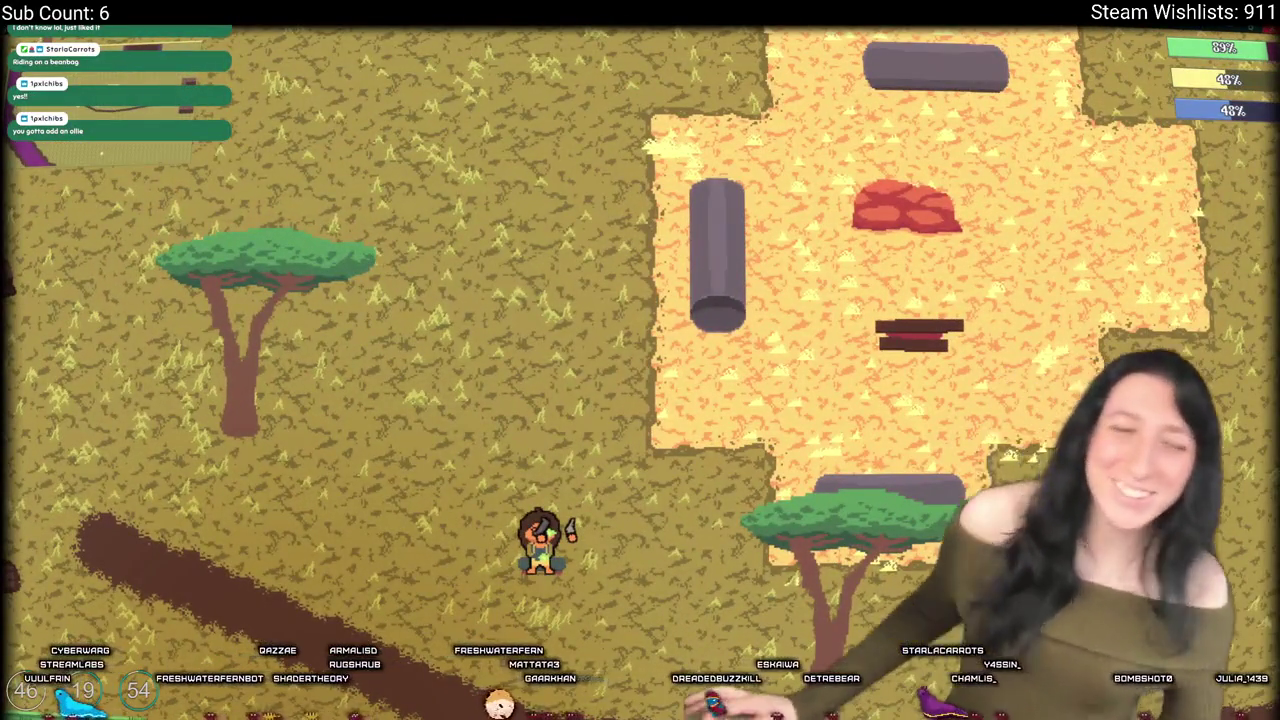
key("alt+Tab")
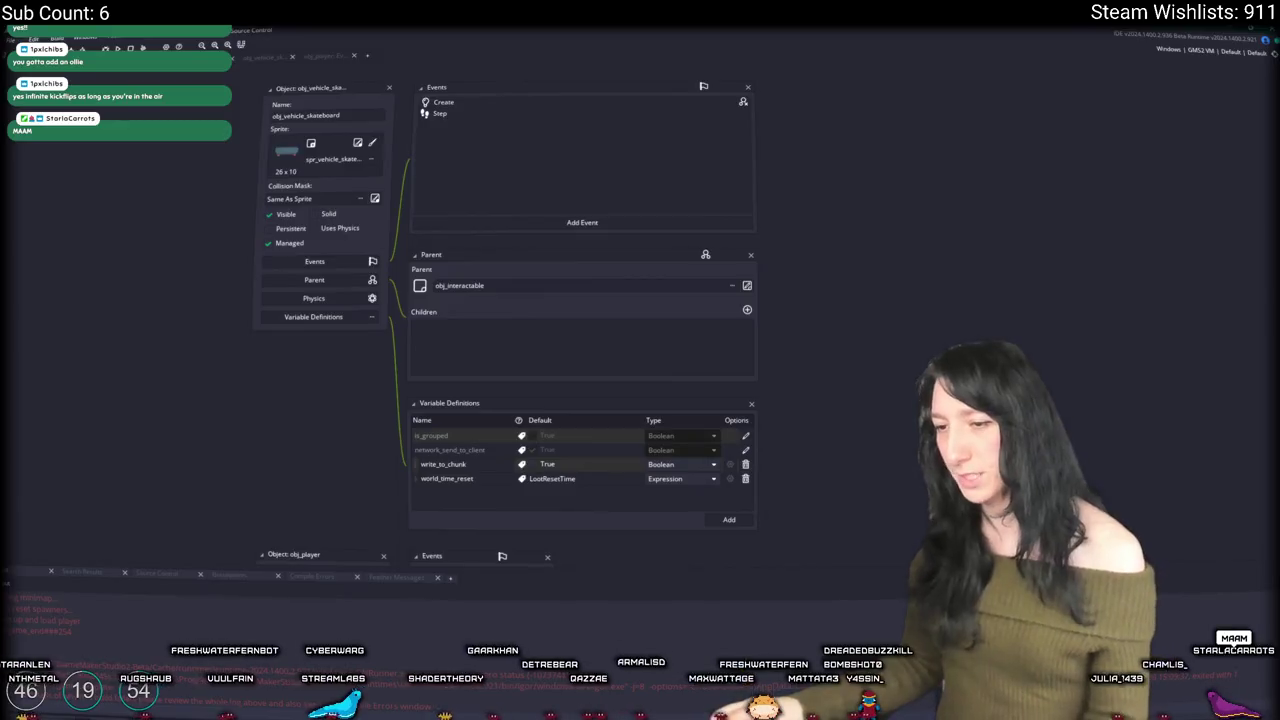
Step: Search the Windows Start menu for 'discord'
key("super")
type("discord")
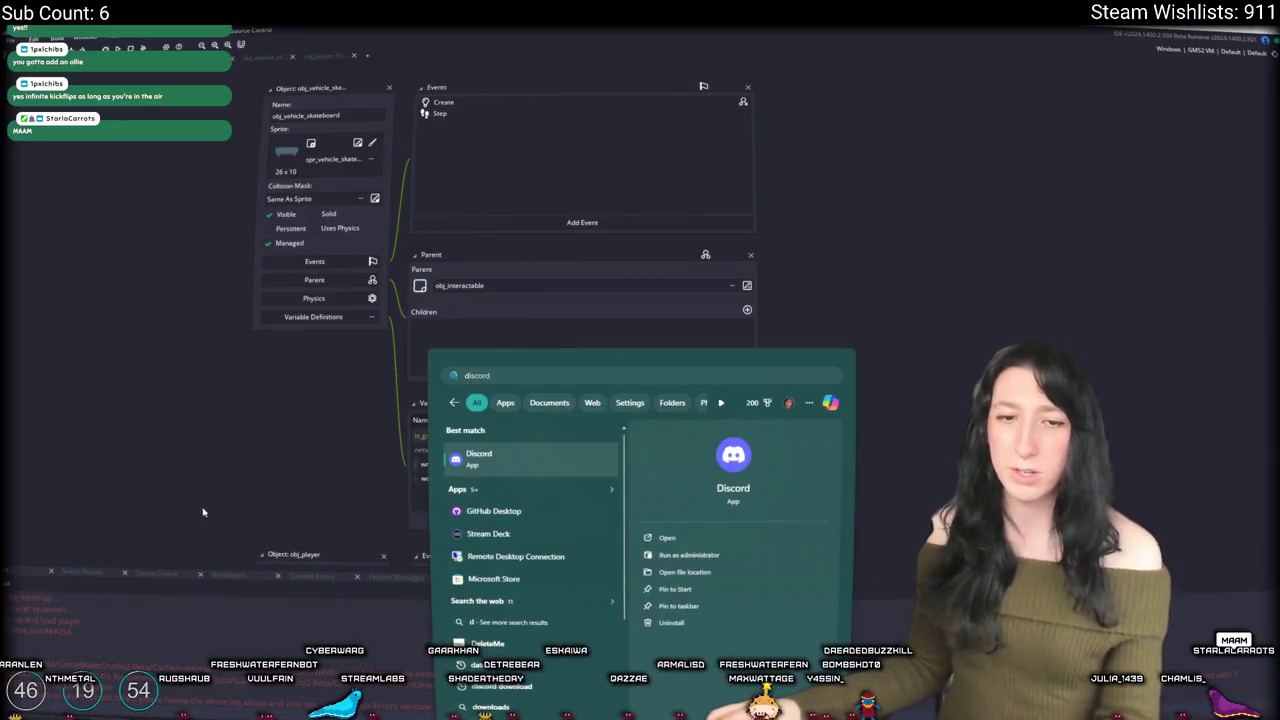
Step: Close the Windows search and start today's Wordle puzzle
key("Return")
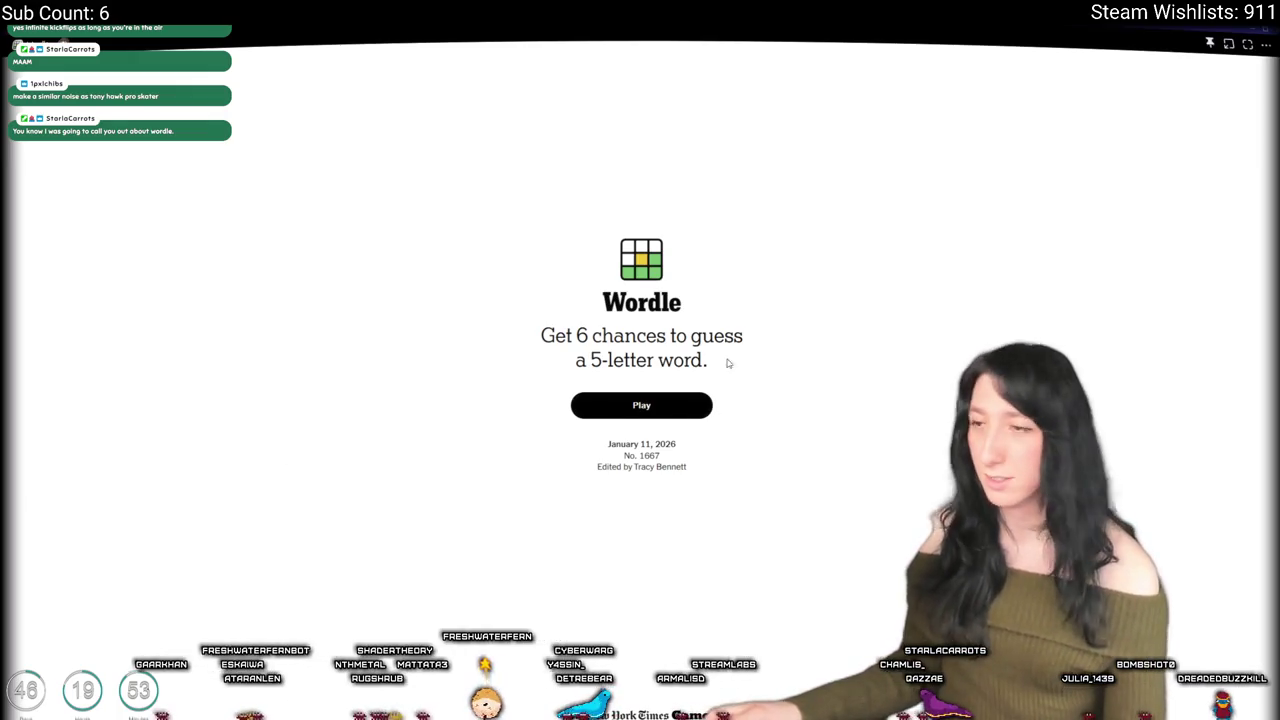
left_click(663, 405)
type("B")
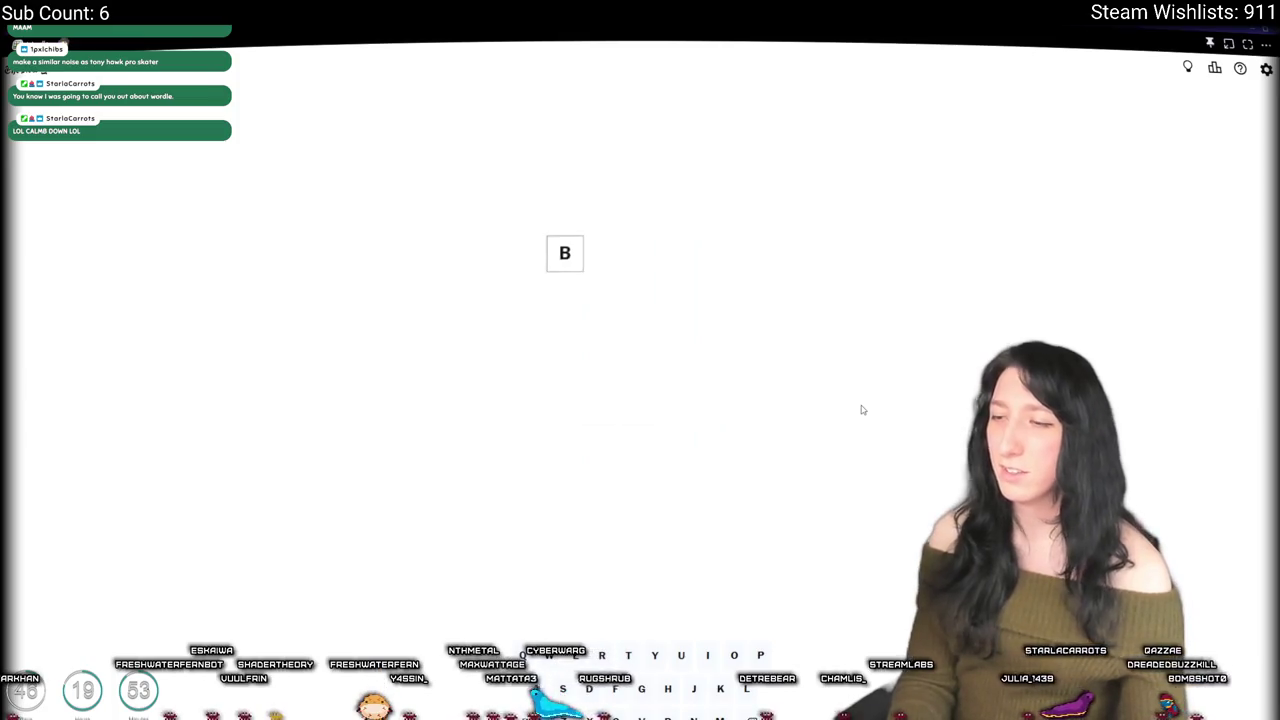
Step: Enter BINKY as the first guess, fixing mistyped letters along the way
type("INKL")
key("BackSpace")
key("BackSpace")
type("NK")
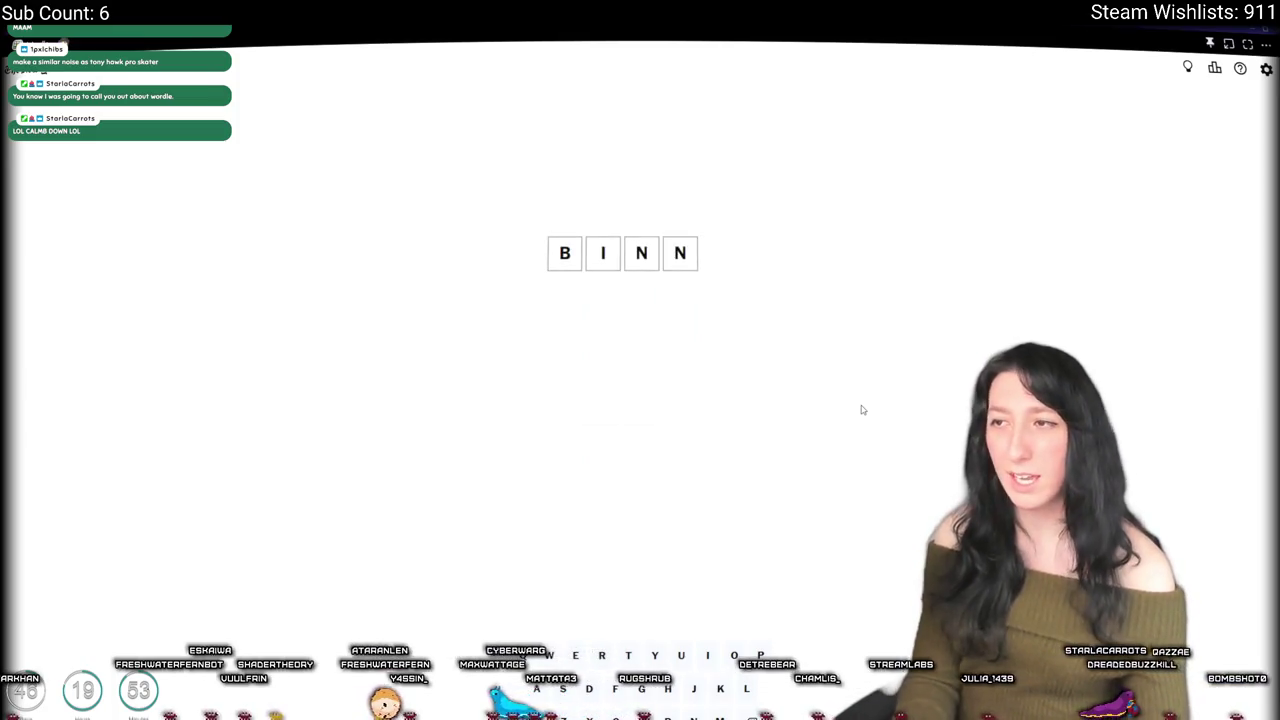
key("BackSpace")
type("K")
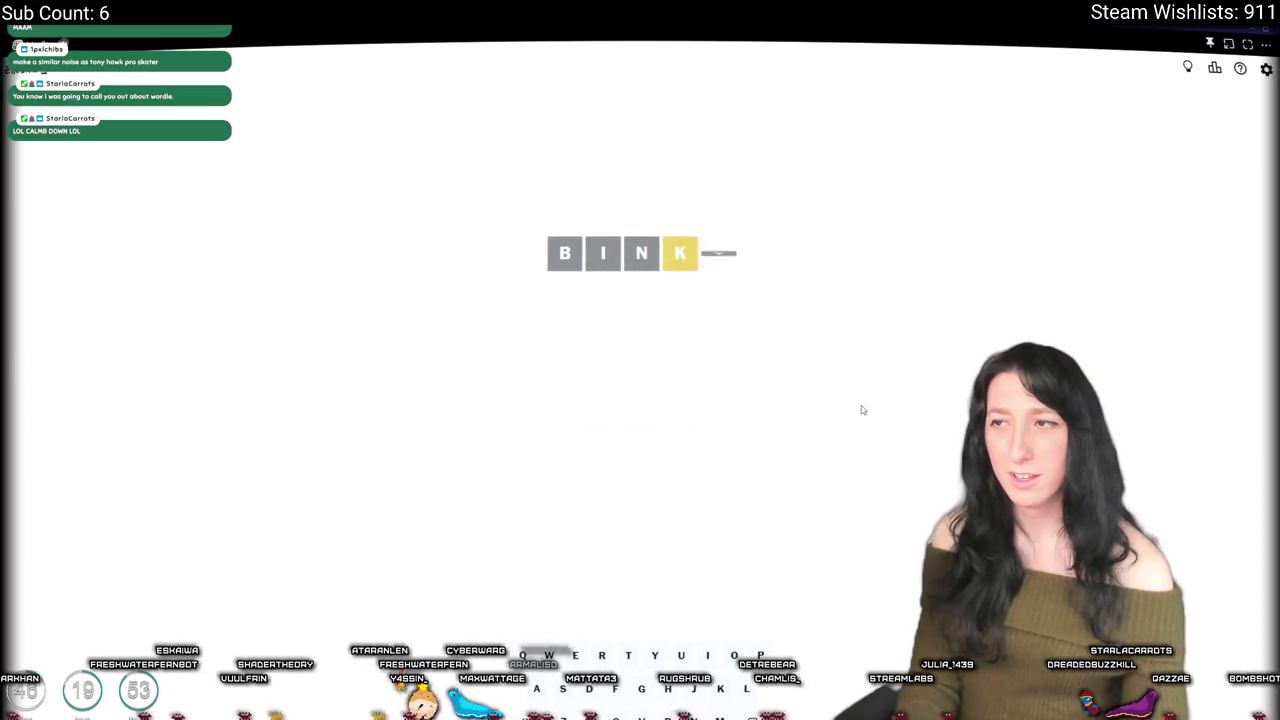
type("YDAVIN")
key("BackSpace")
key("BackSpace")
key("BackSpace")
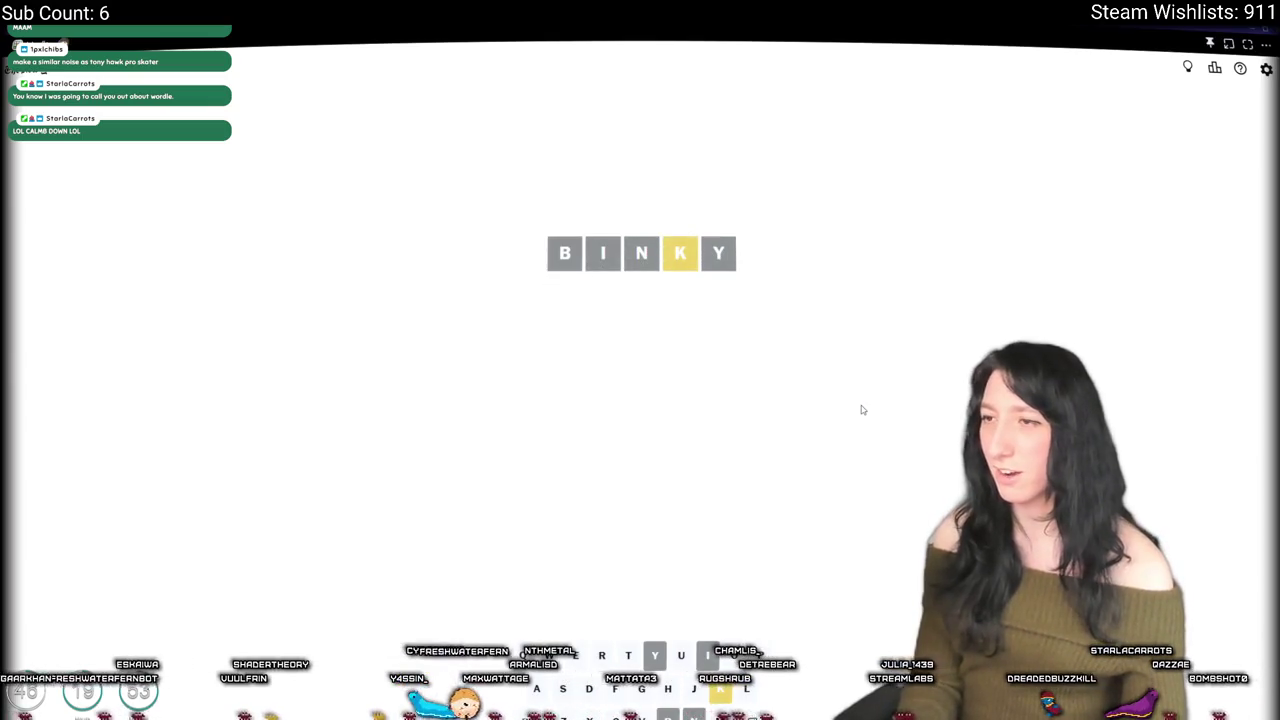
Step: Discard attempts like LOKEY and submit BLOCK as the second guess
type("N")
key("BackSpace")
key("BackSpace")
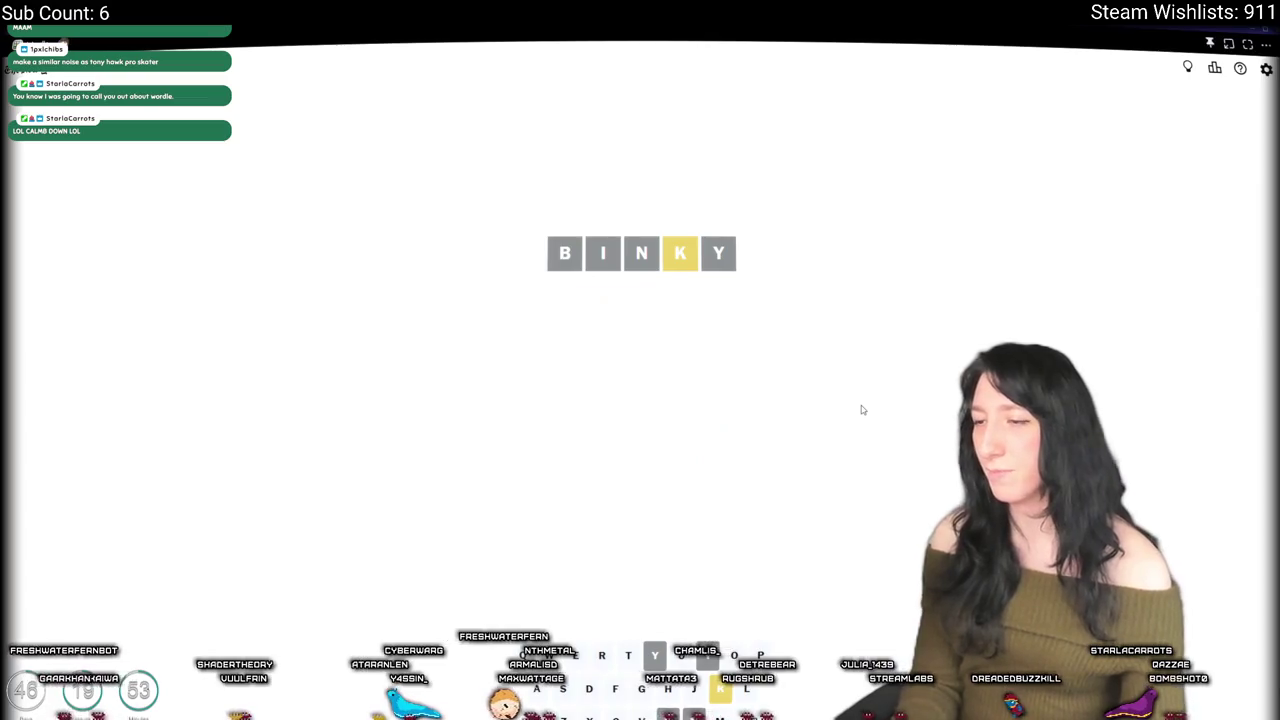
type("LOKEY")
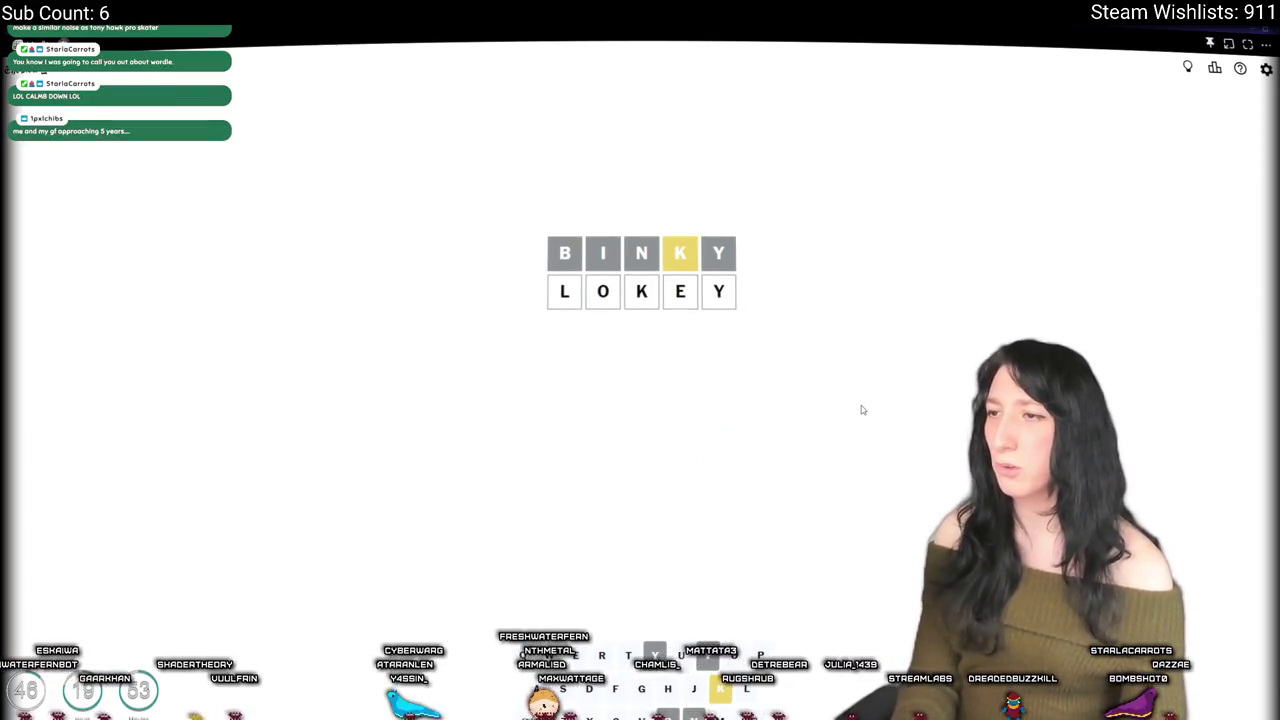
key("BackSpace")
key("BackSpace")
key("BackSpace")
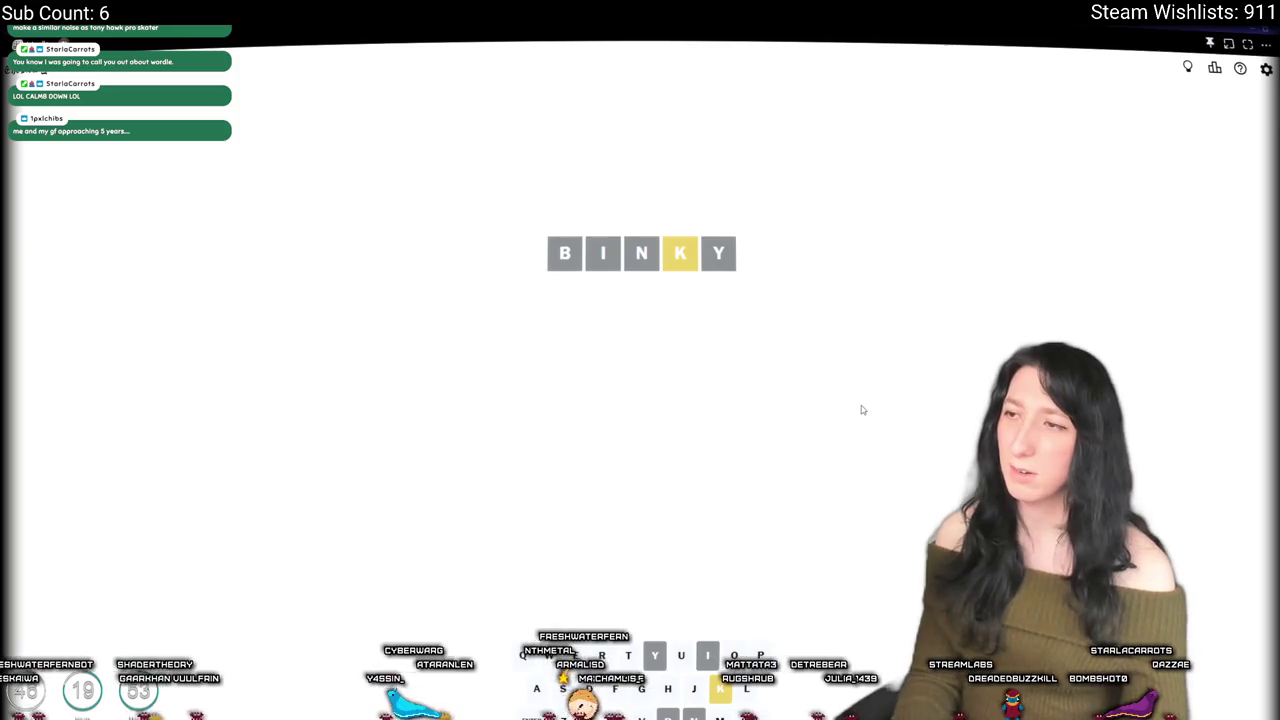
type("COK")
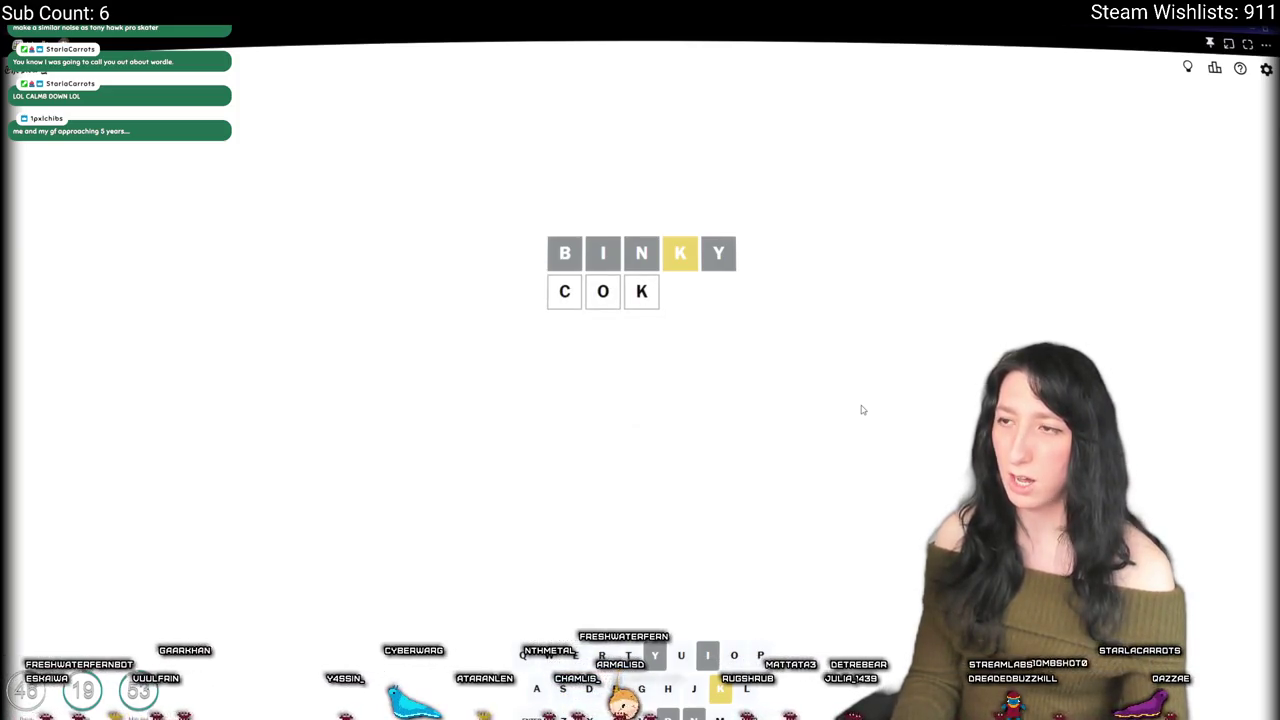
type("CK")
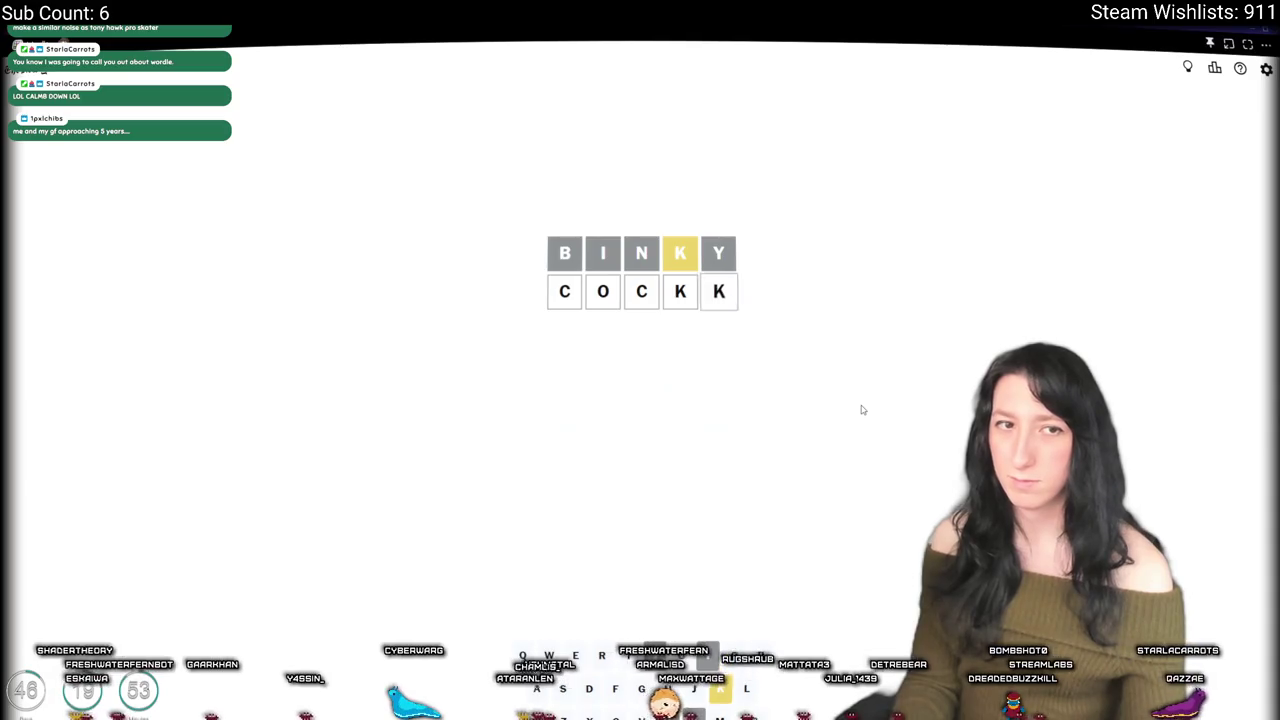
key("BackSpace")
key("BackSpace")
key("BackSpace")
type("BLOCK")
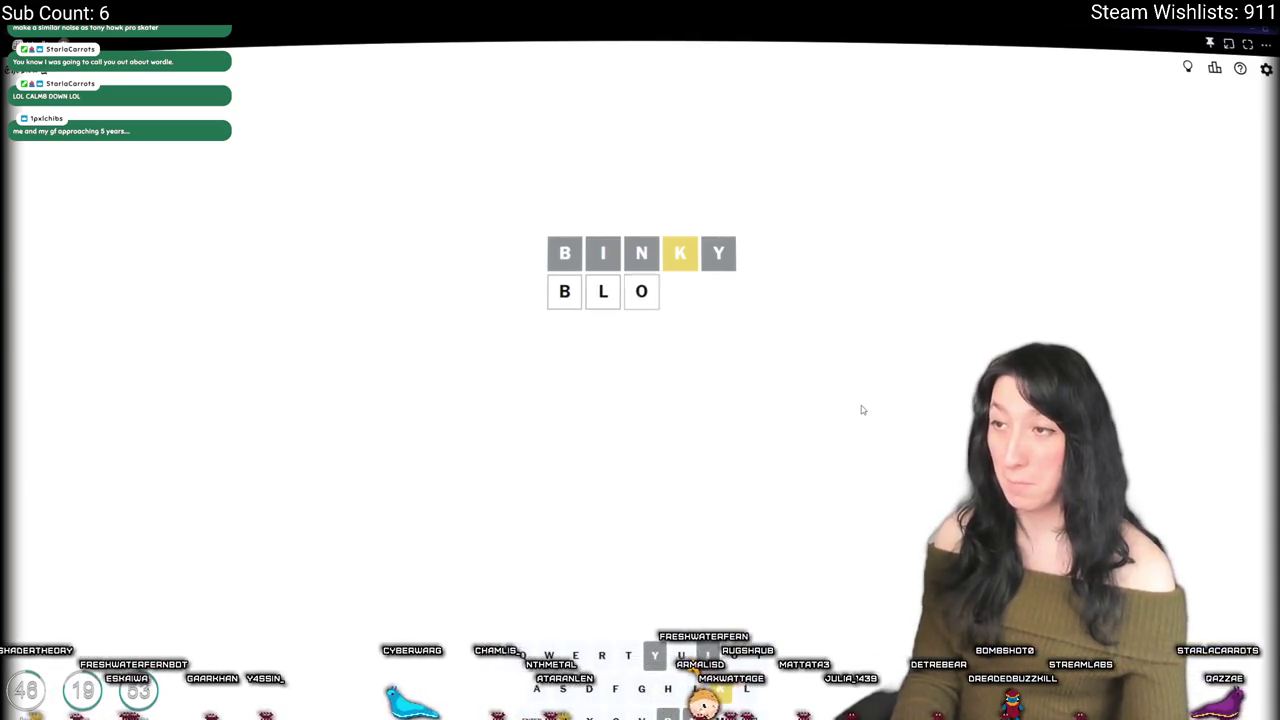
key("Return")
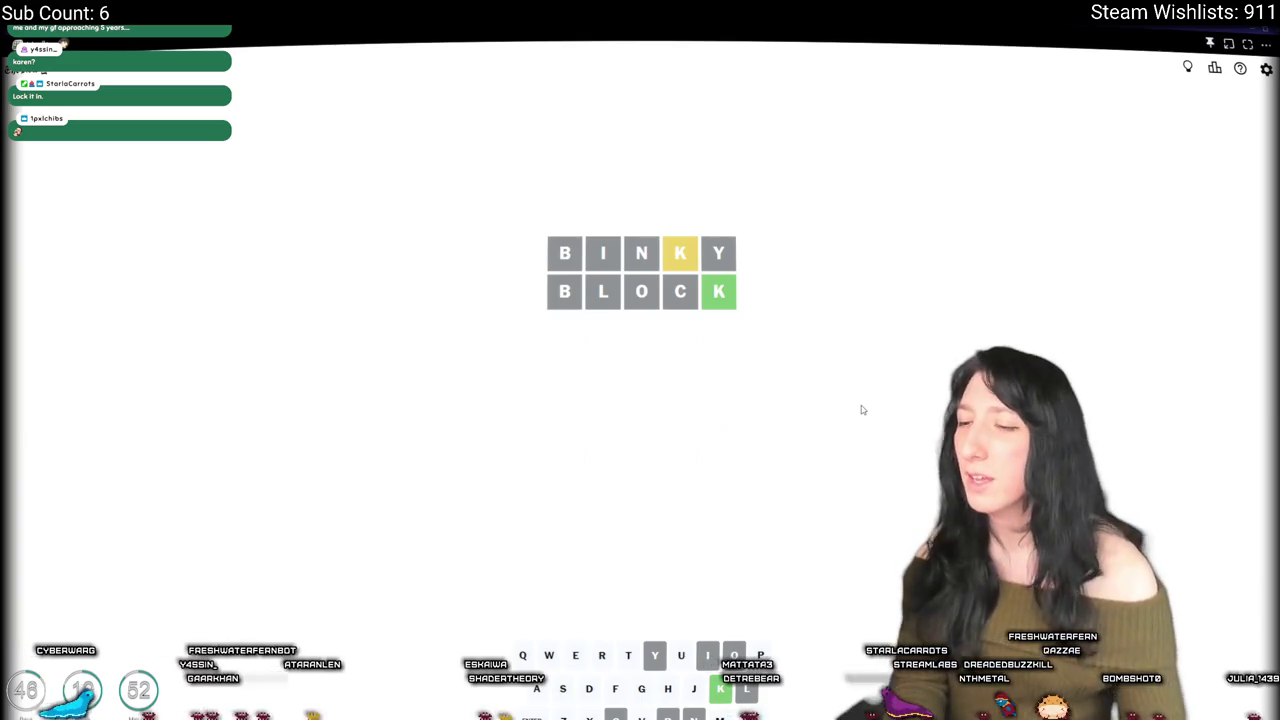
Step: Submit DRUMK as the third guess, then erase it back to D after rejection
type("DRUMK")
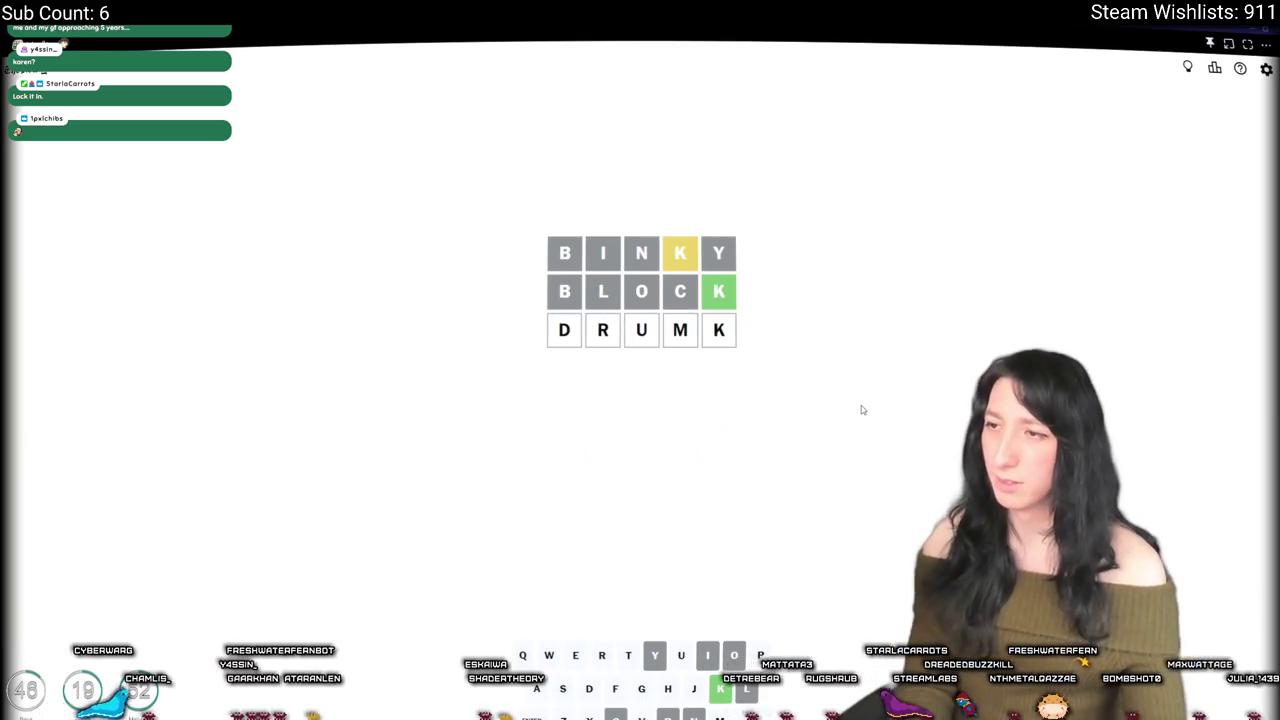
key("Return")
key("BackSpace")
key("BackSpace")
key("BackSpace")
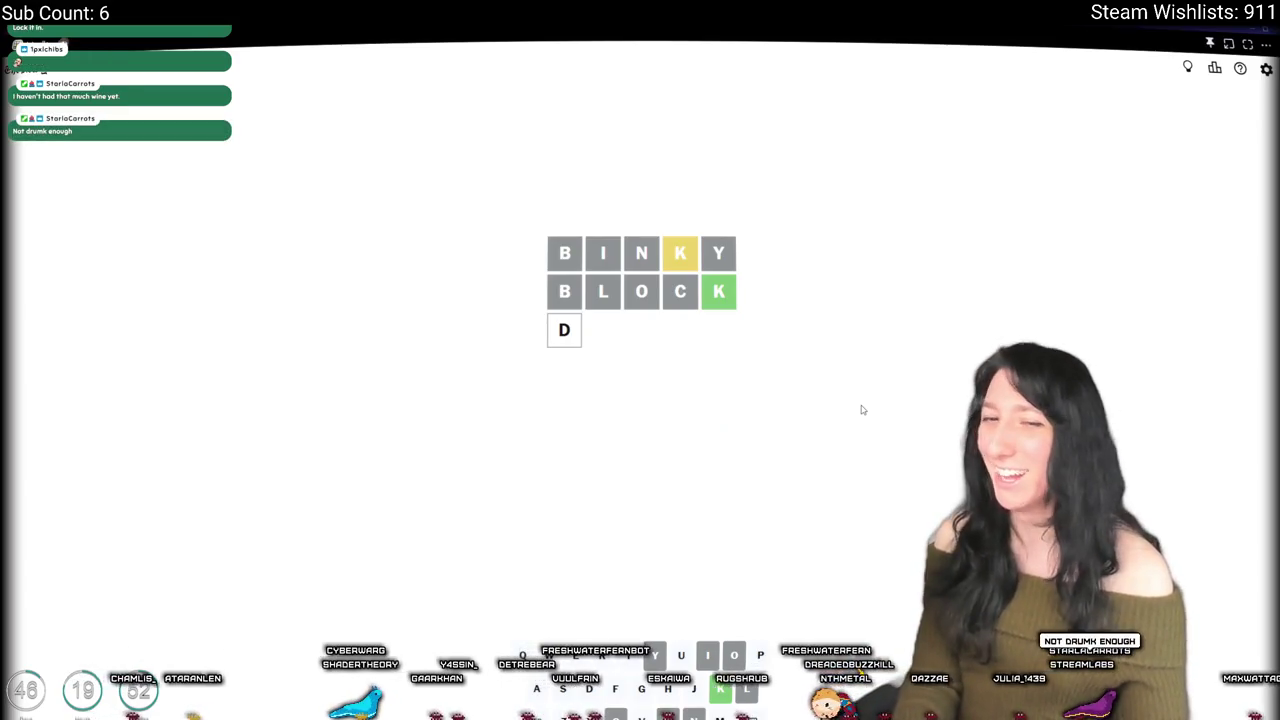
Step: Try RACK and RACIK in the third row, then erase them back to RA
key("BackSpace")
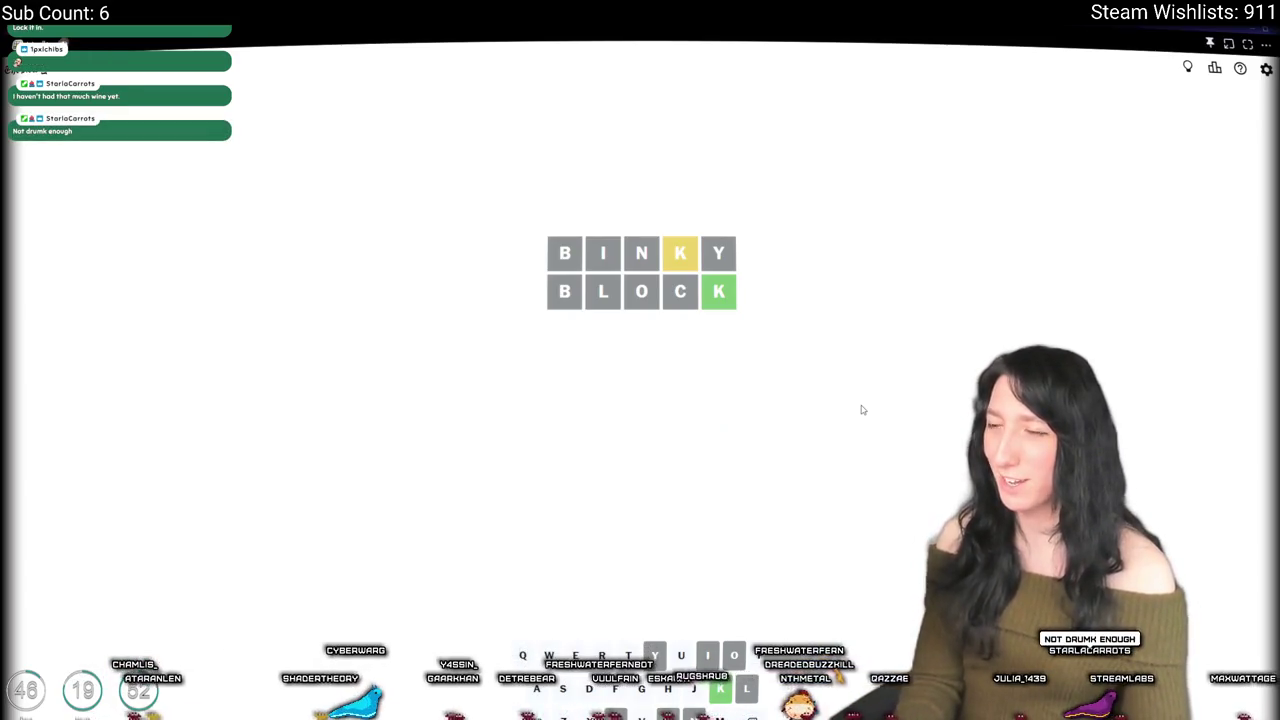
type("do")
key("BackSpace")
key("BackSpace")
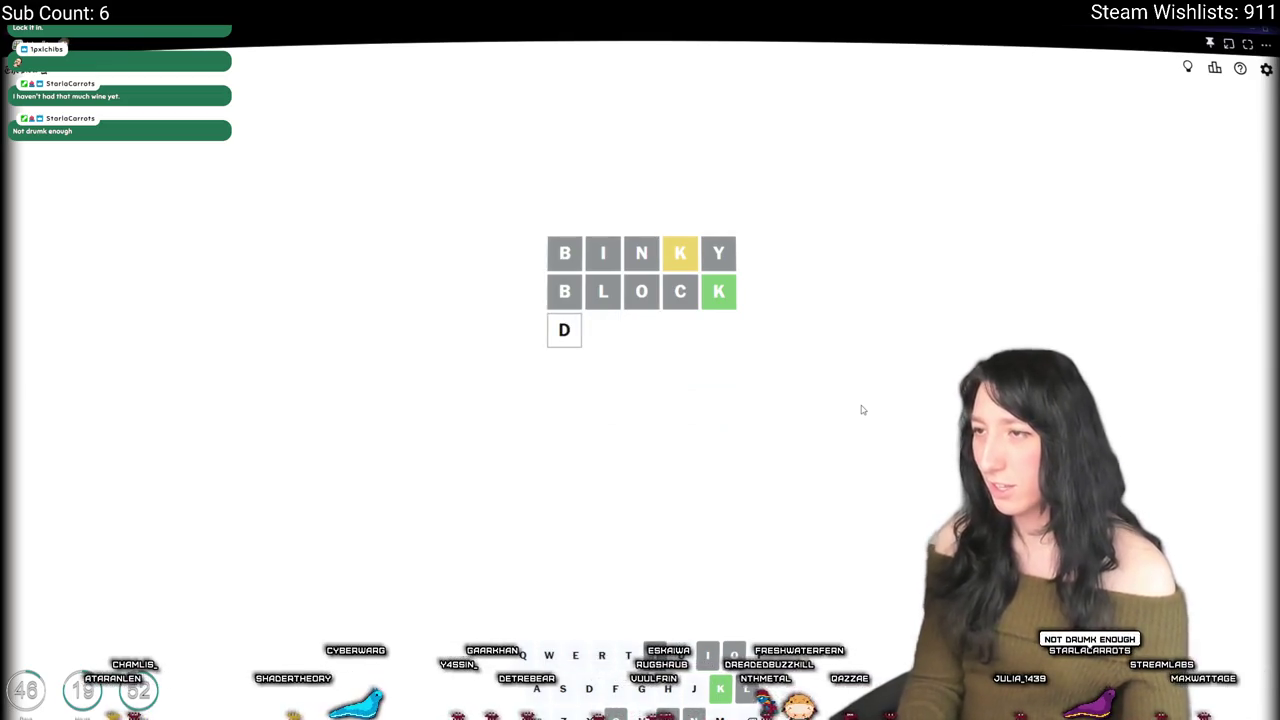
type("r")
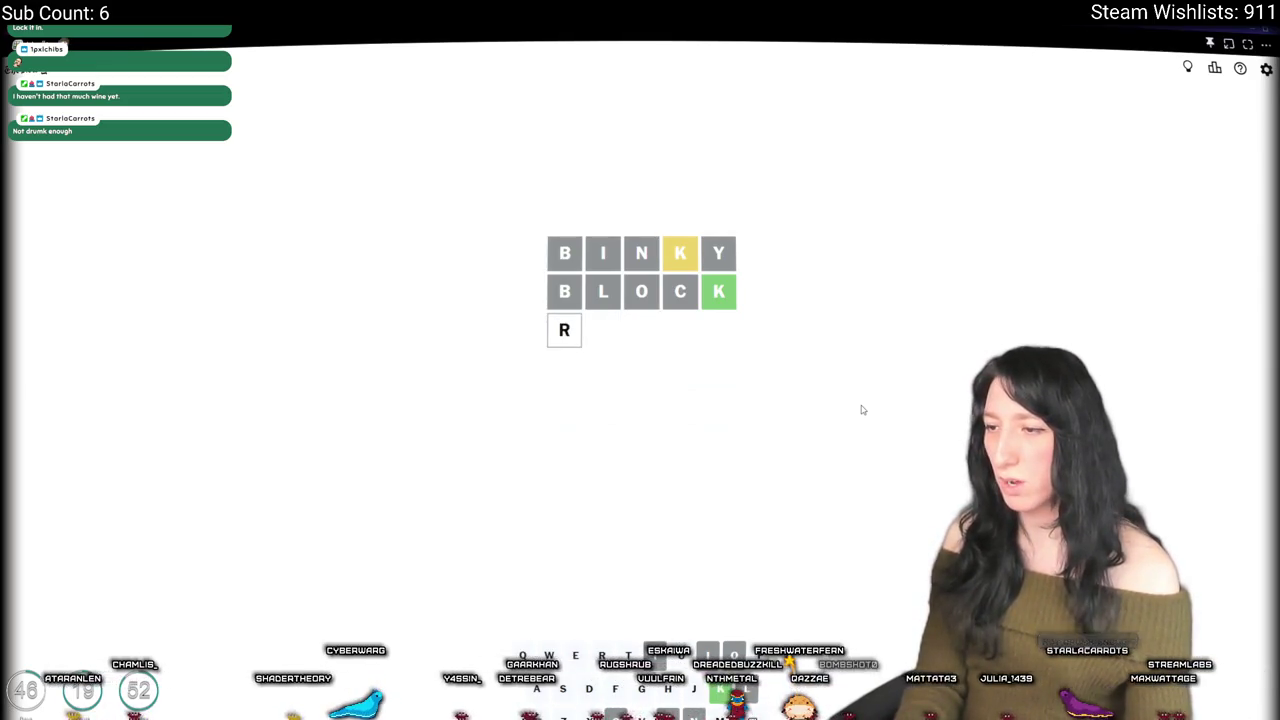
type("ack")
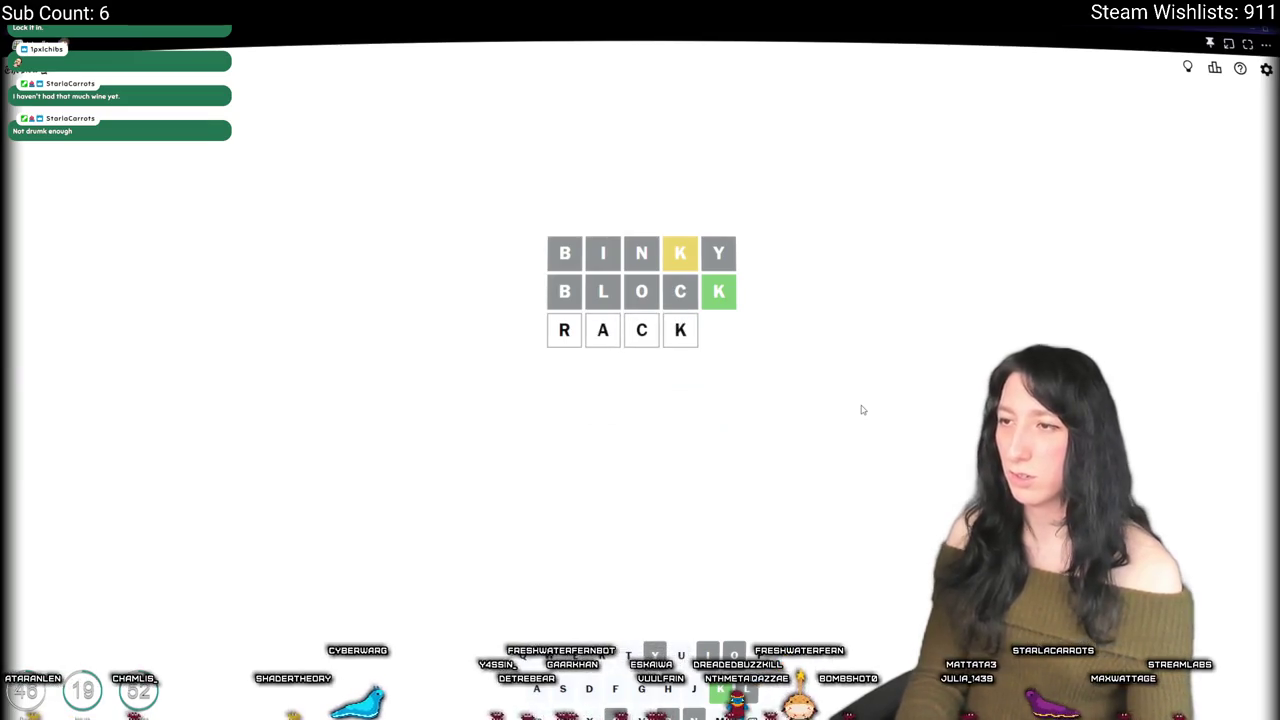
key("BackSpace")
key("BackSpace")
key("BackSpace")
type("r")
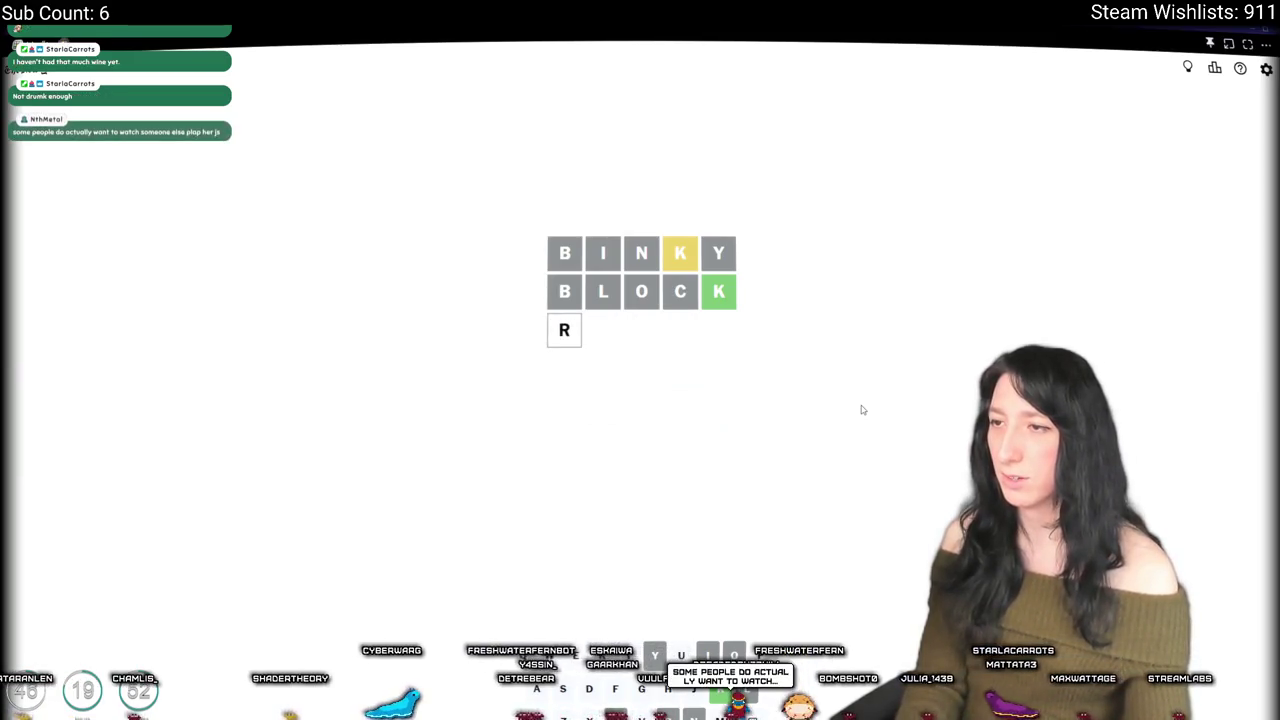
type("acik")
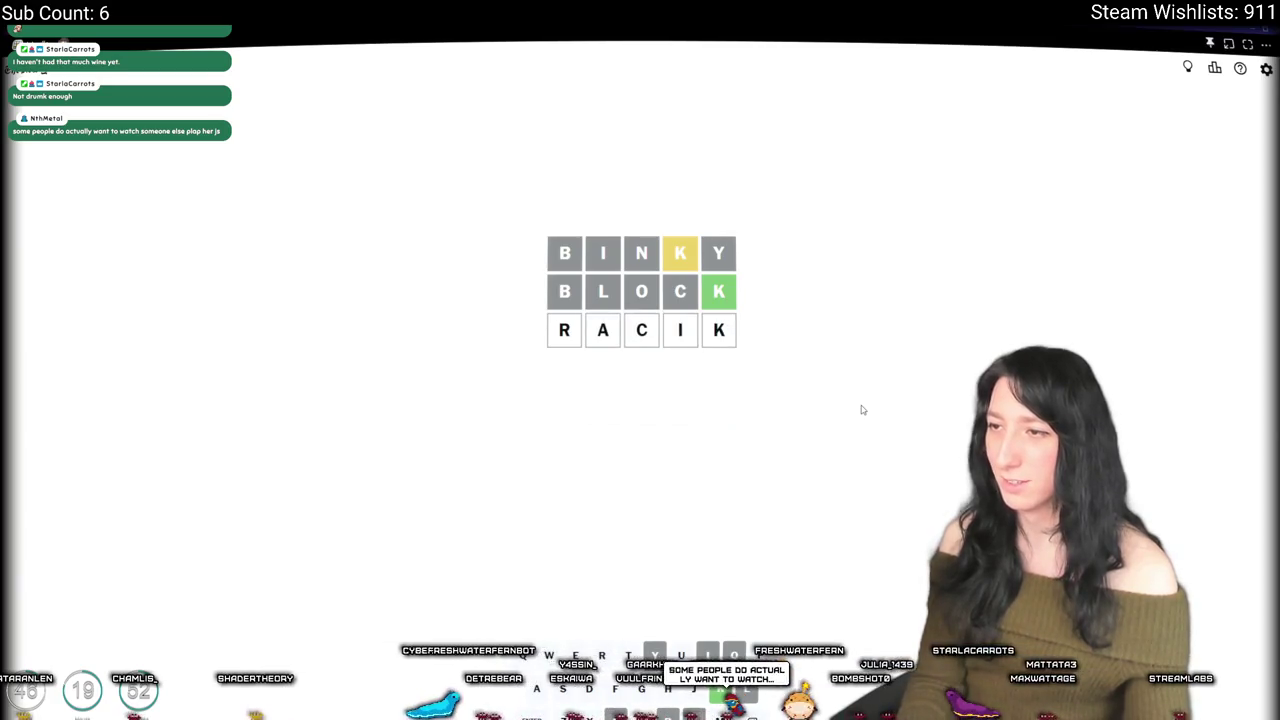
key("BackSpace")
key("BackSpace")
key("BackSpace")
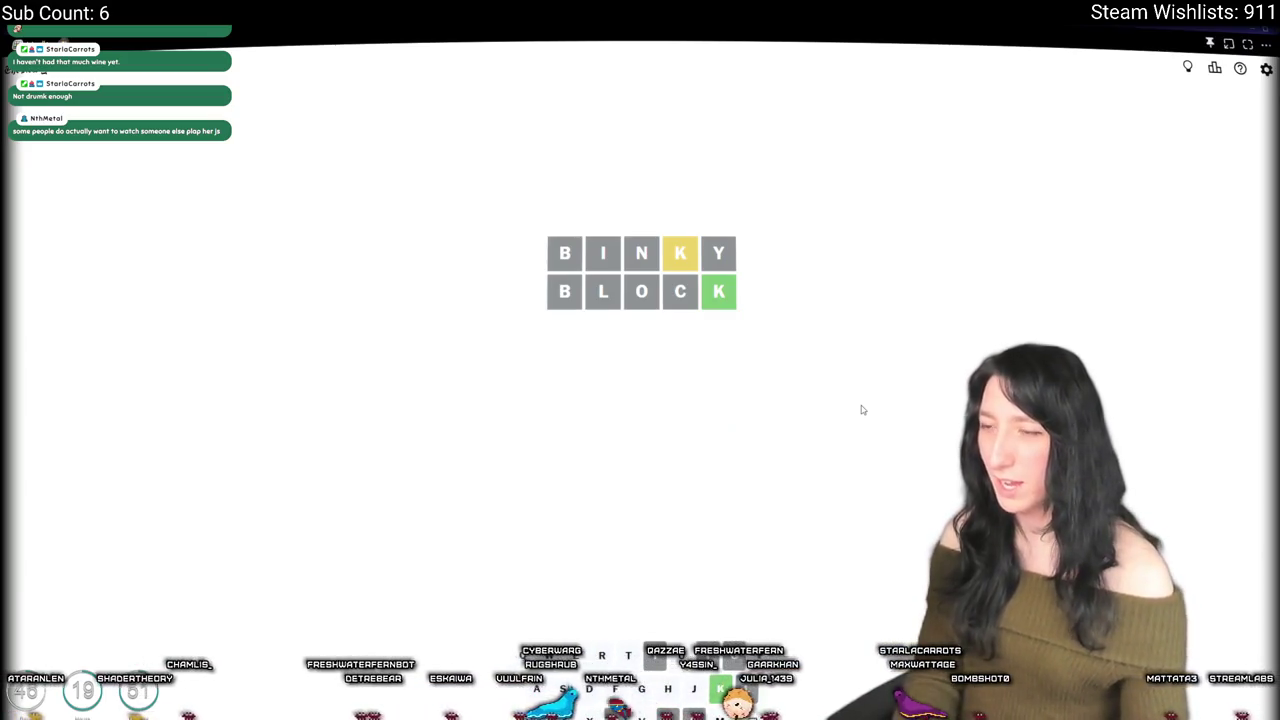
Step: Submit REMUK as the third guess, which is rejected as not in the word list
type("re")
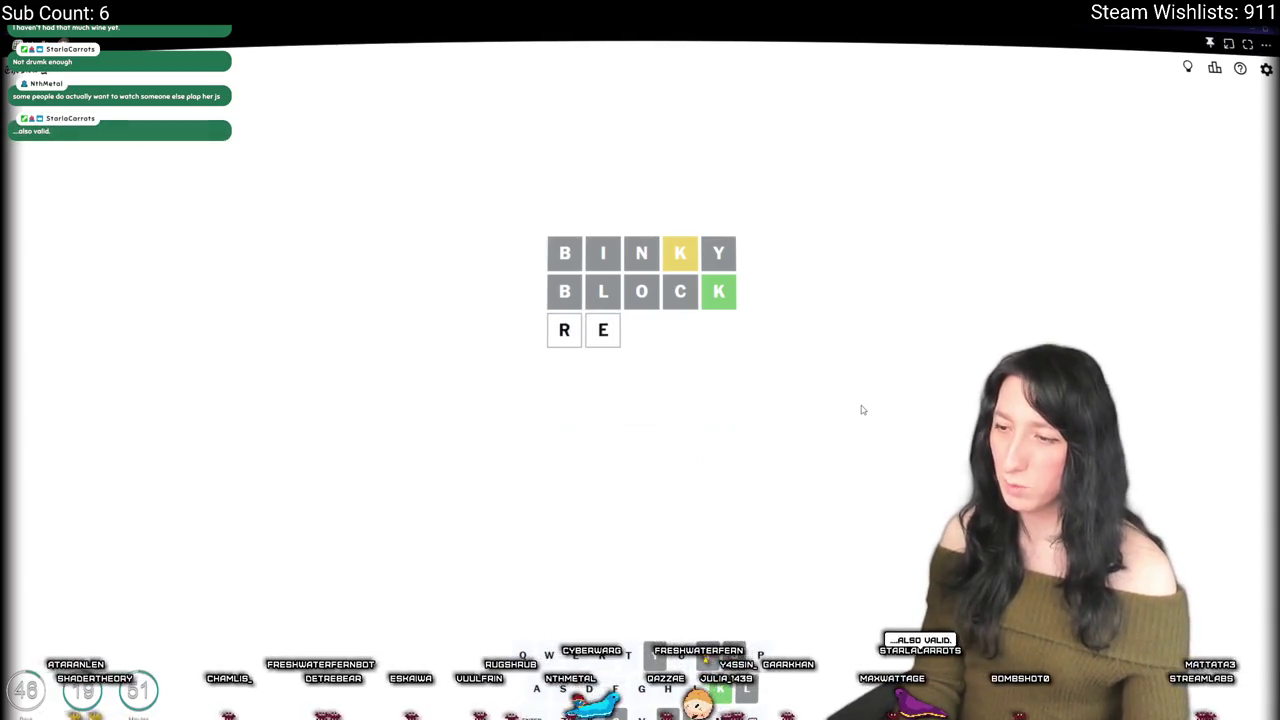
type("m")
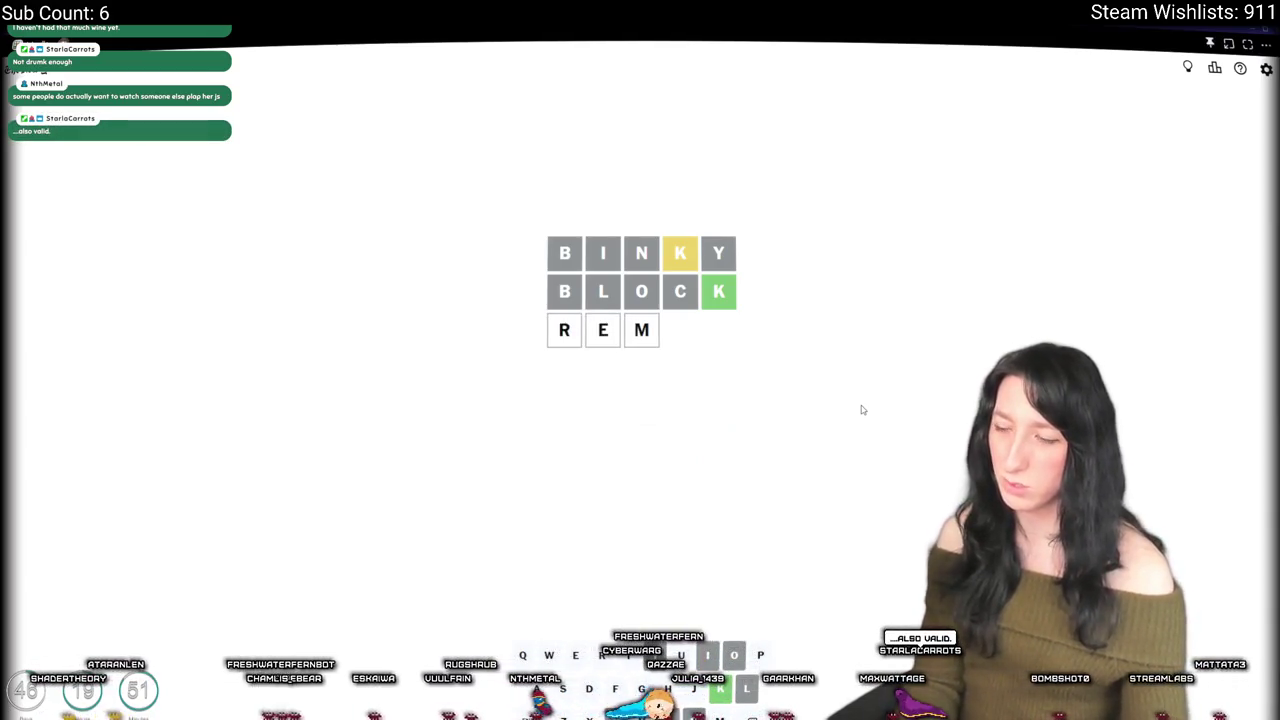
type("uk")
key("Return")
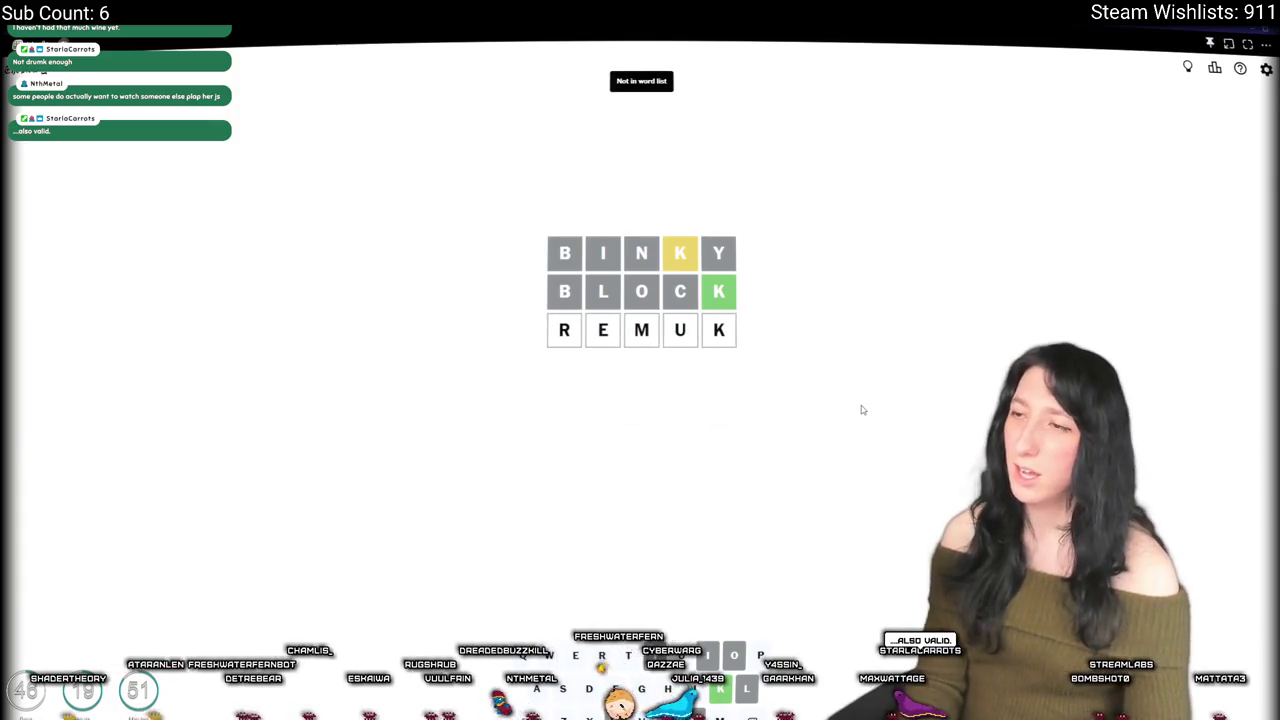
key("BackSpace")
key("BackSpace")
key("BackSpace")
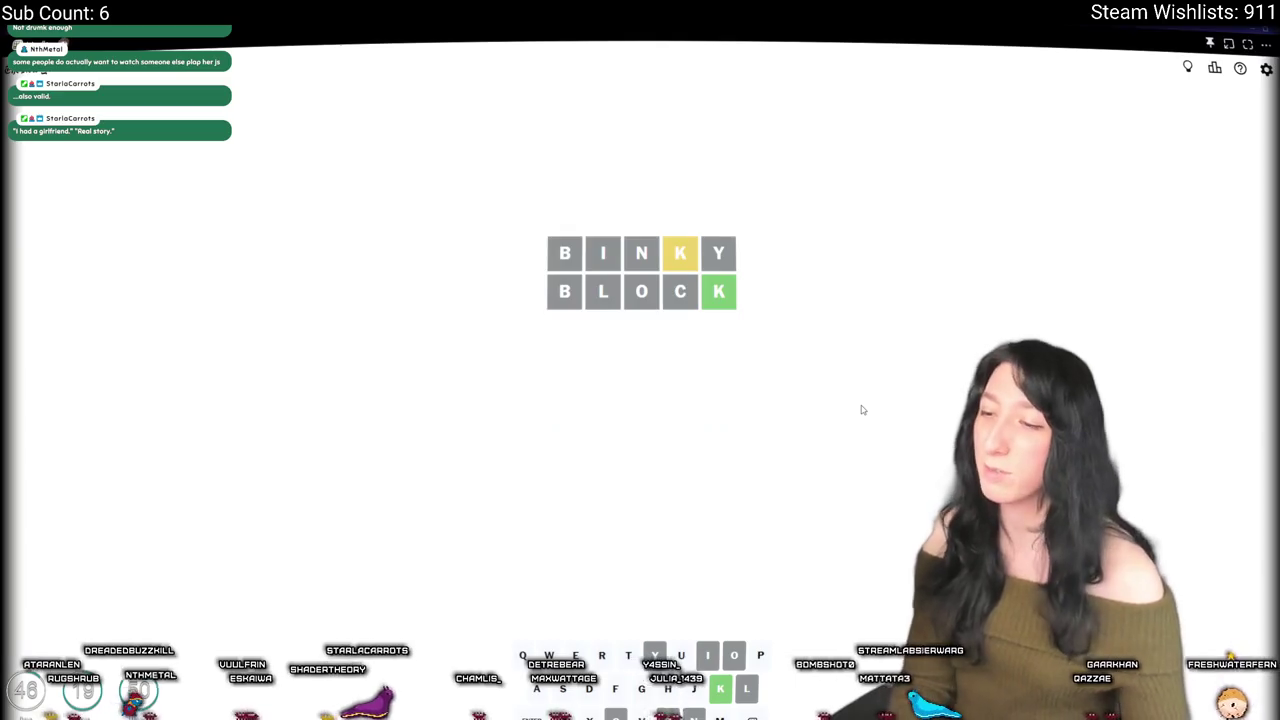
Step: Submit GRUMK and PLUMK in the third row; both are rejected and erased
type("grum")
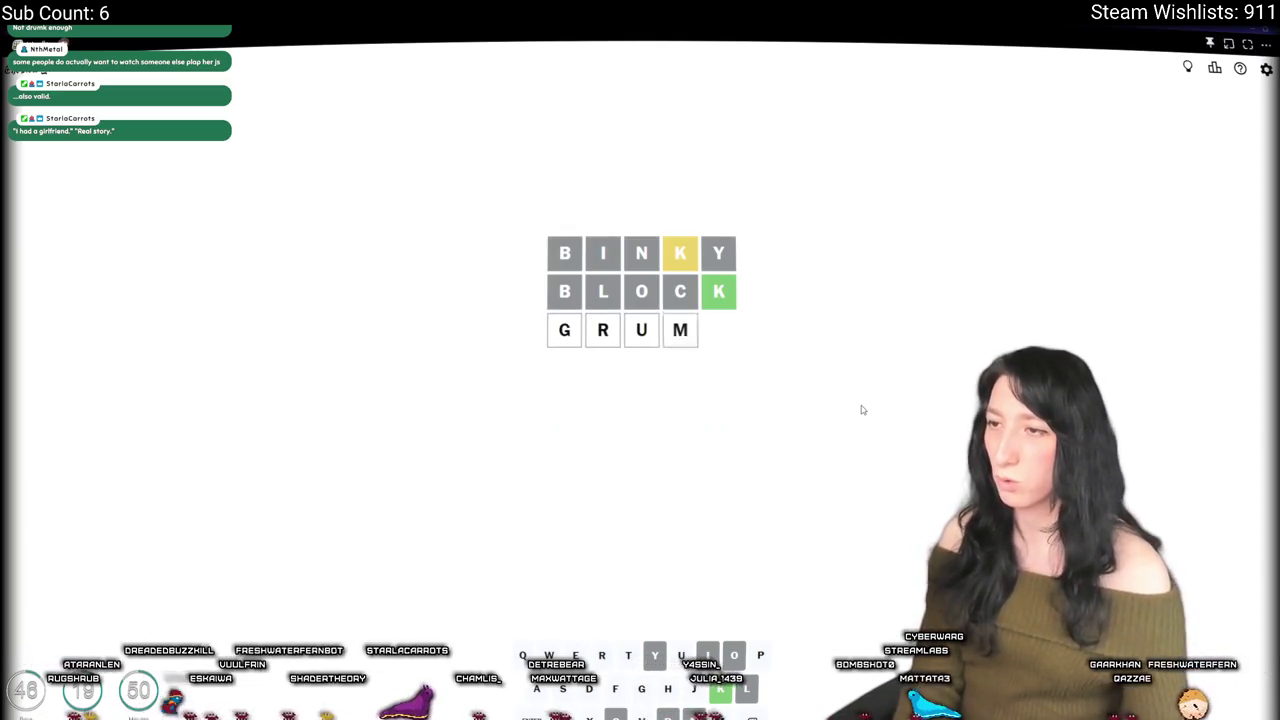
type("k")
key("Return")
key("BackSpace")
key("BackSpace")
key("BackSpace")
key("BackSpace")
key("BackSpace")
type("sl")
key("BackSpace")
key("BackSpace")
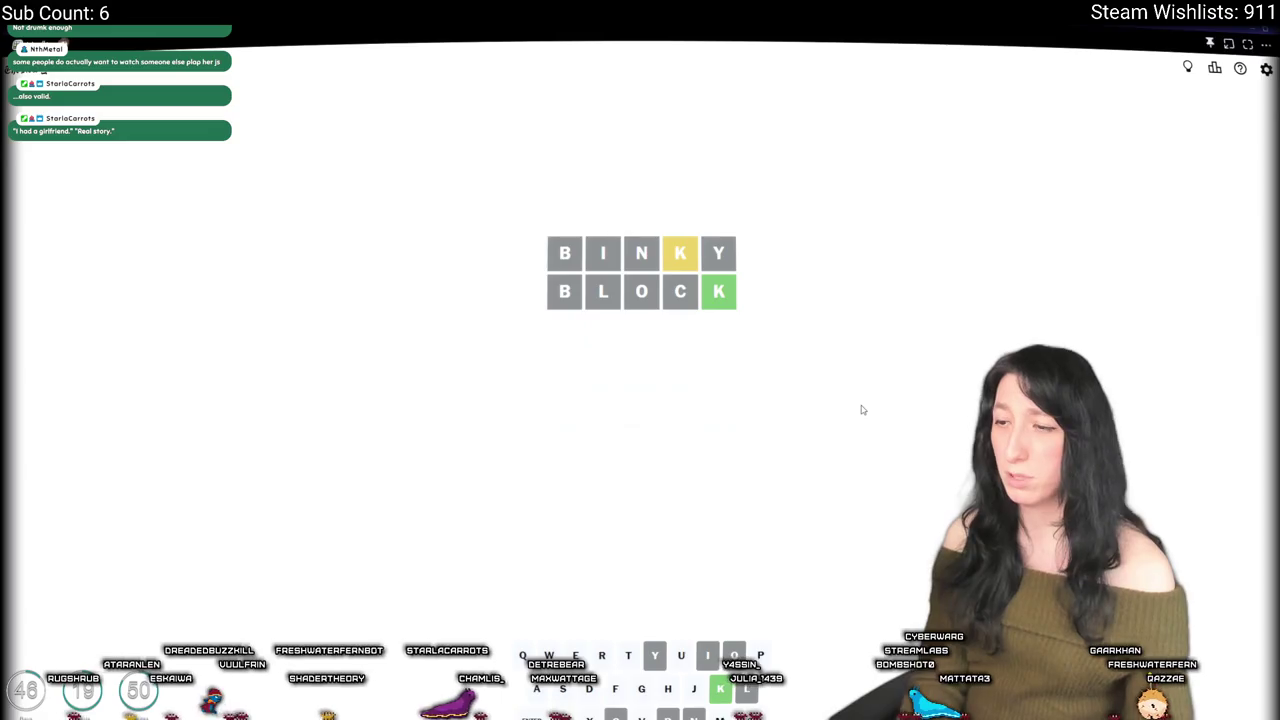
type("umk")
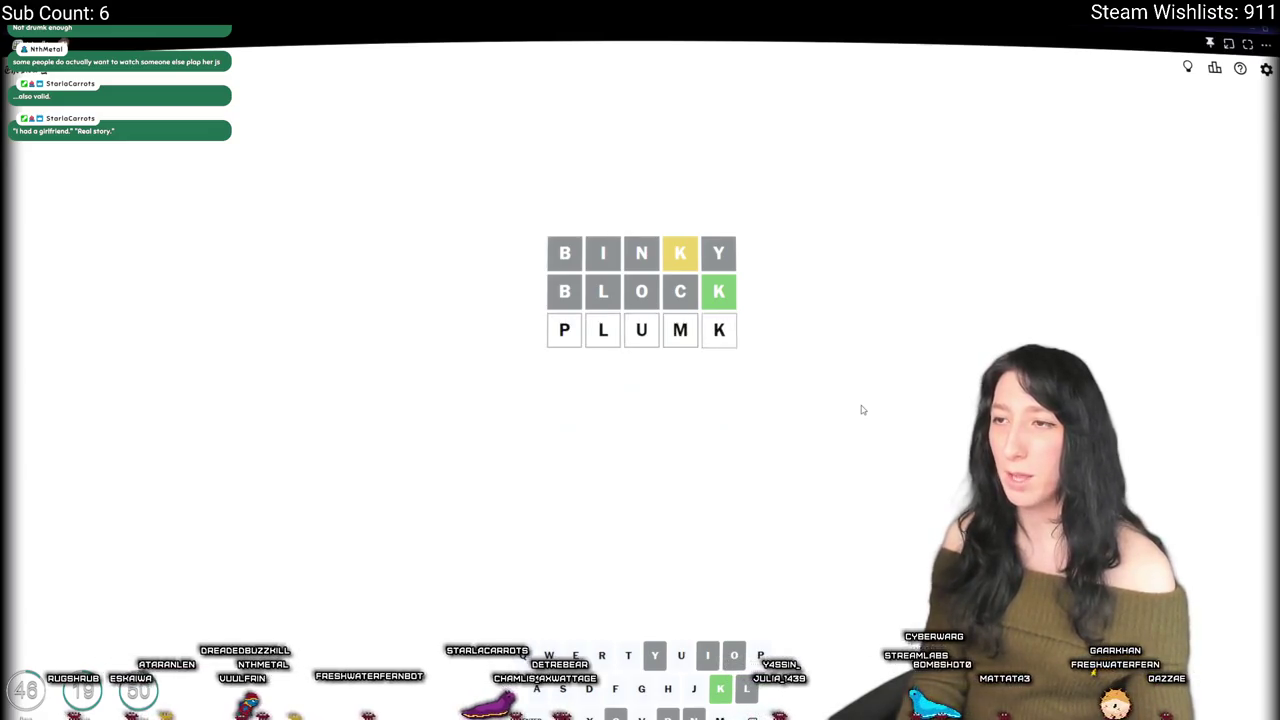
key("Return")
key("BackSpace")
key("BackSpace")
type("l")
key("BackSpace")
Step: Try PULL, an incomplete guess, AMUCK and AWO-words in the third row, deleting each
key("BackSpace")
key("BackSpace")
key("BackSpace")
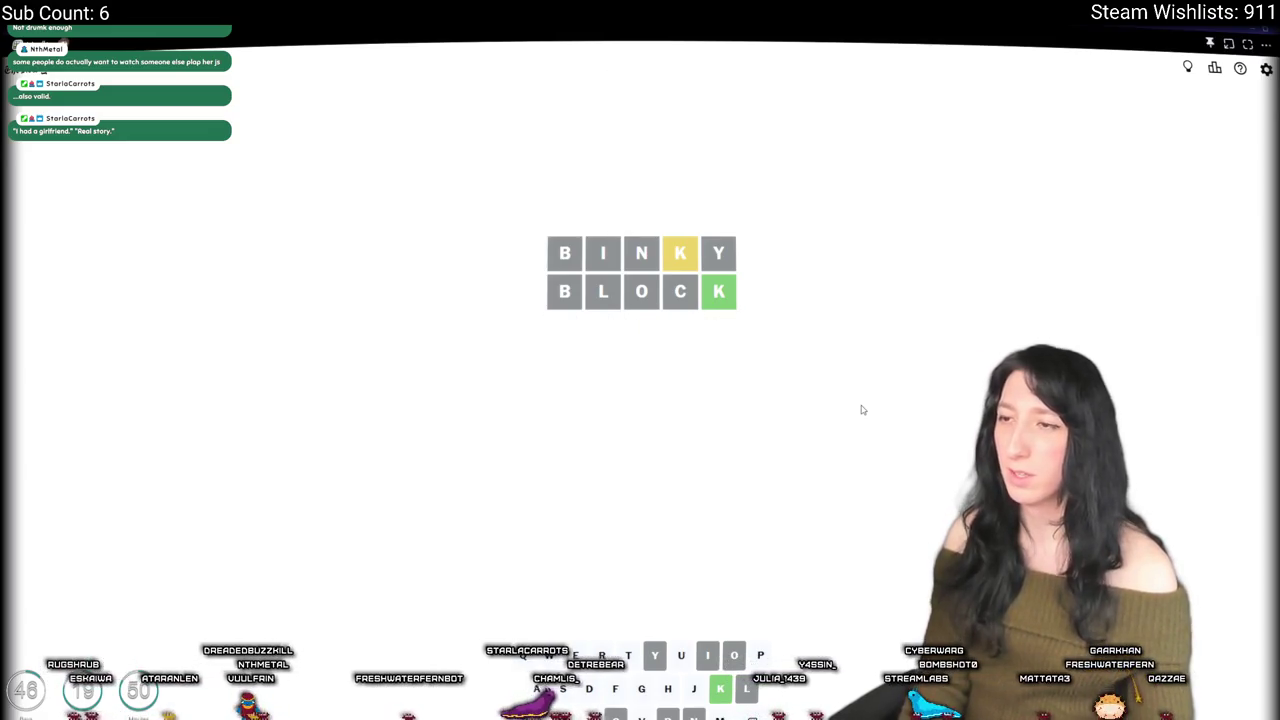
type("pull")
key("BackSpace")
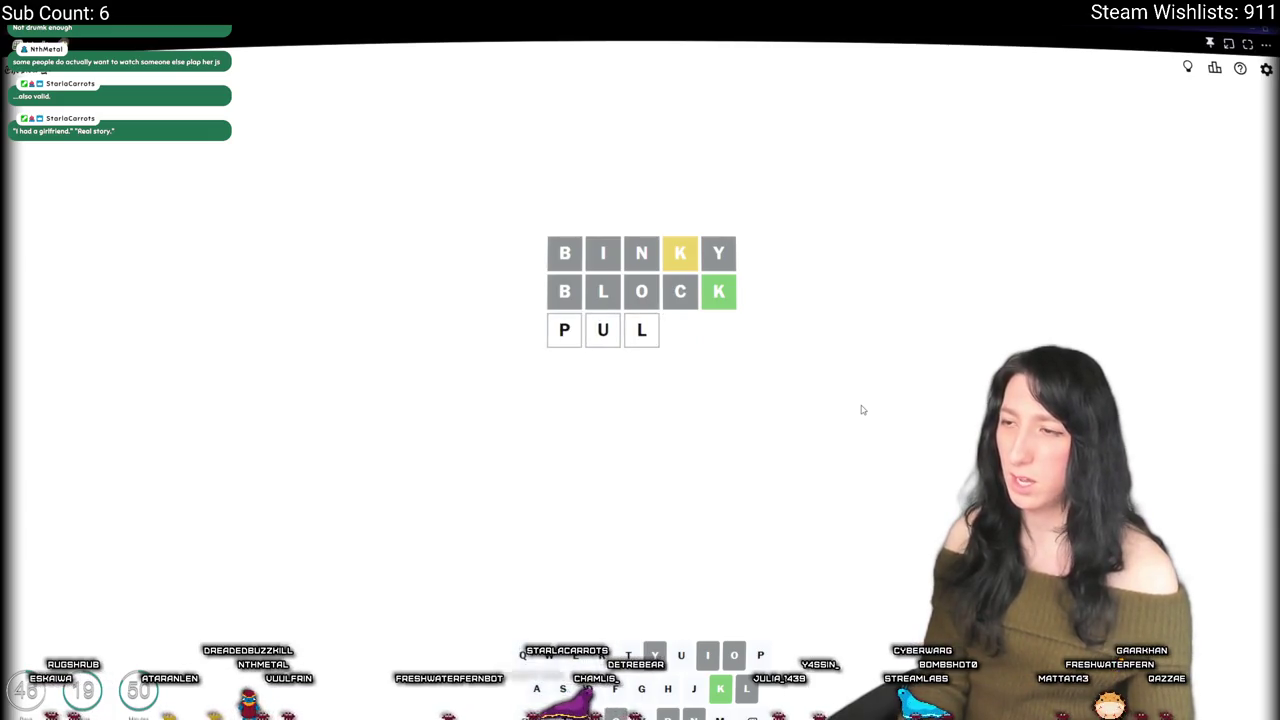
key("BackSpace")
key("BackSpace")
key("BackSpace")
type("so")
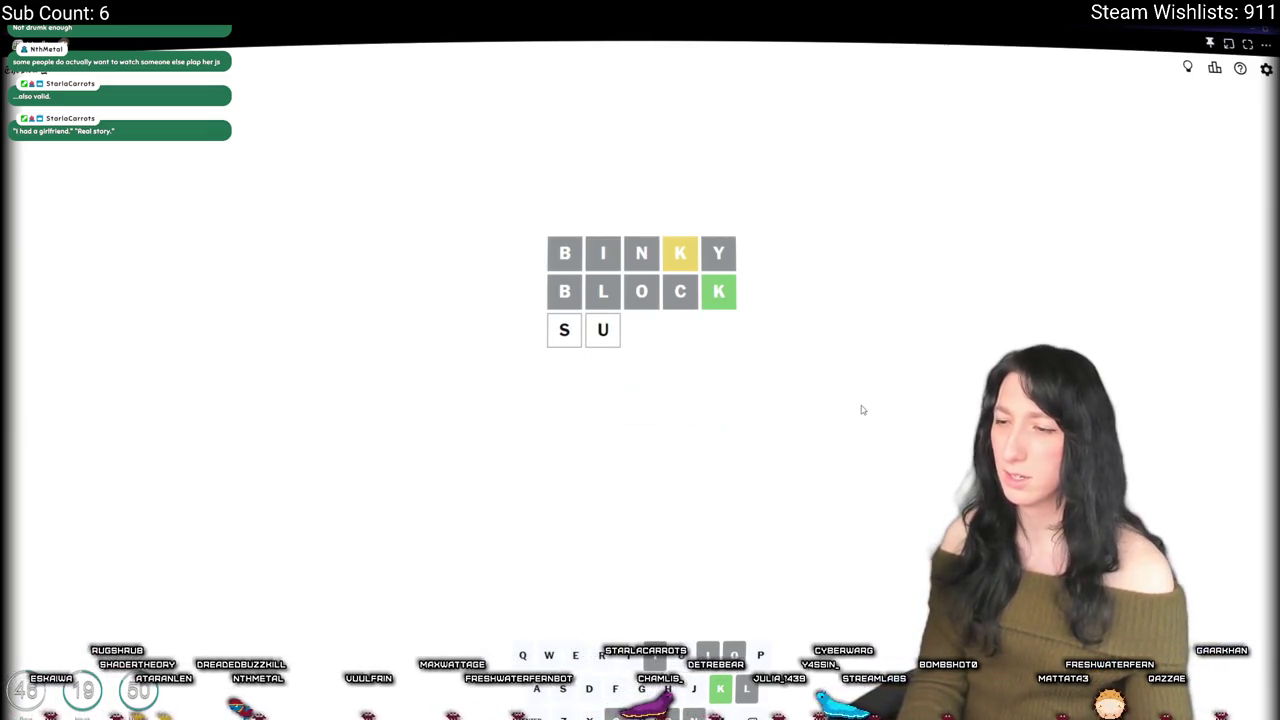
key("BackSpace")
key("BackSpace")
key("BackSpace")
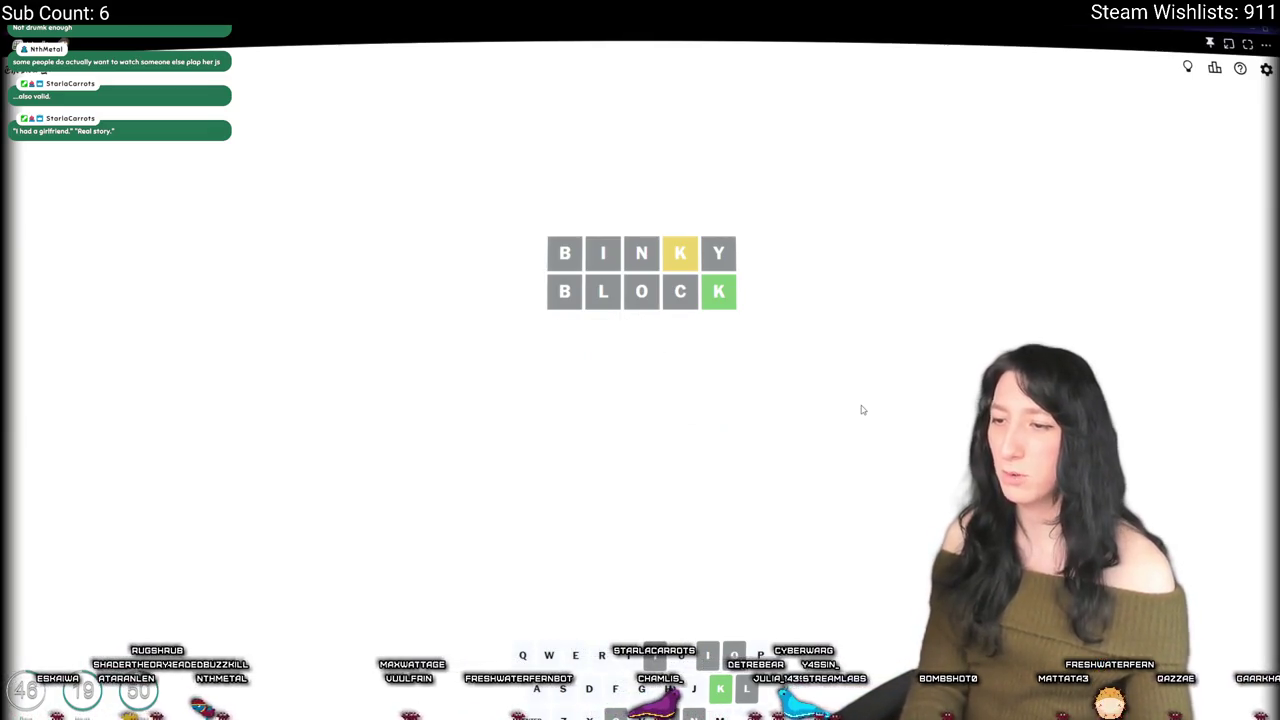
key("Return")
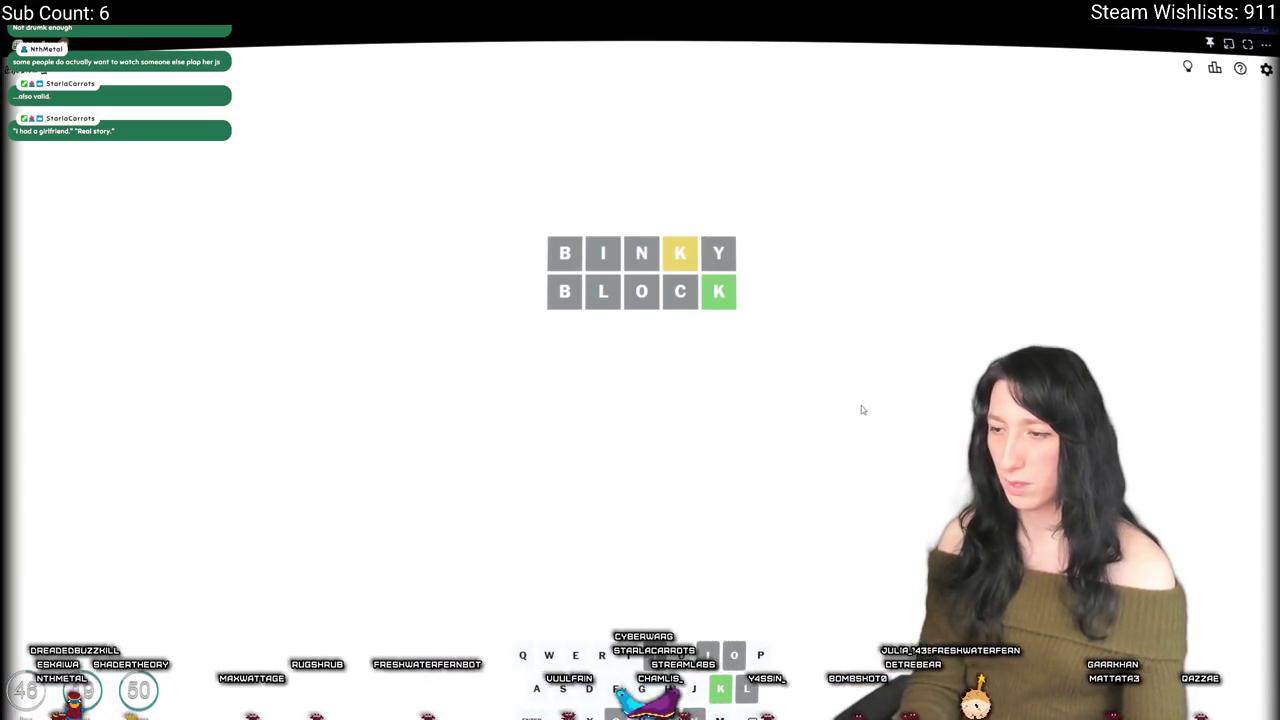
type("Amck")
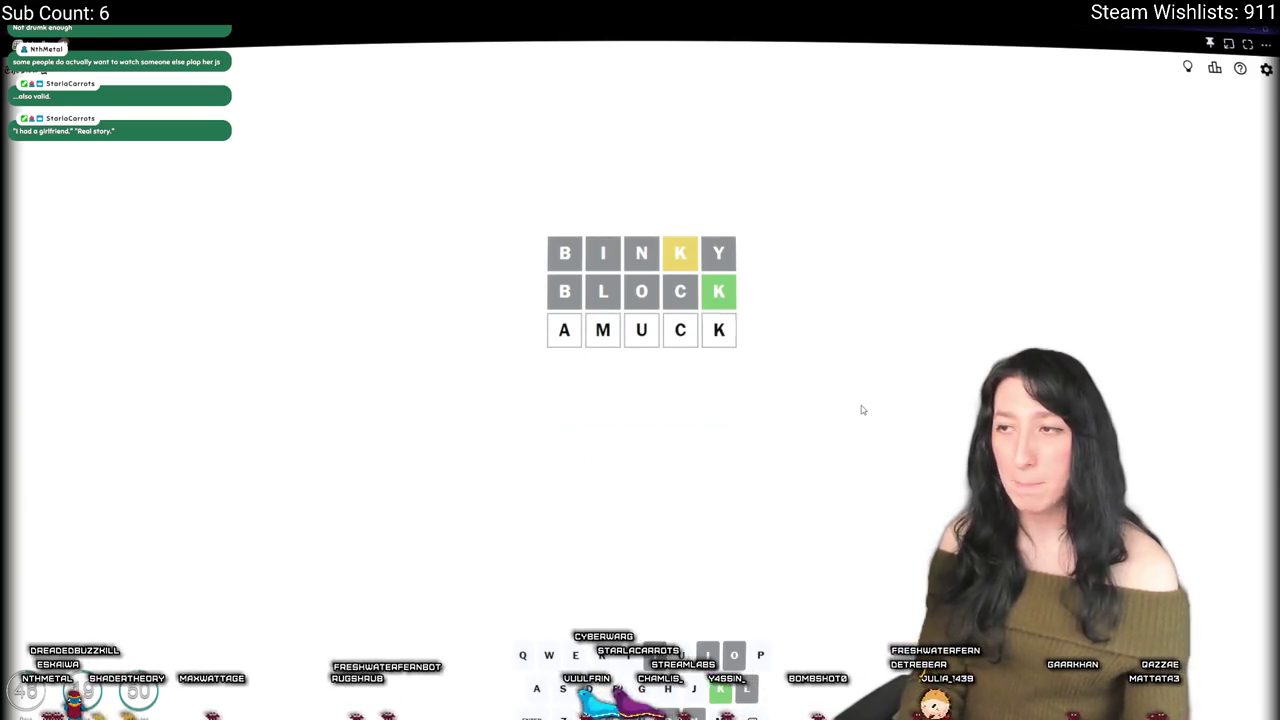
key("BackSpace")
key("BackSpace")
type("O")
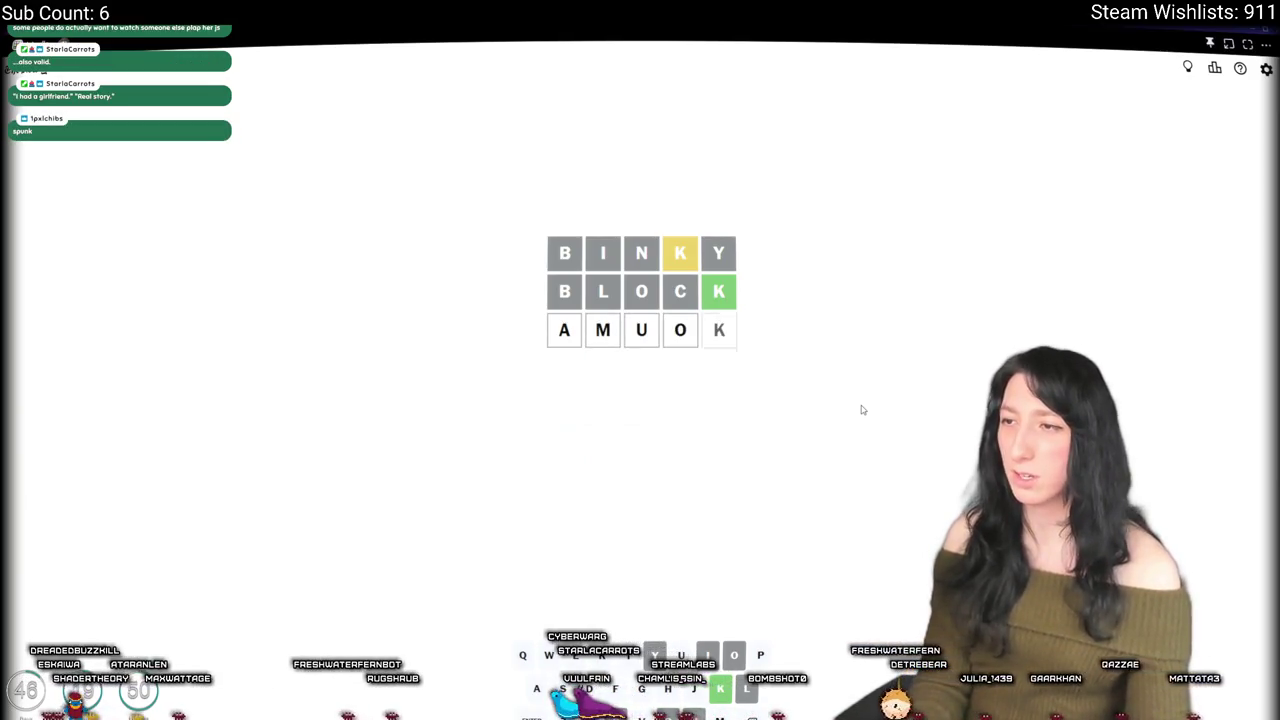
key("BackSpace")
key("BackSpace")
key("BackSpace")
type("awopn")
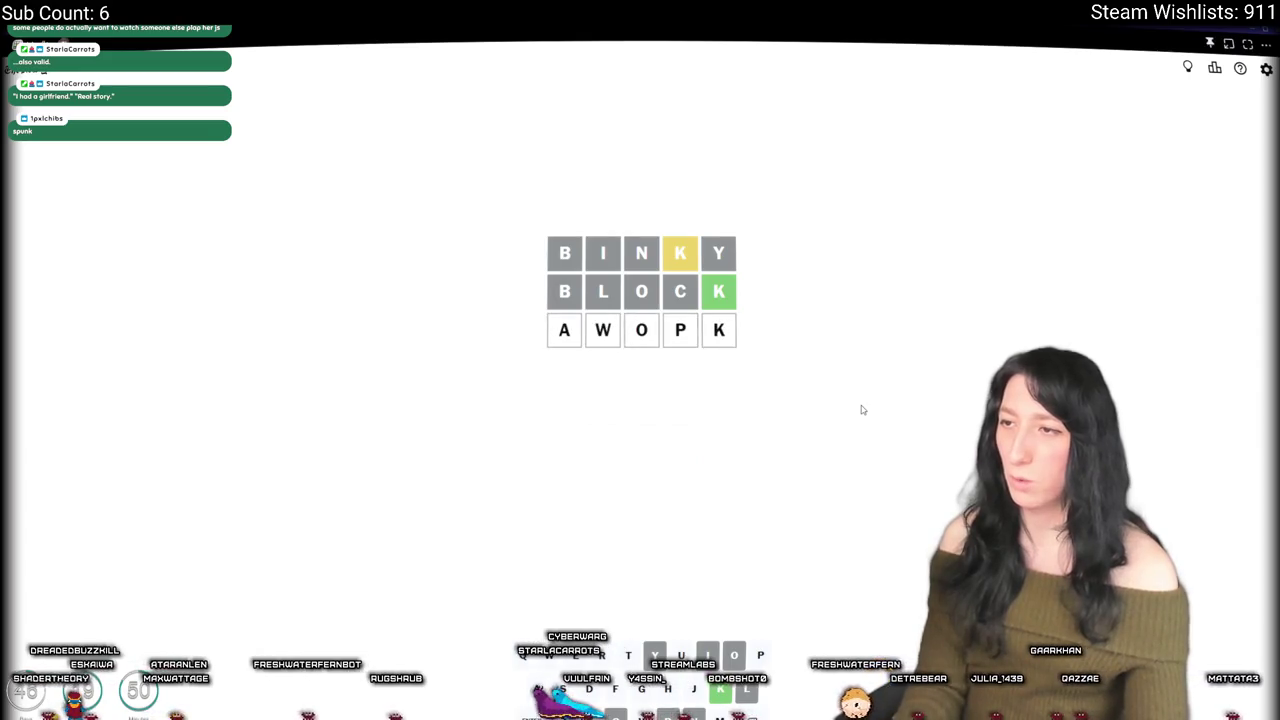
key("BackSpace")
key("BackSpace")
key("BackSpace")
type("ok")
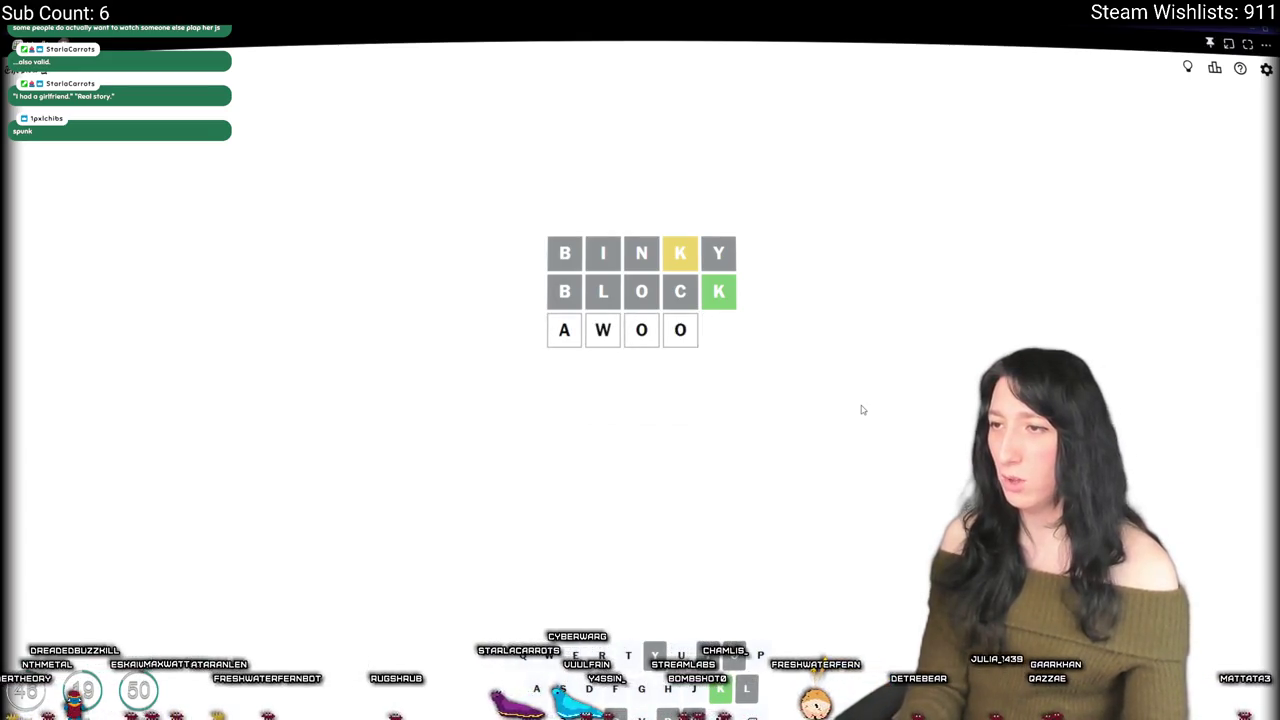
key("BackSpace")
key("BackSpace")
key("BackSpace")
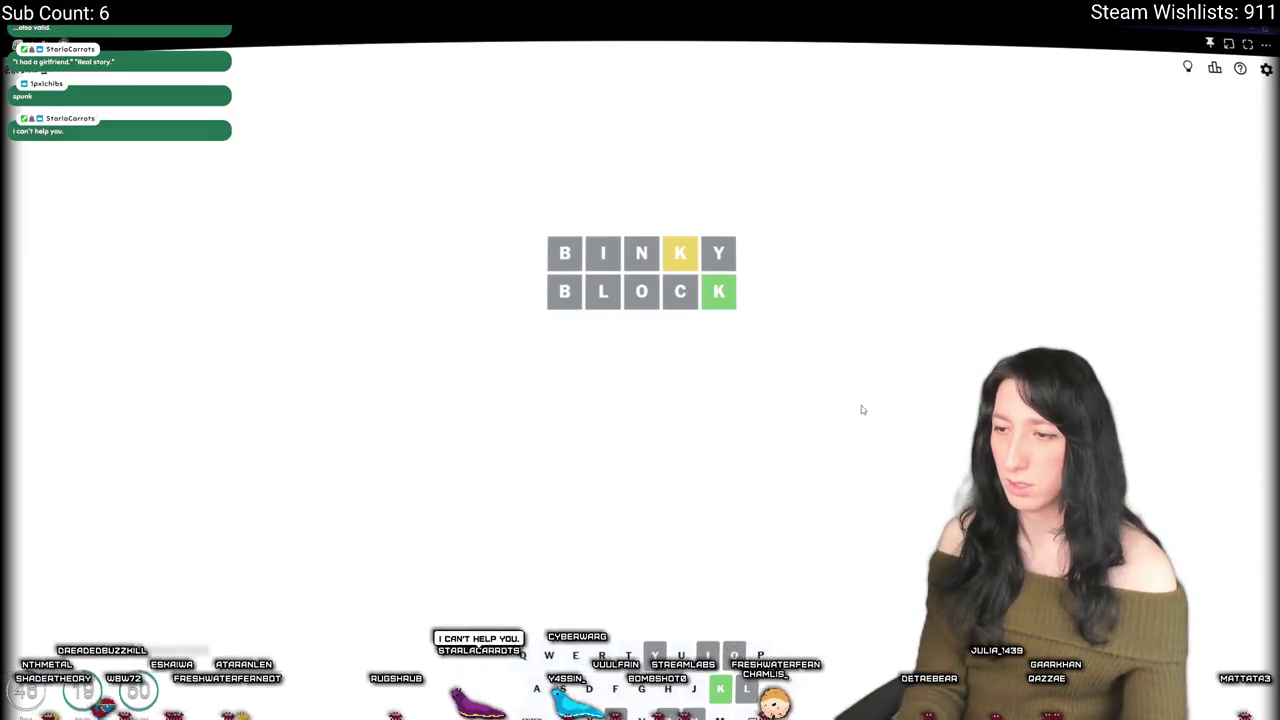
type("rao")
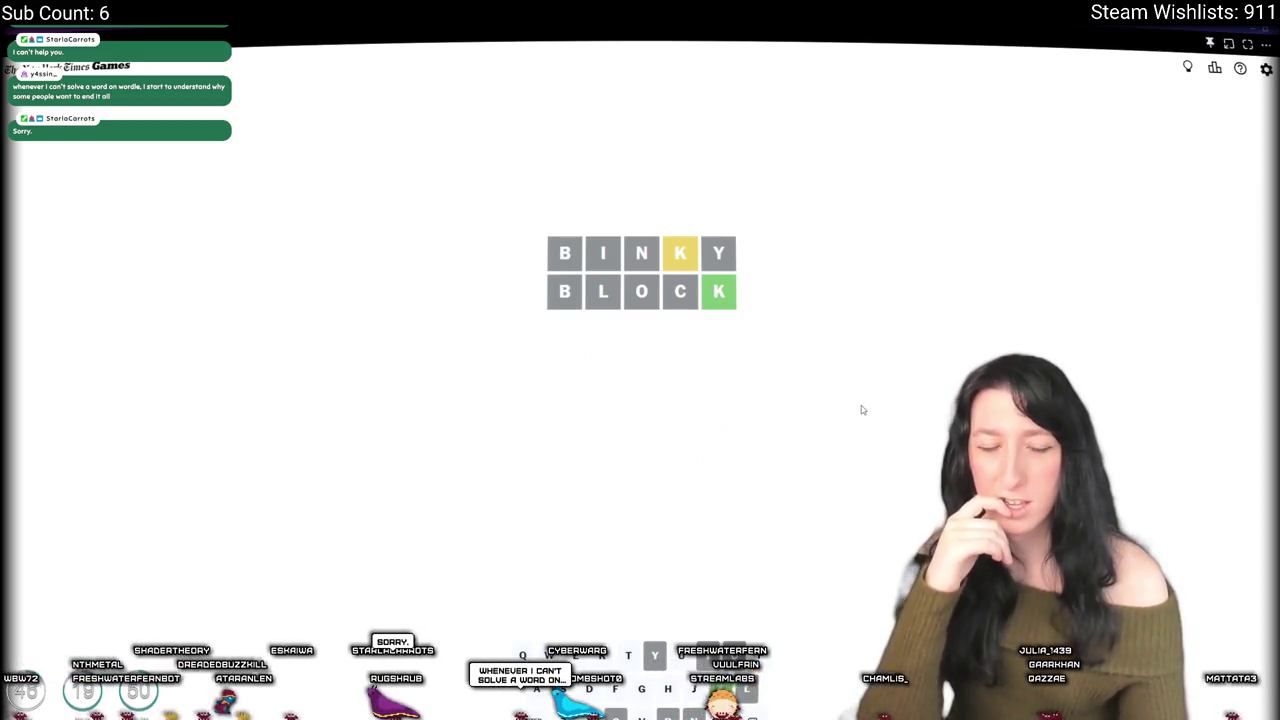
Step: Discard SPUNK and POOKI trials, then submit FREAK as the third guess
type("s")
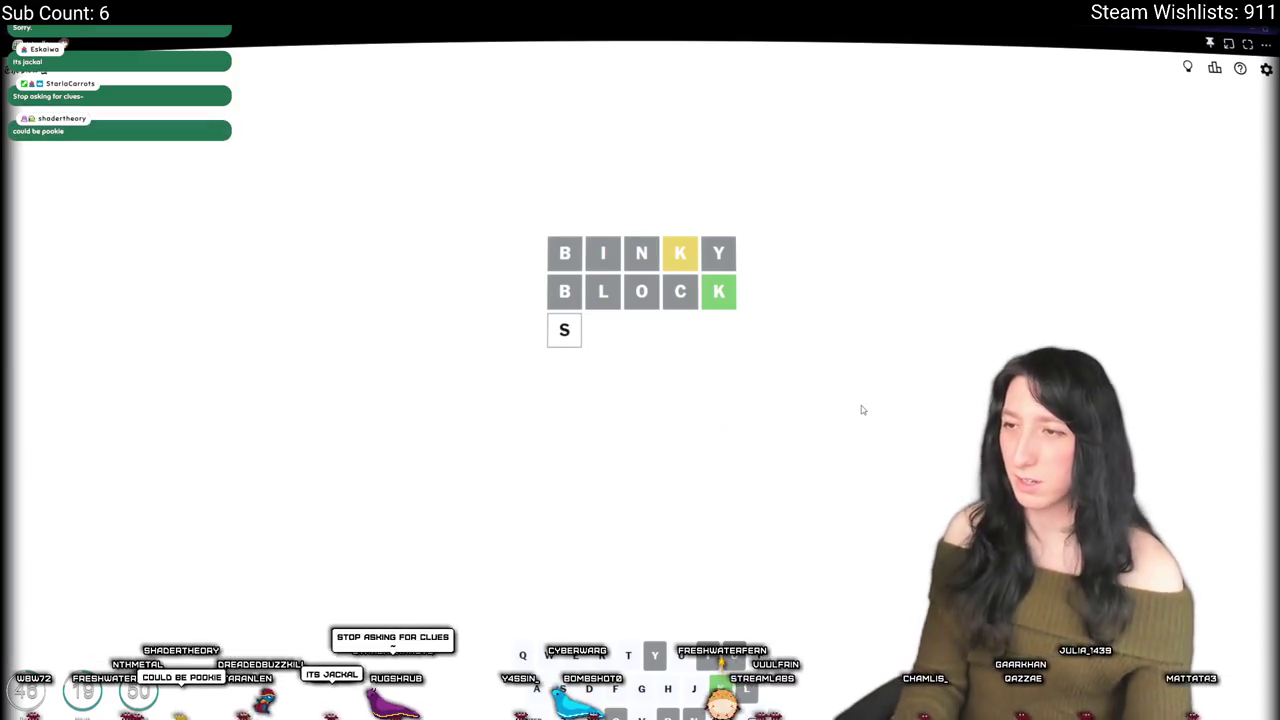
type("punk")
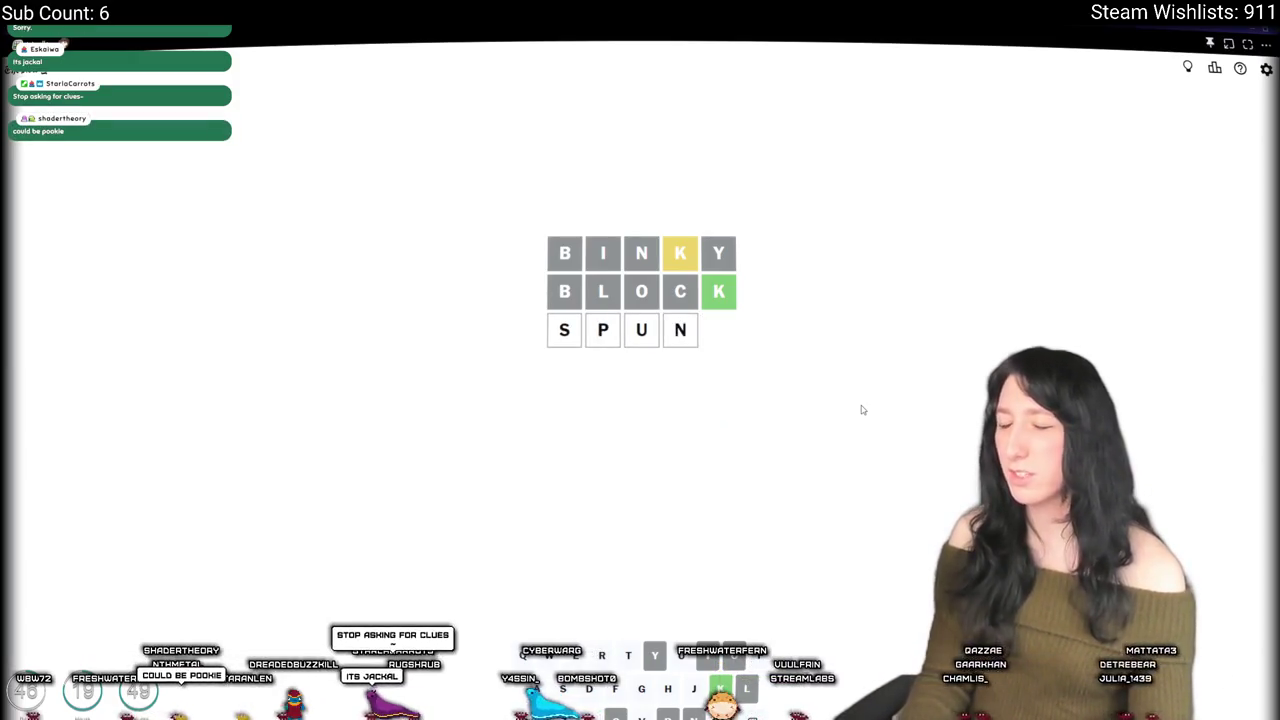
key("BackSpace")
key("BackSpace")
key("BackSpace")
key("Return")
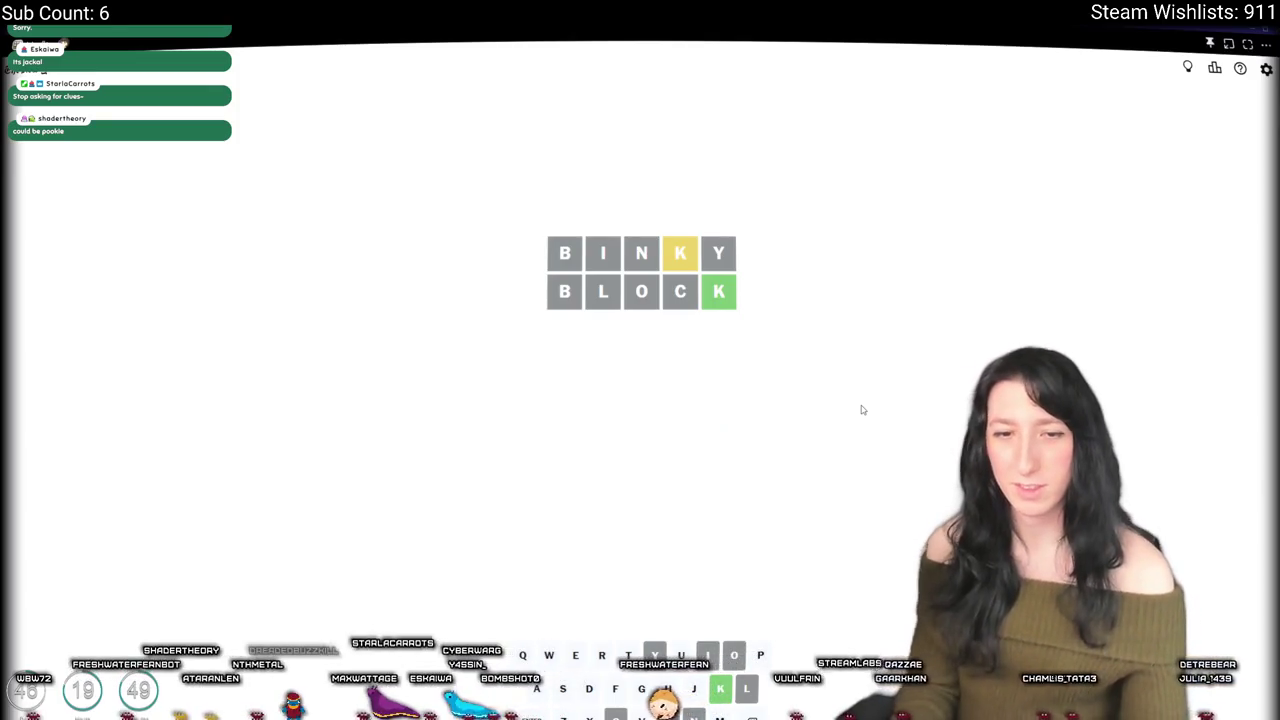
type("pooki")
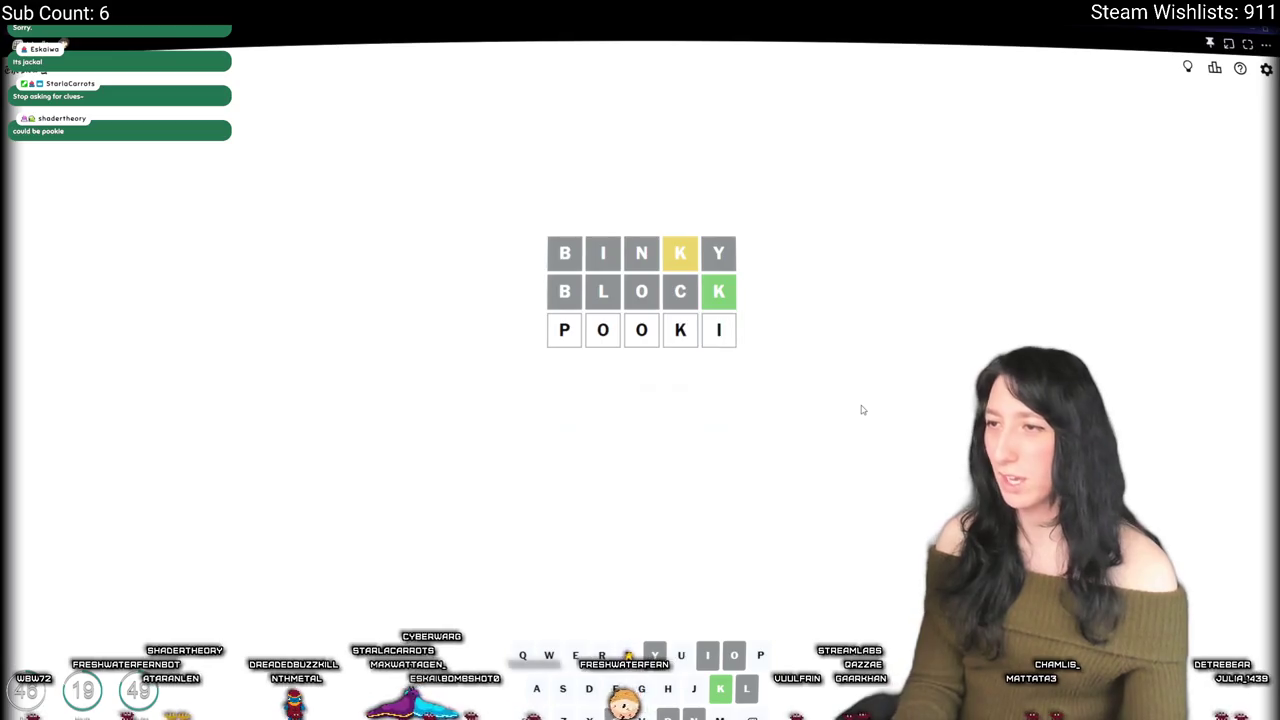
key("BackSpace")
key("BackSpace")
key("BackSpace")
type("pl")
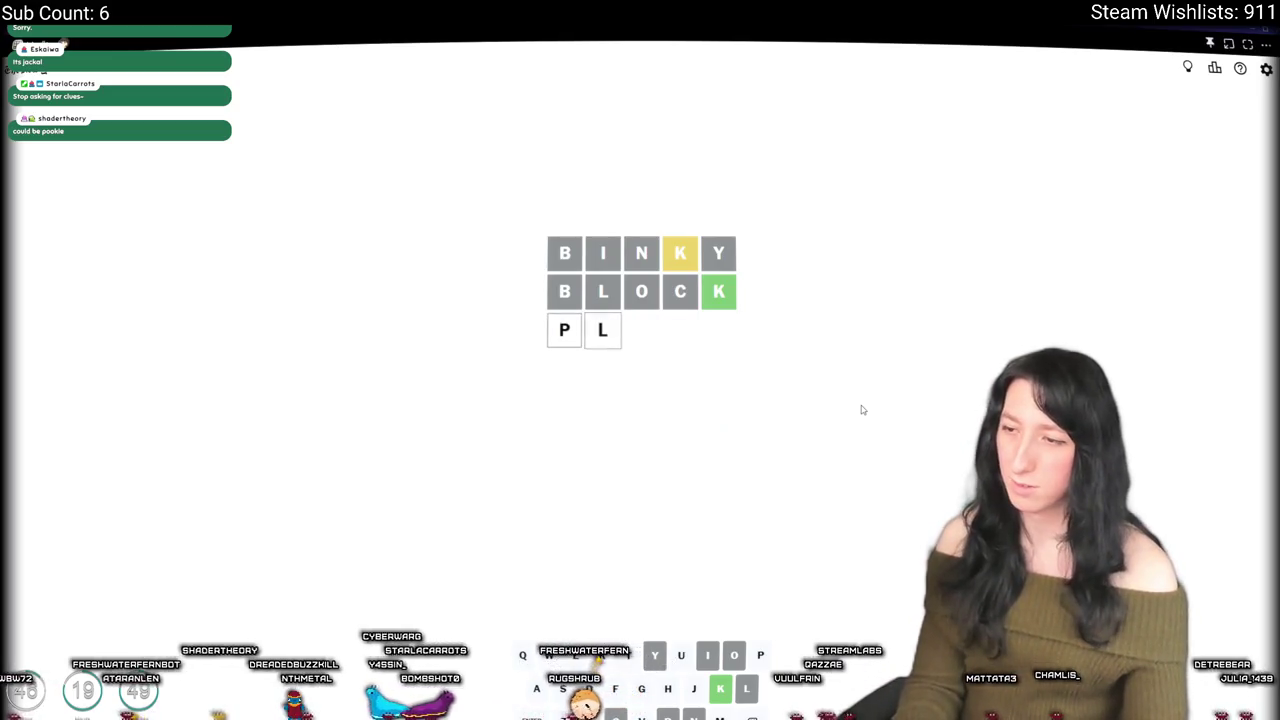
key("BackSpace")
key("BackSpace")
type("l")
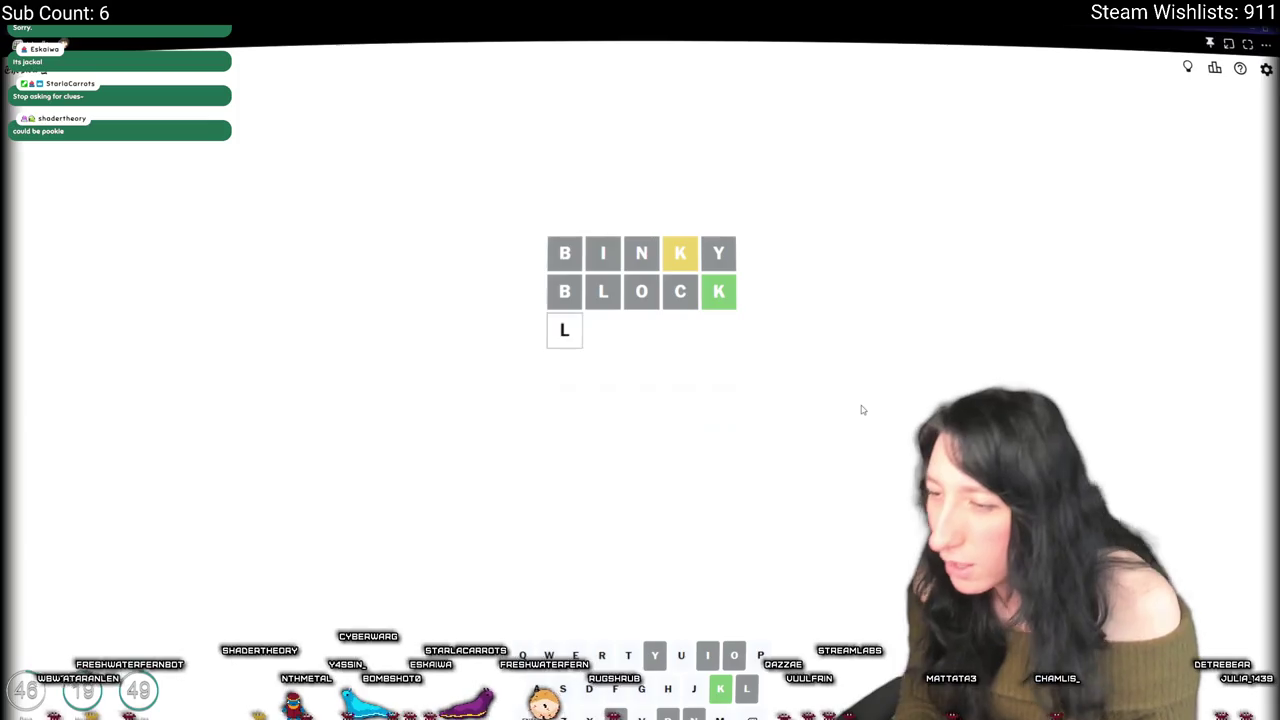
key("BackSpace")
type("fr")
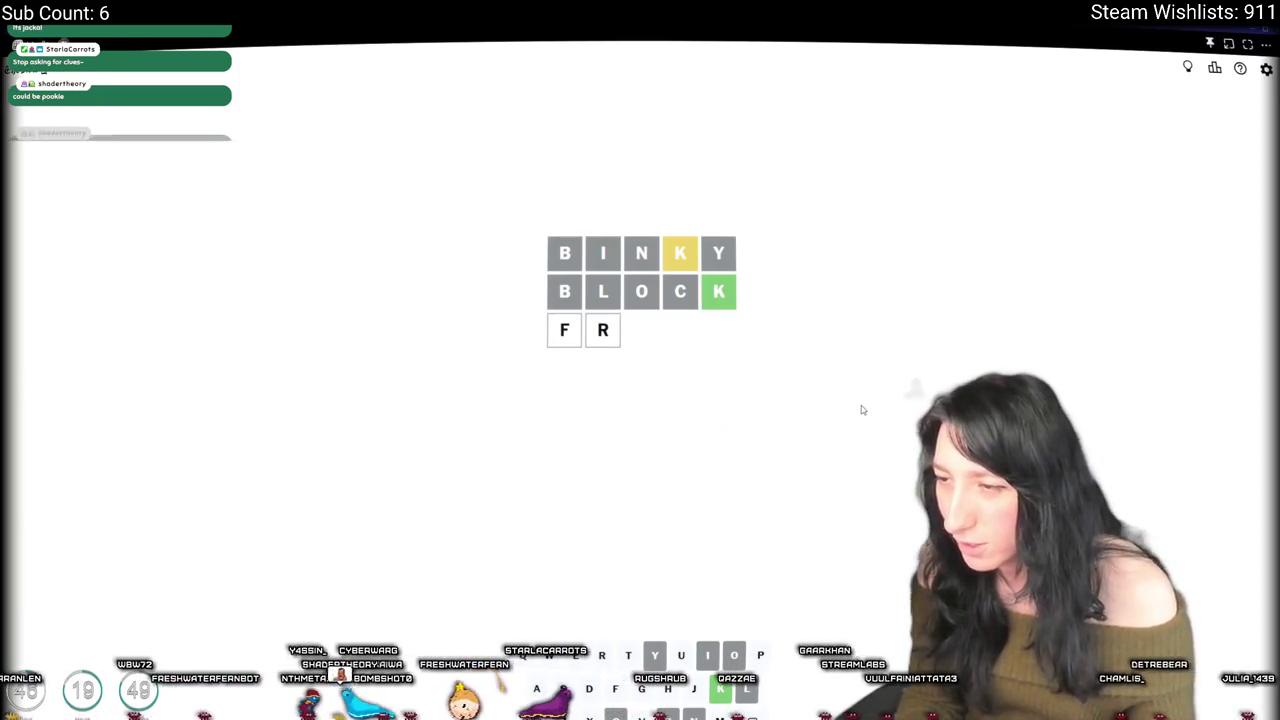
type("eak")
key("Return")
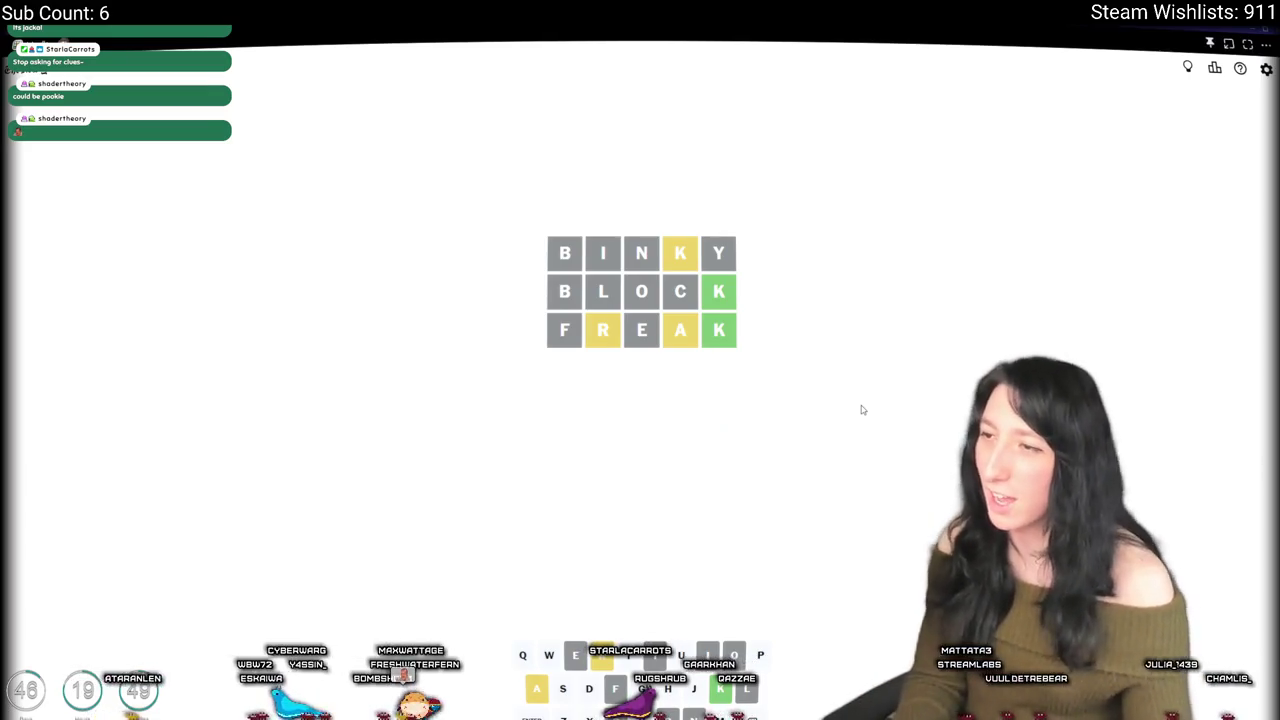
Step: Submit STRAK as the fourth guess, then ALURK as the fifth after ALARK and ALERK are rejected
type("st")
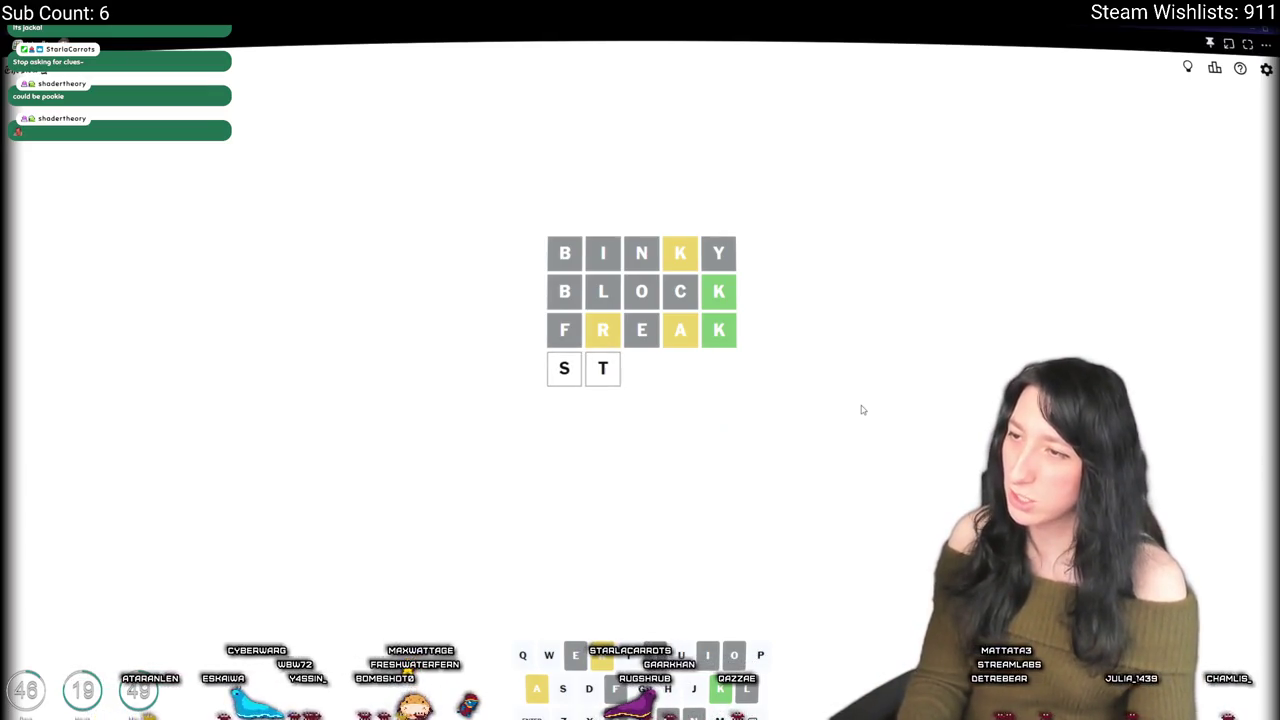
type("r")
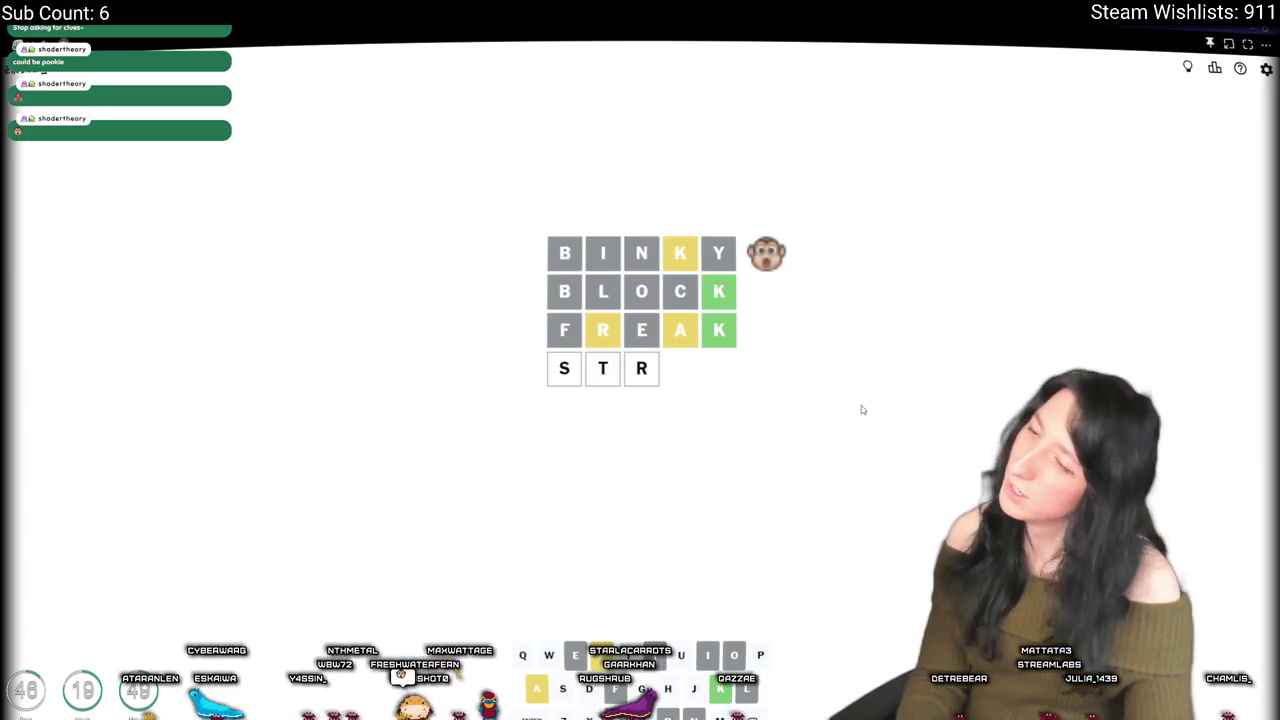
type("ak")
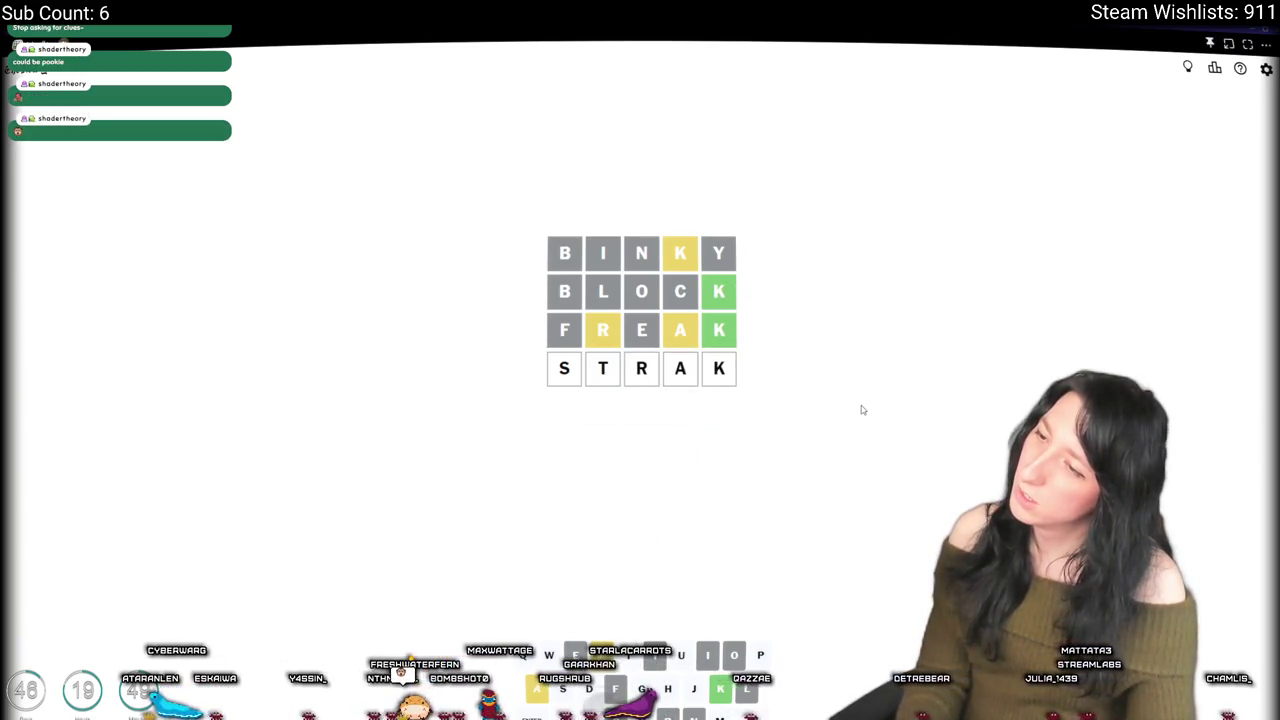
key("Return")
type("R")
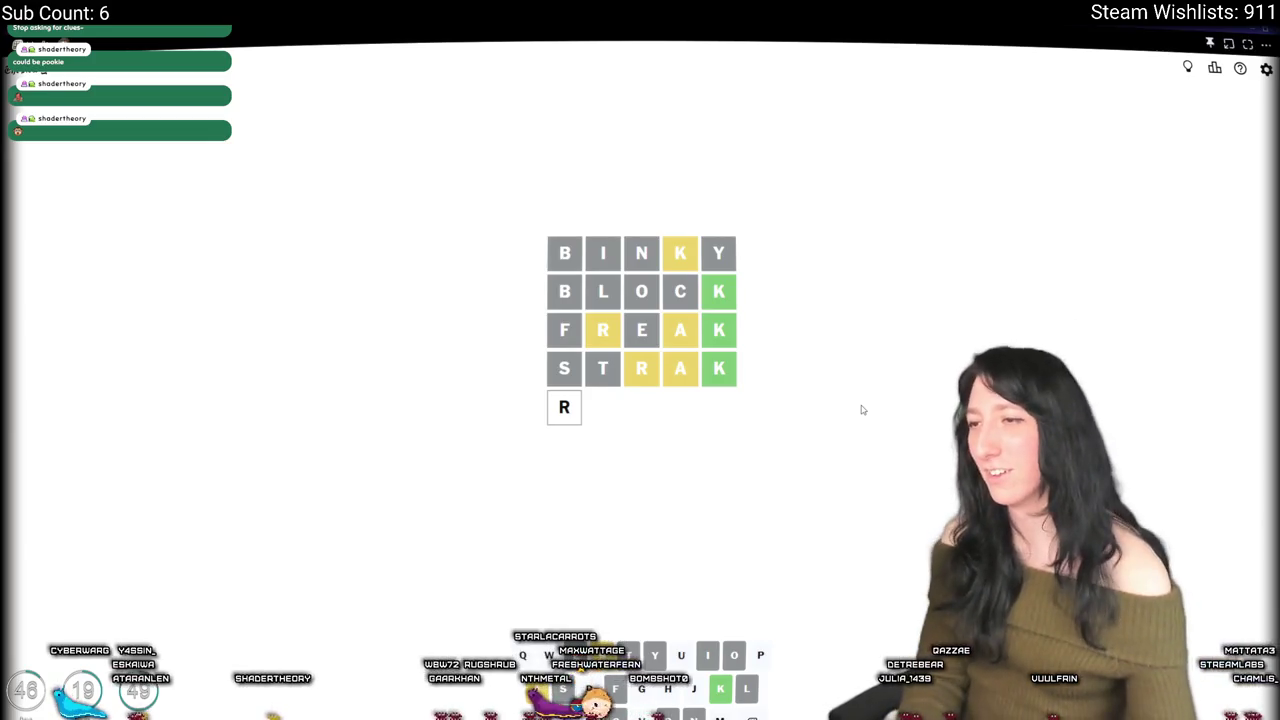
type("a")
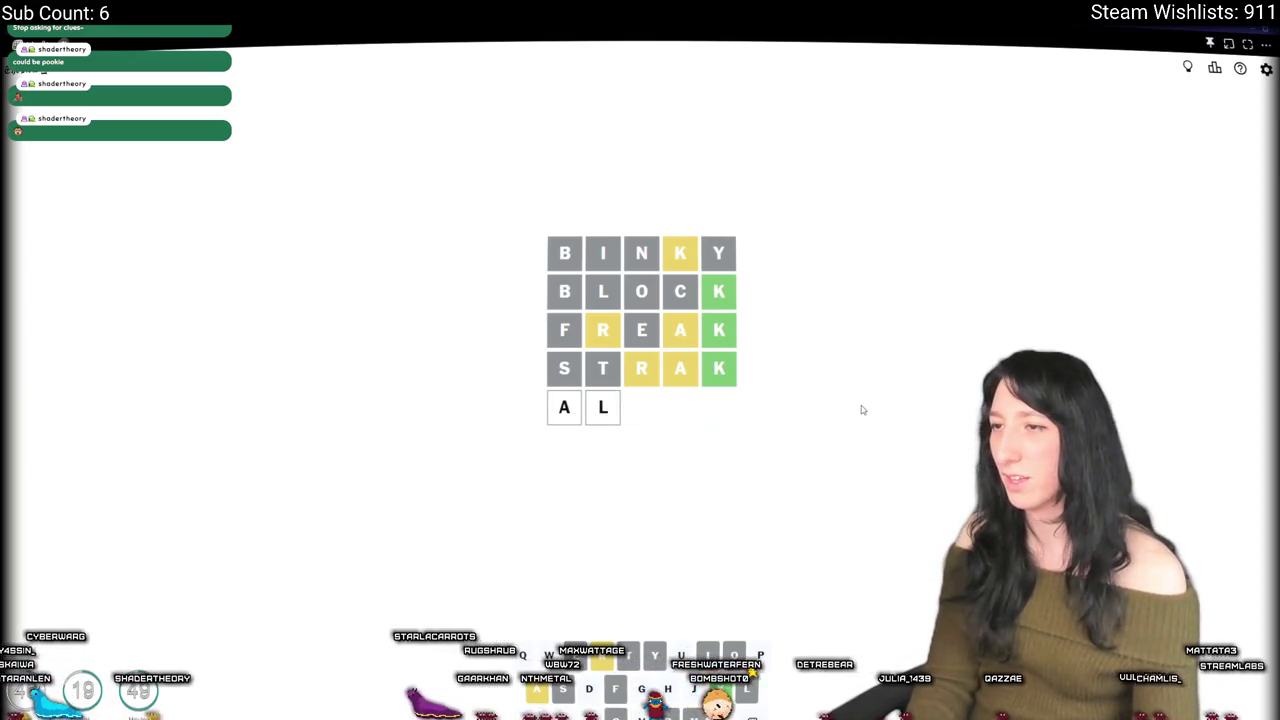
type("ark")
key("Return")
key("BackSpace")
key("BackSpace")
key("BackSpace")
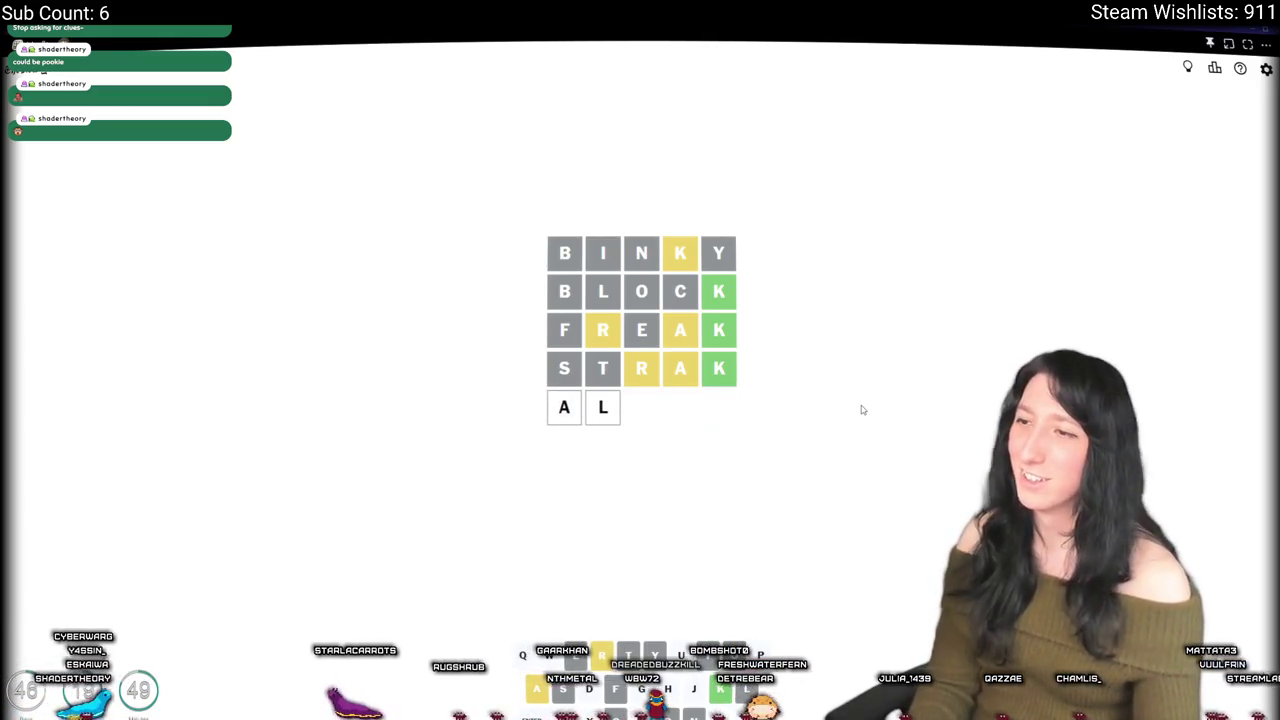
type("k")
key("Return")
key("BackSpace")
key("BackSpace")
key("BackSpace")
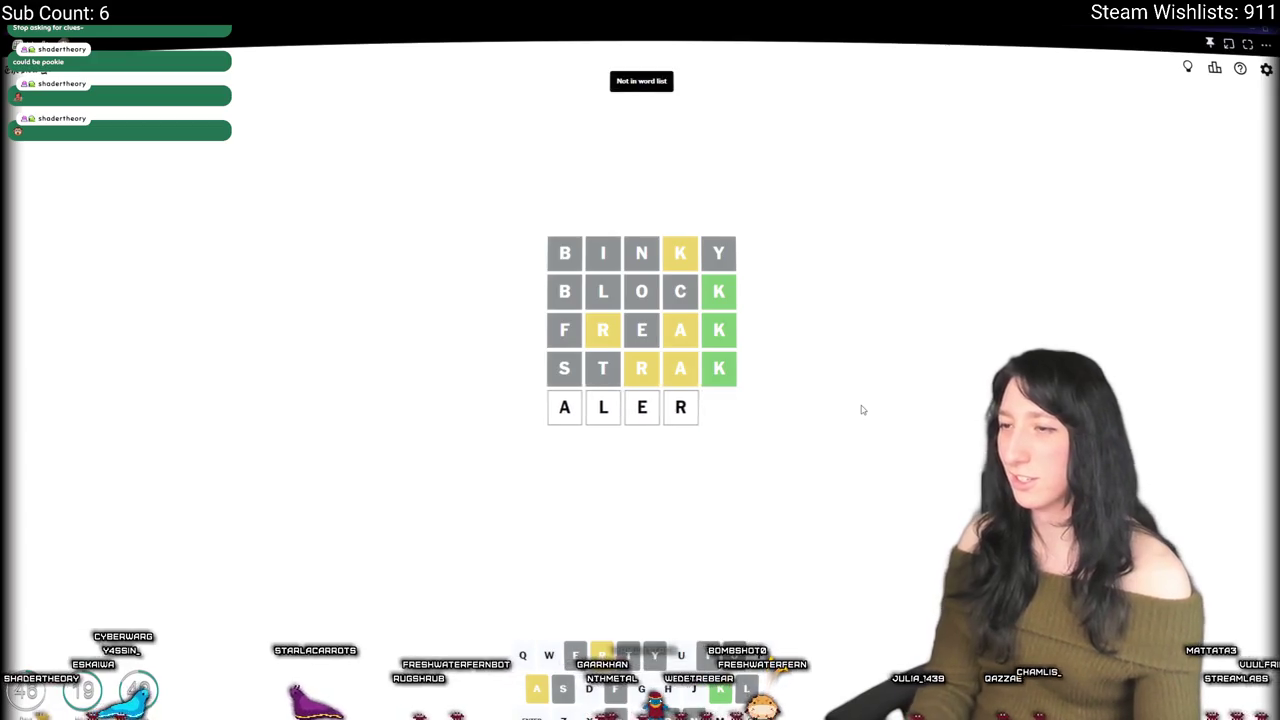
type("urk")
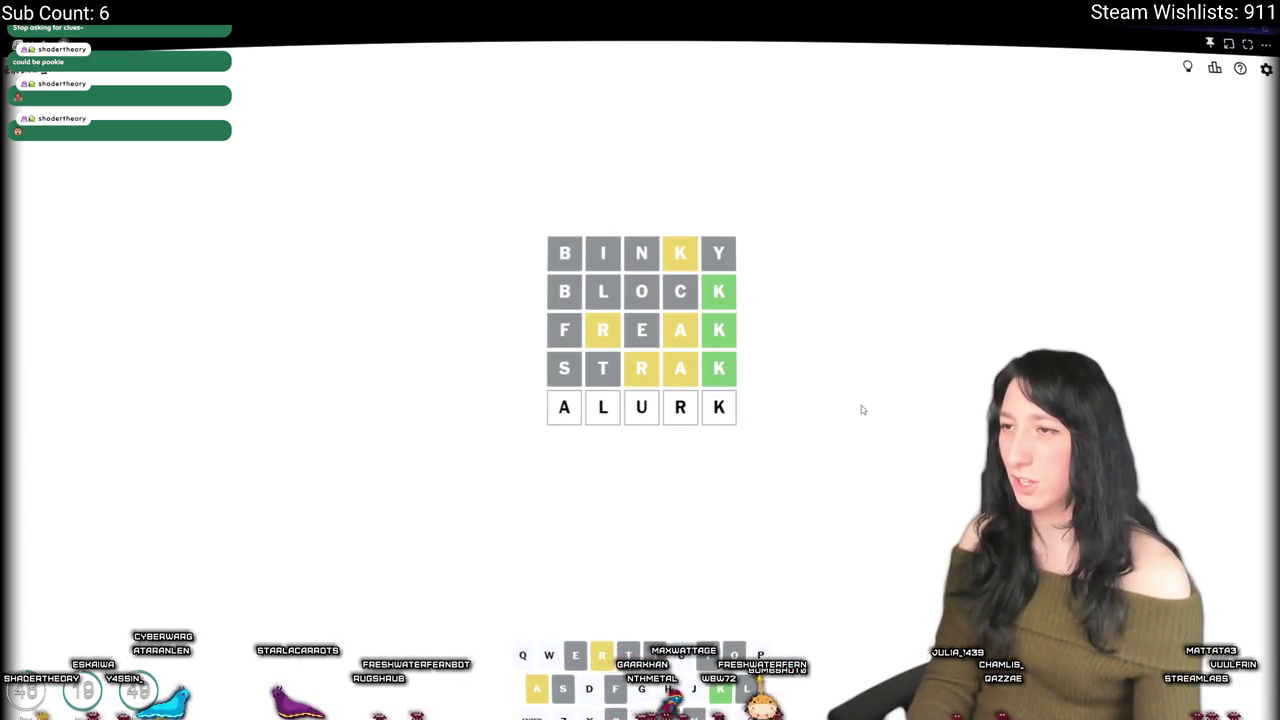
key("Return")
type("l")
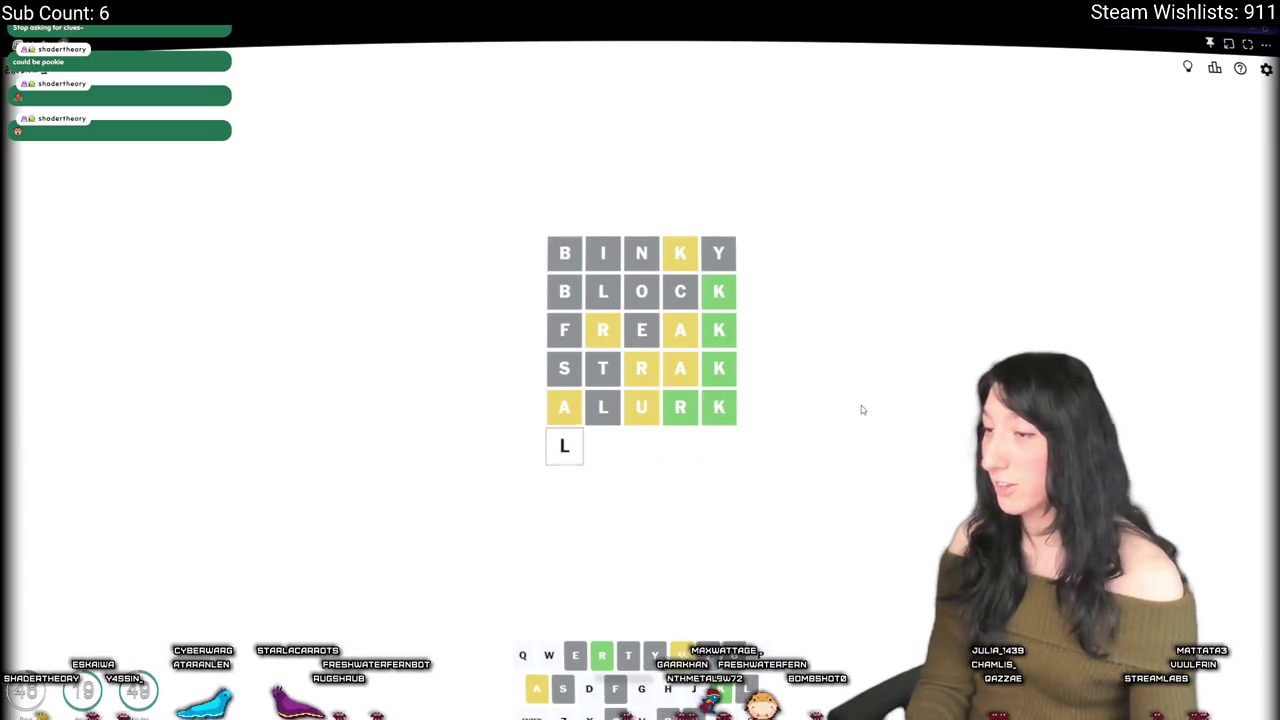
key("BackSpace")
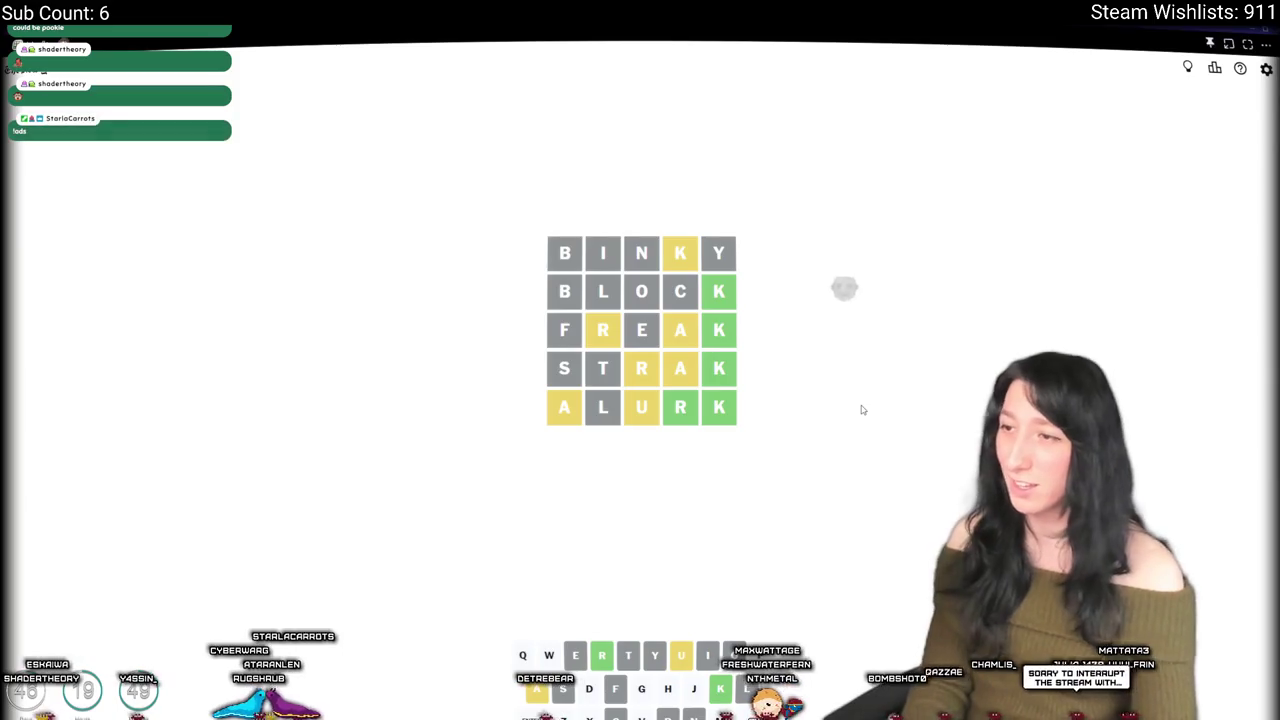
type("rk")
key("BackSpace")
key("BackSpace")
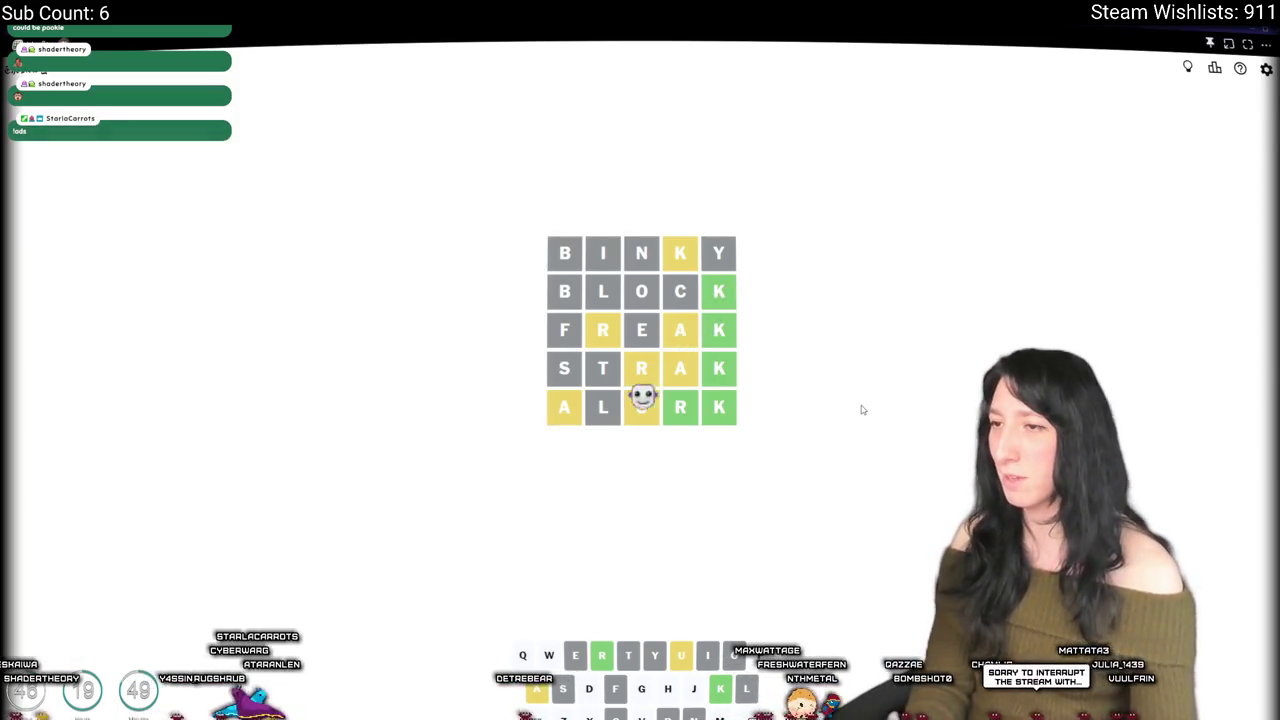
type("baurk")
key("BackSpace")
key("BackSpace")
key("BackSpace")
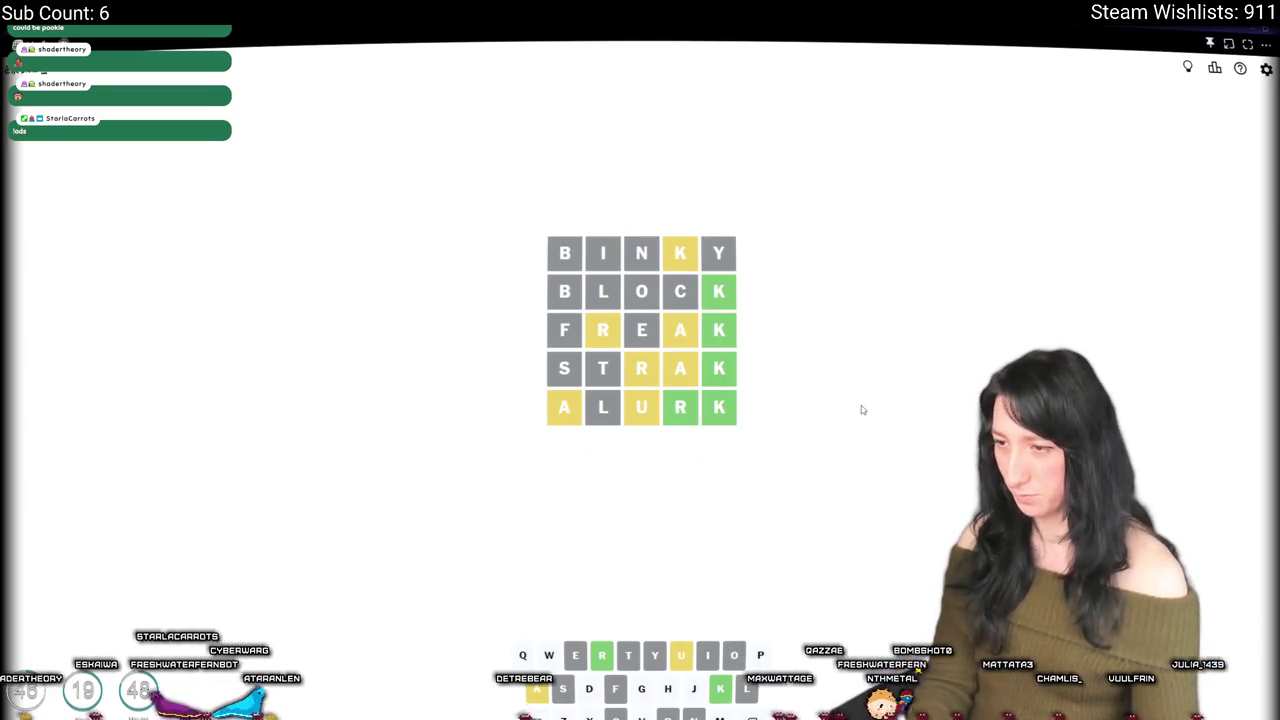
type("aurk")
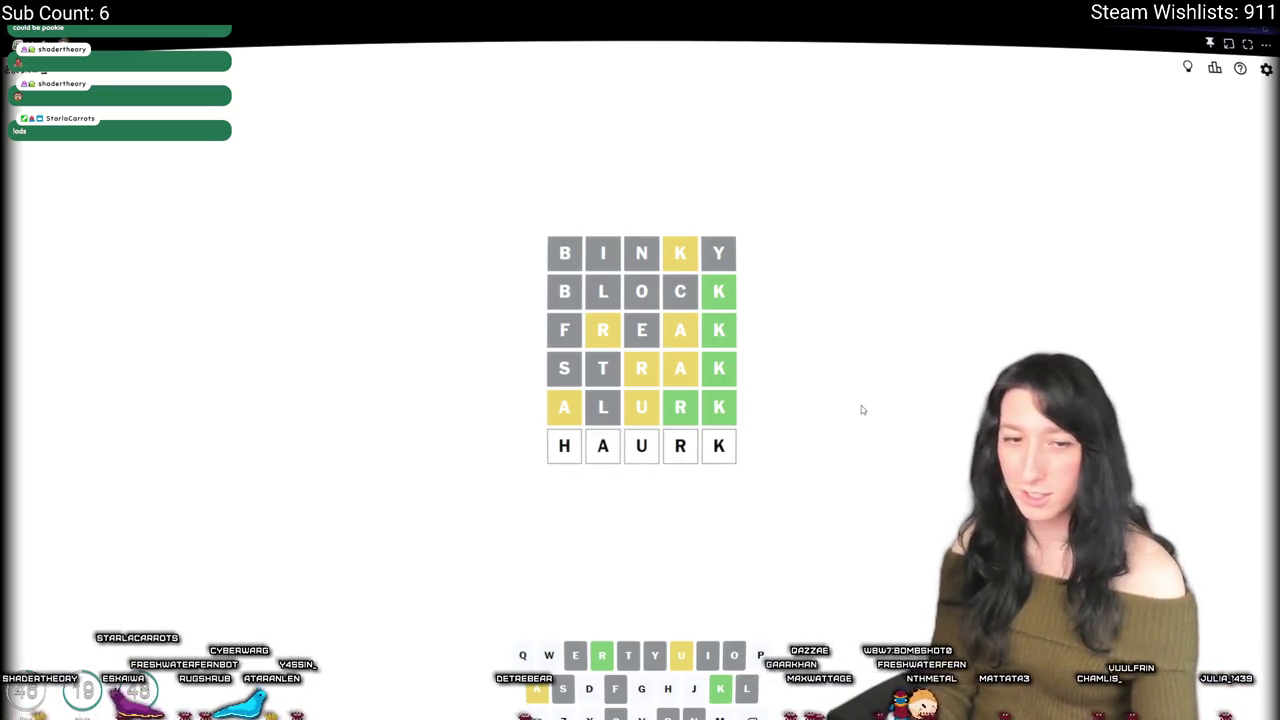
key("BackSpace")
key("BackSpace")
key("BackSpace")
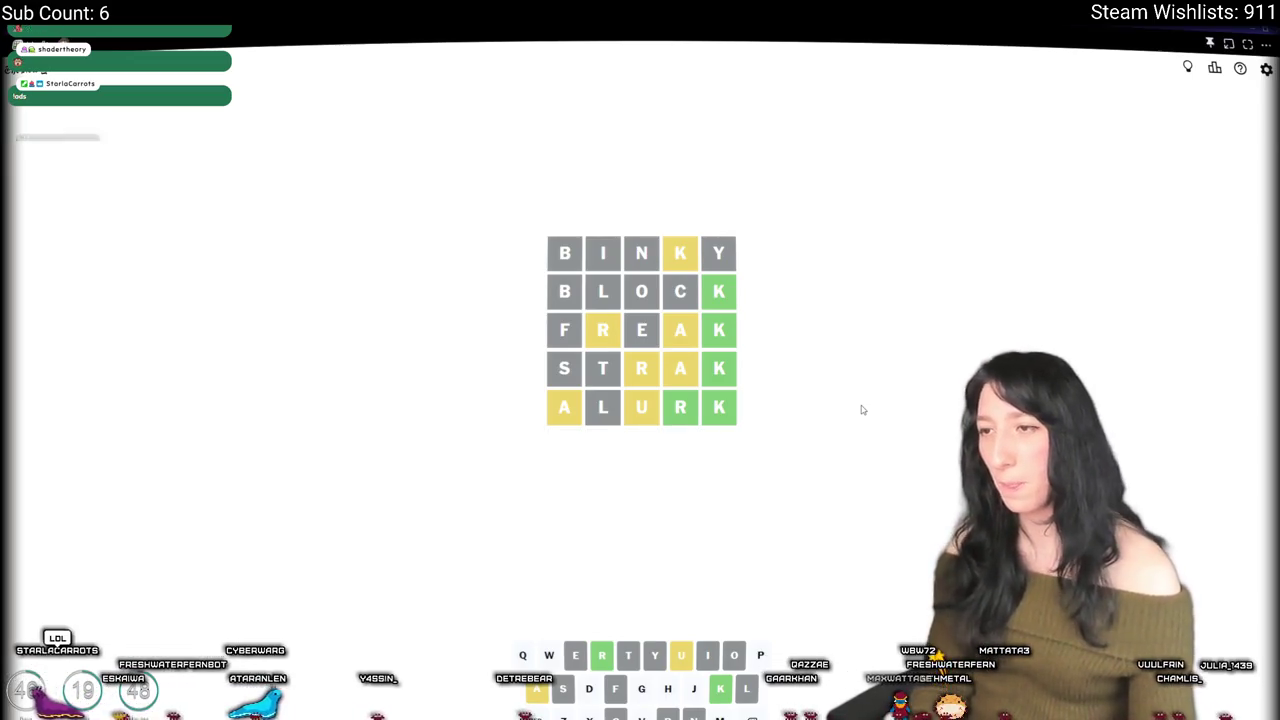
type("afar")
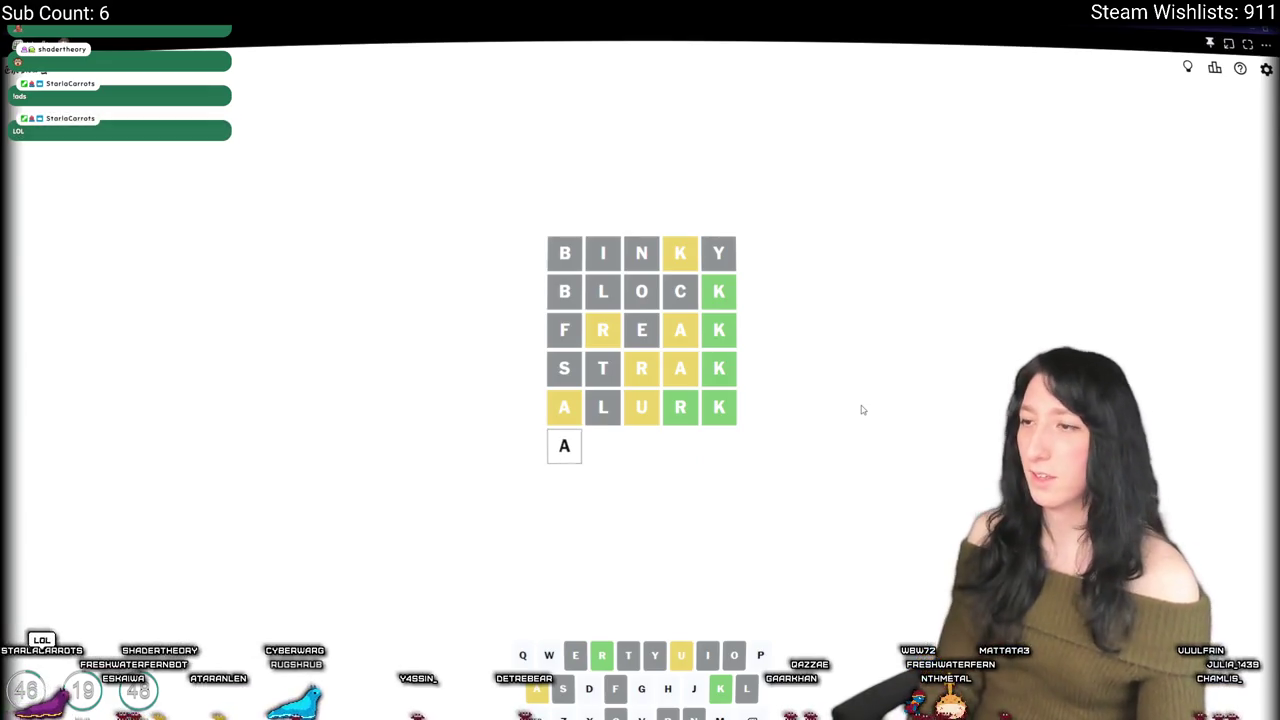
type("k")
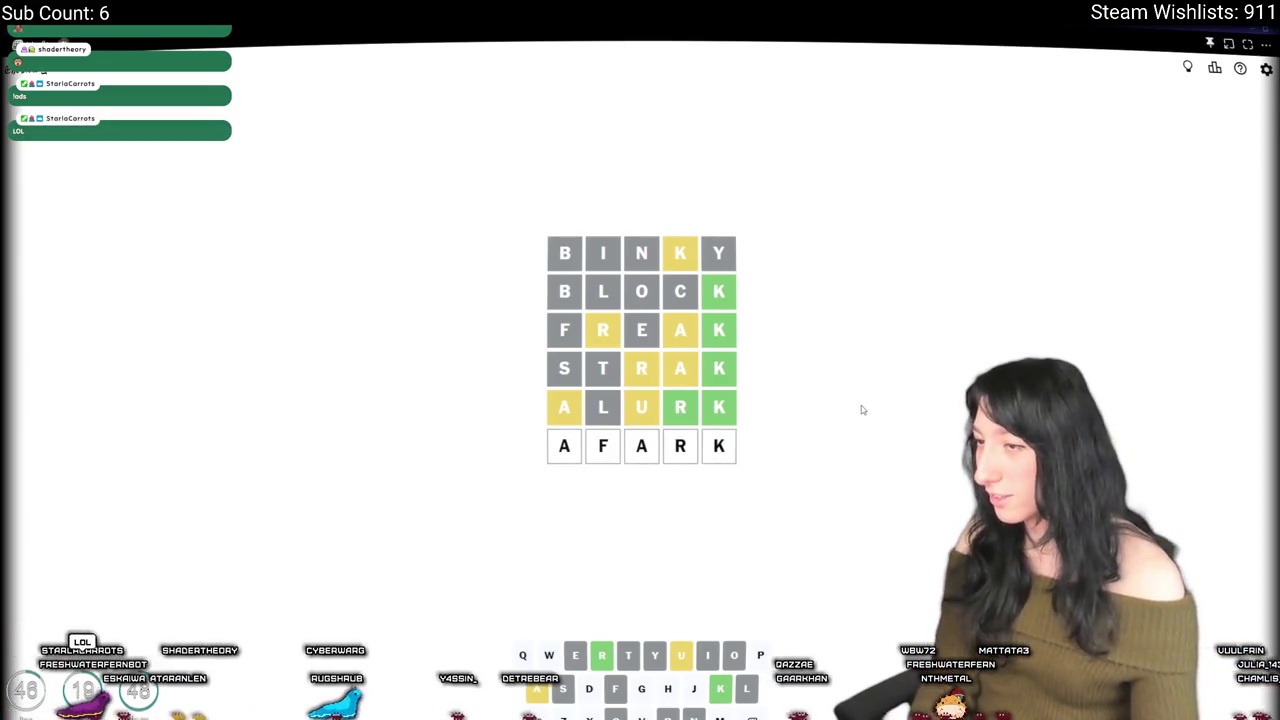
key("BackSpace")
key("BackSpace")
key("BackSpace")
key("BackSpace")
type("mark")
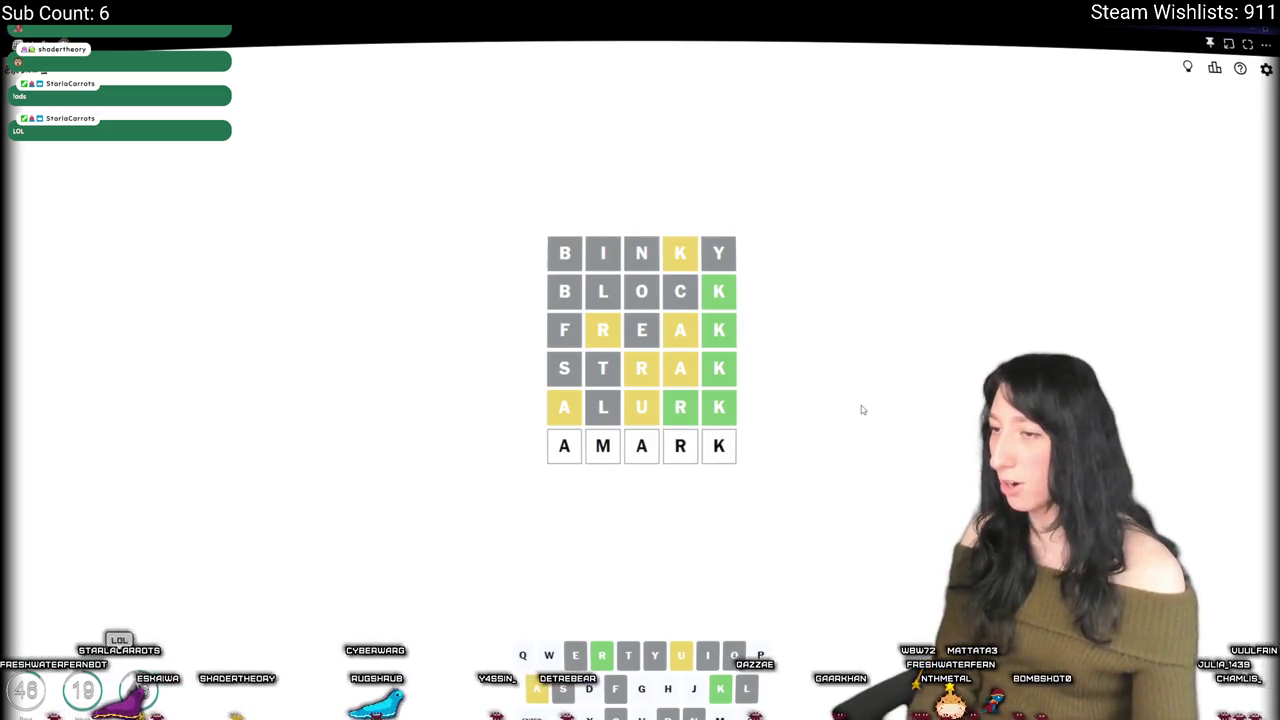
key("BackSpace")
key("BackSpace")
key("BackSpace")
type("far")
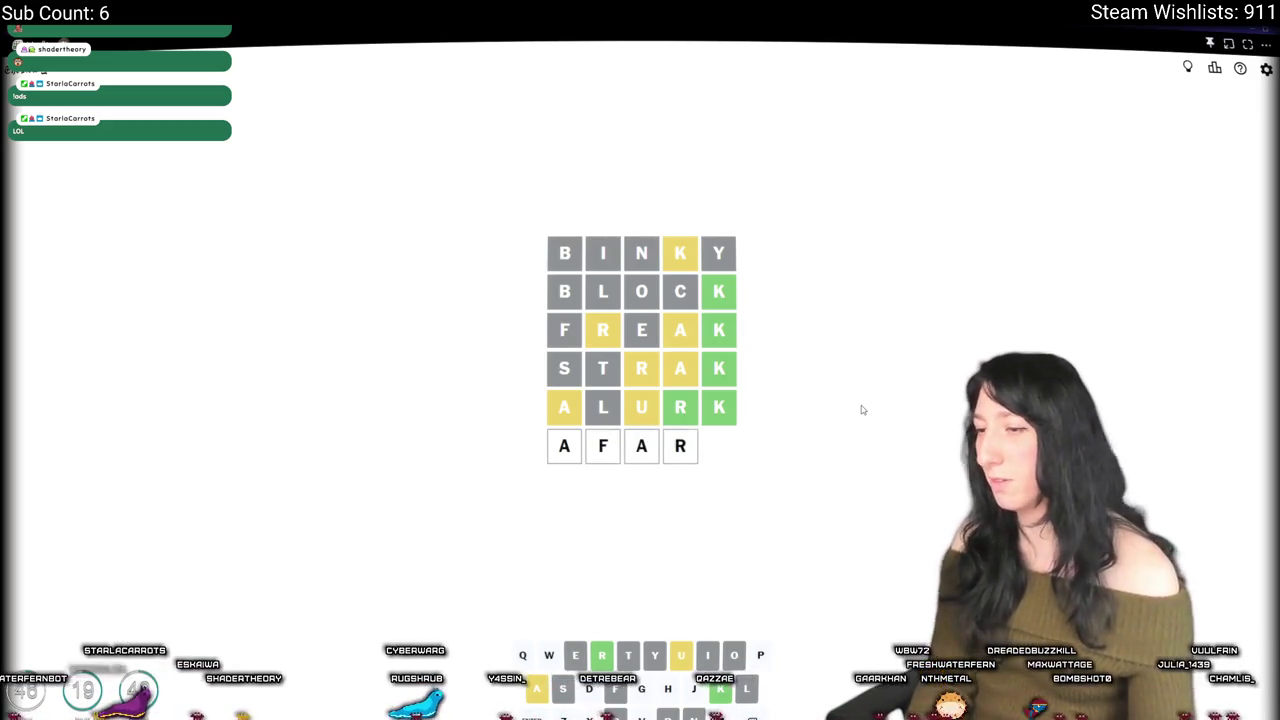
key("BackSpace")
key("BackSpace")
key("BackSpace")
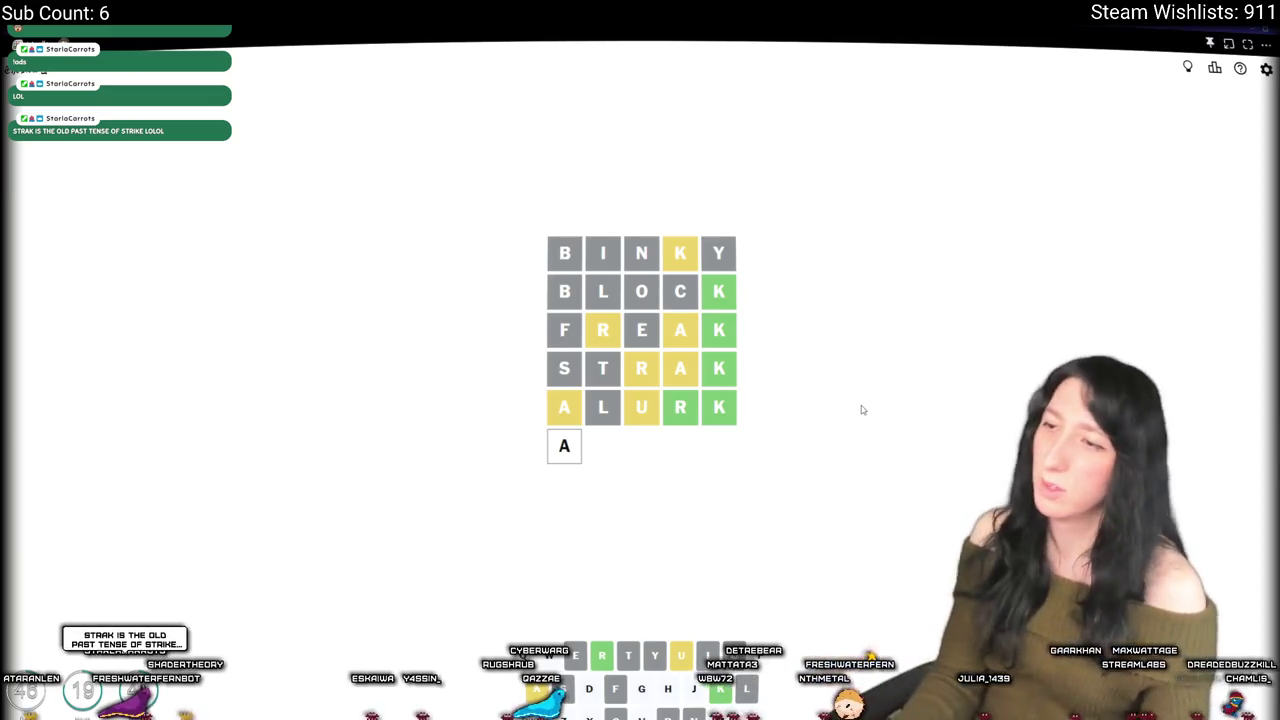
type("furk")
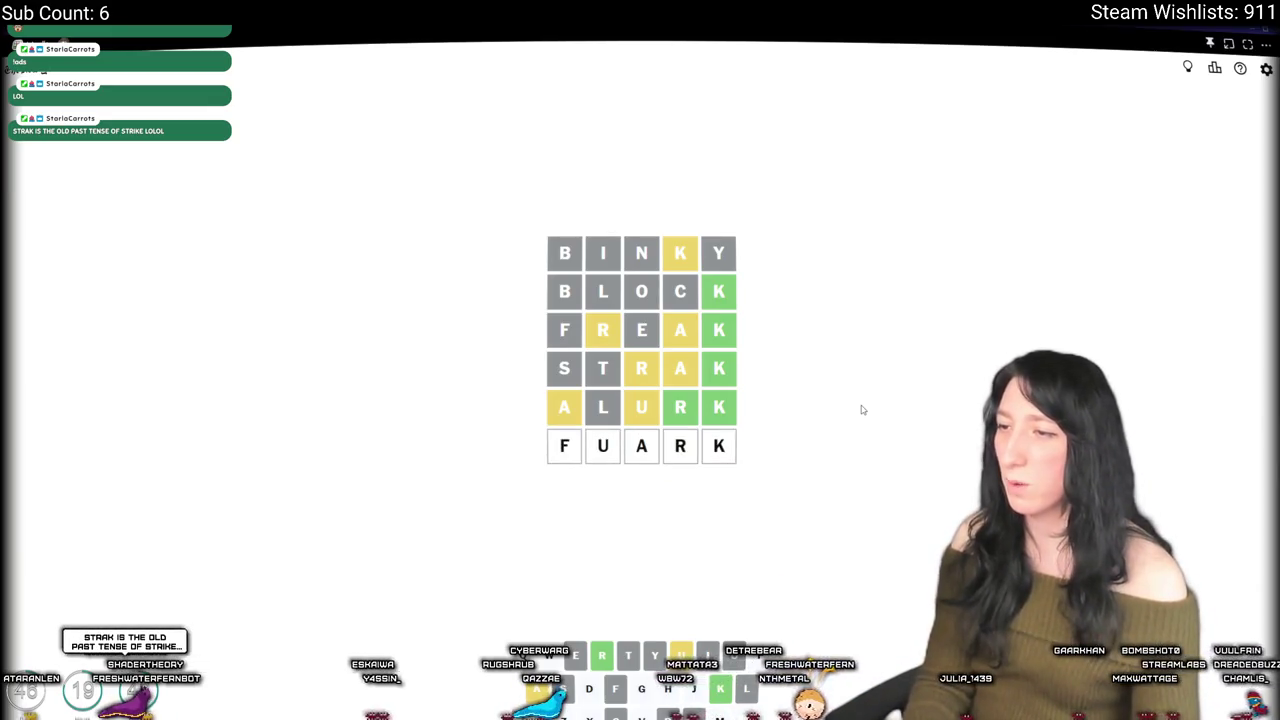
key("BackSpace")
key("BackSpace")
key("BackSpace")
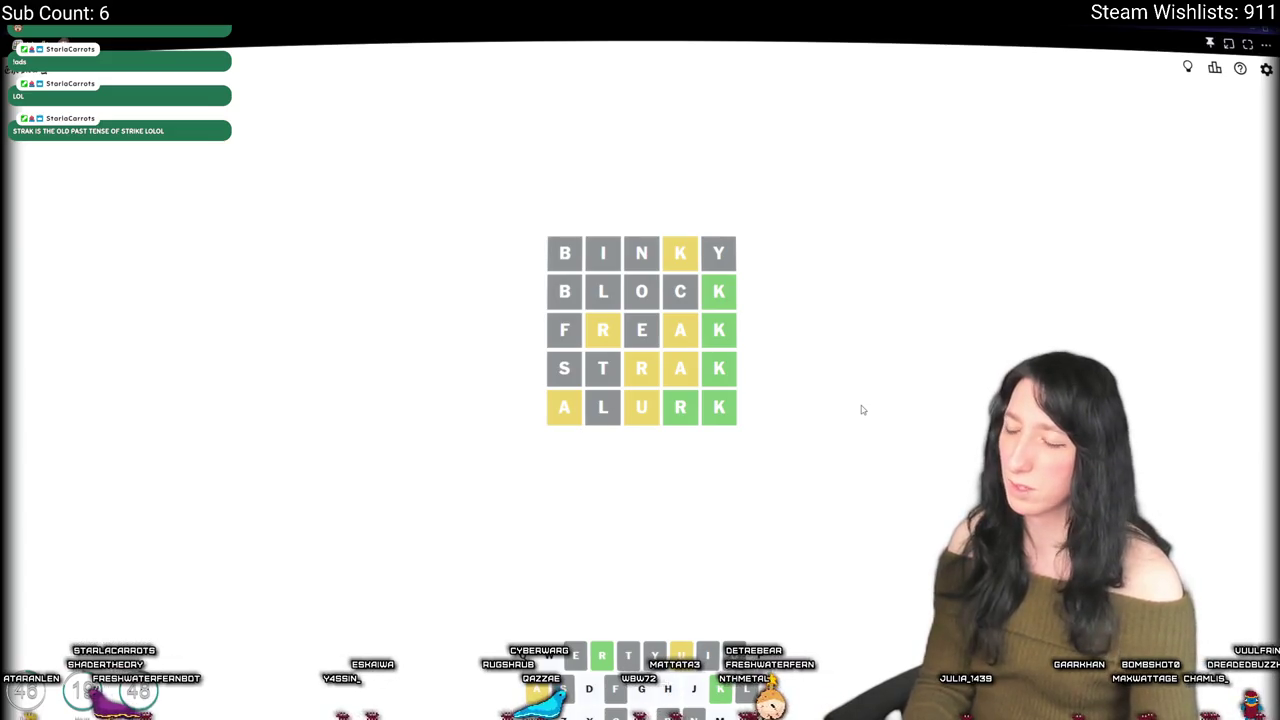
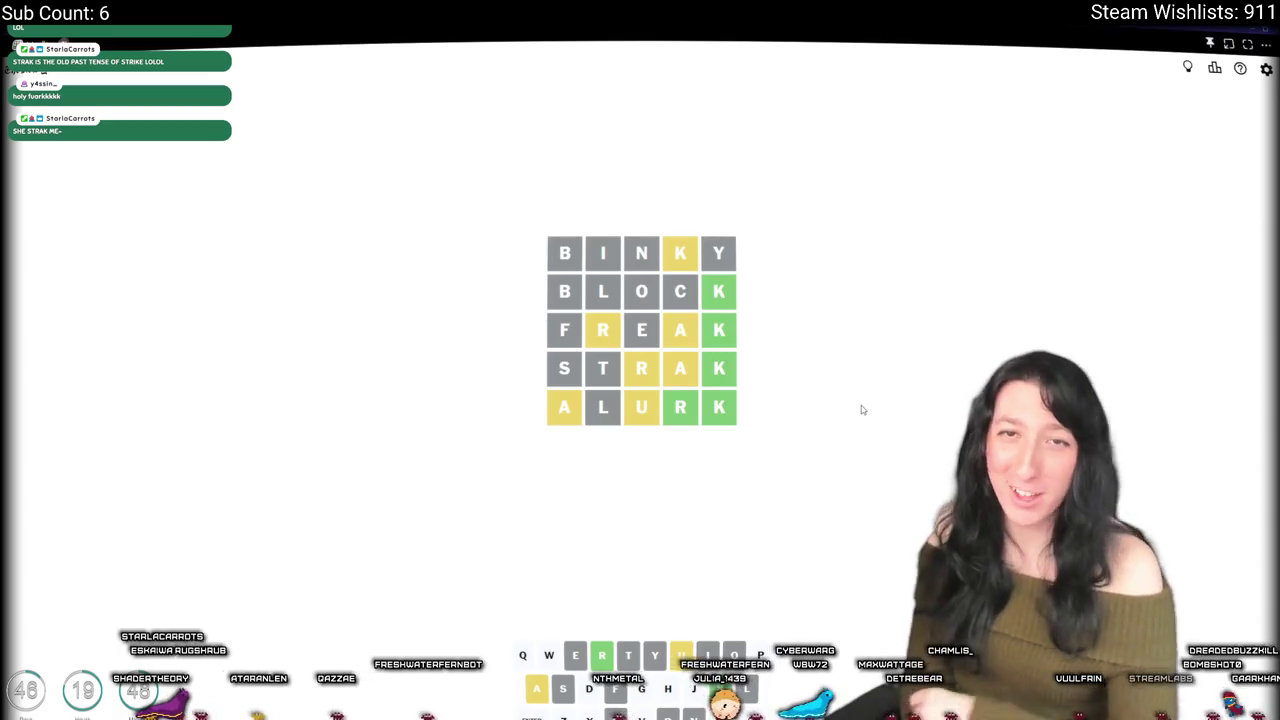
Step: Try several letter combinations in Wordle's sixth row and erase each one
type("raa")
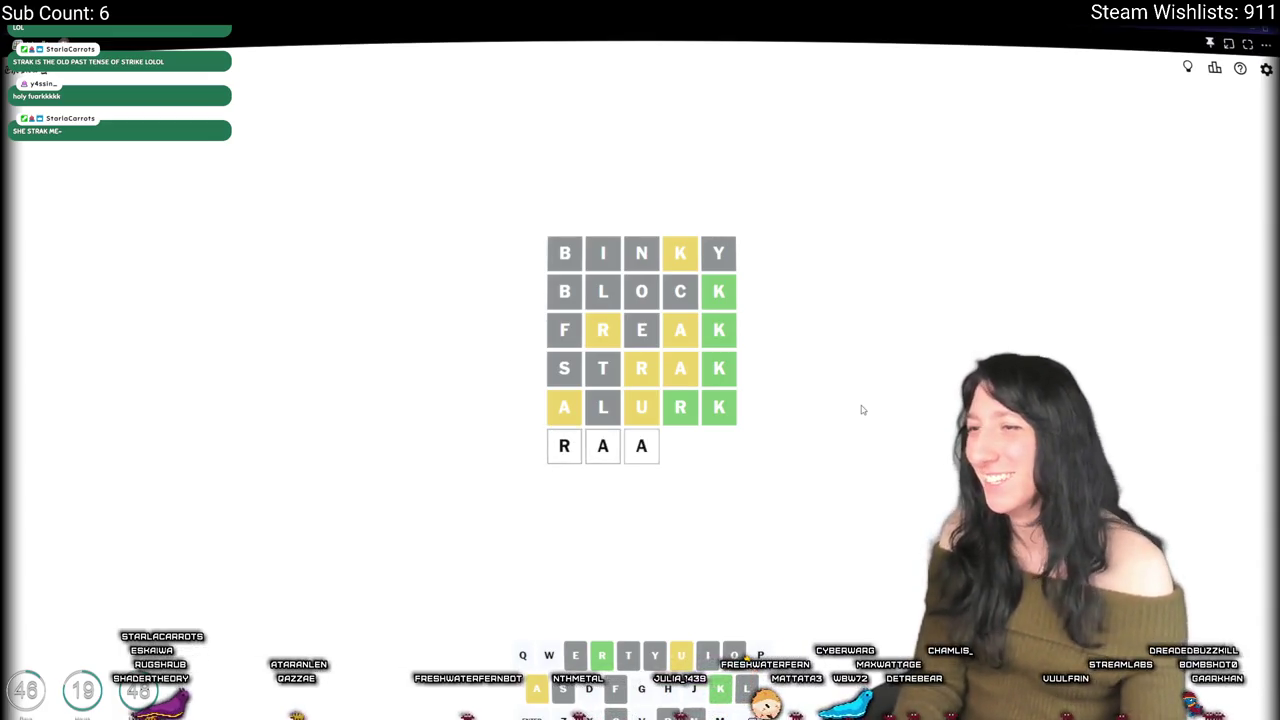
key("BackSpace")
key("BackSpace")
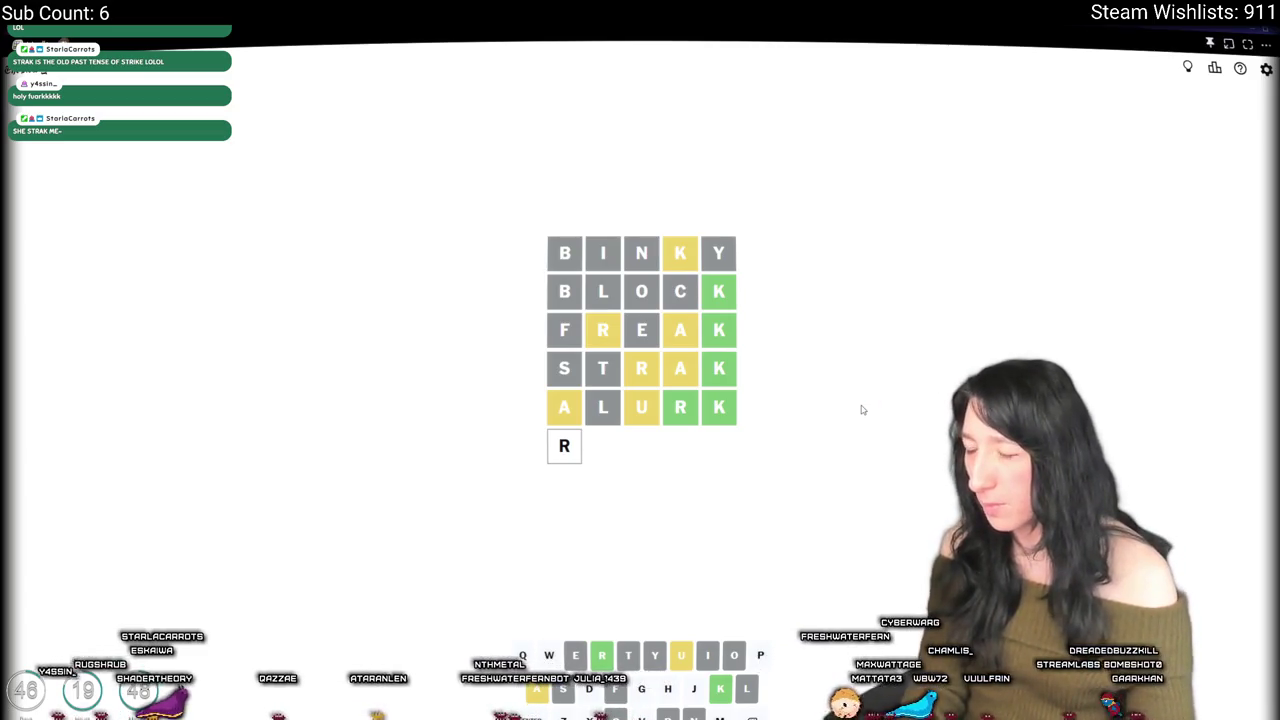
key("BackSpace")
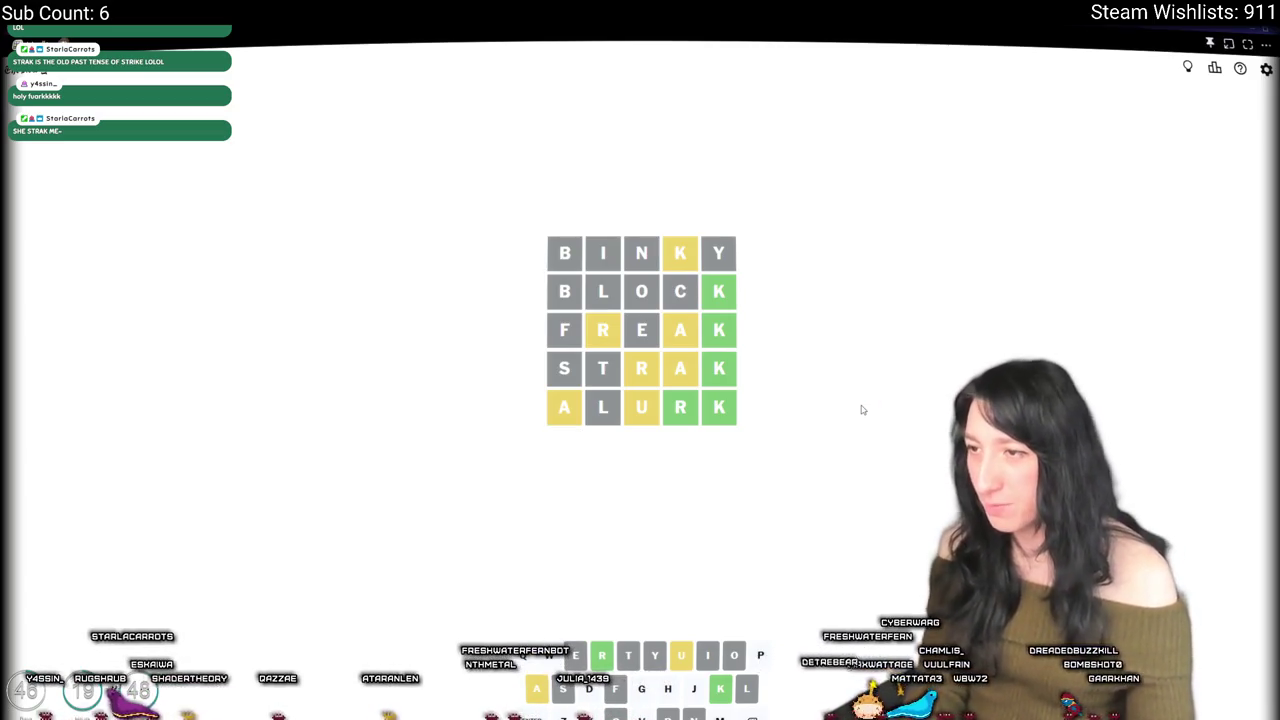
type("u")
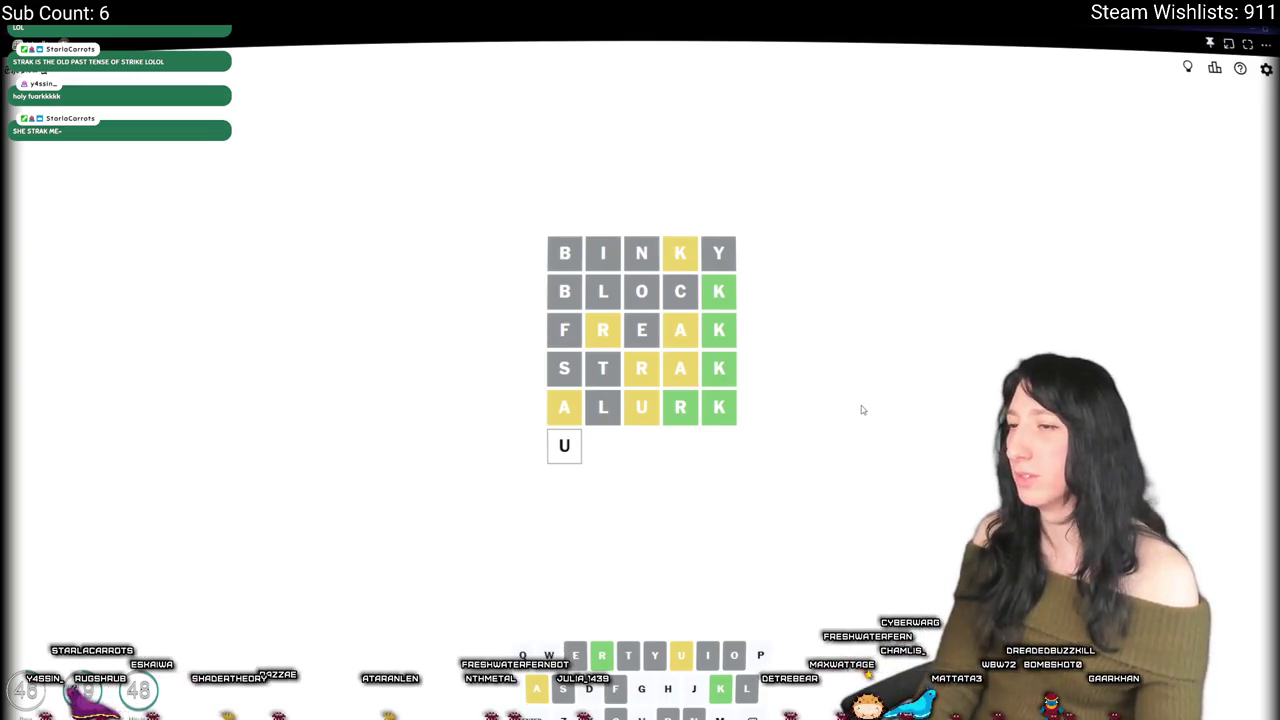
type("a")
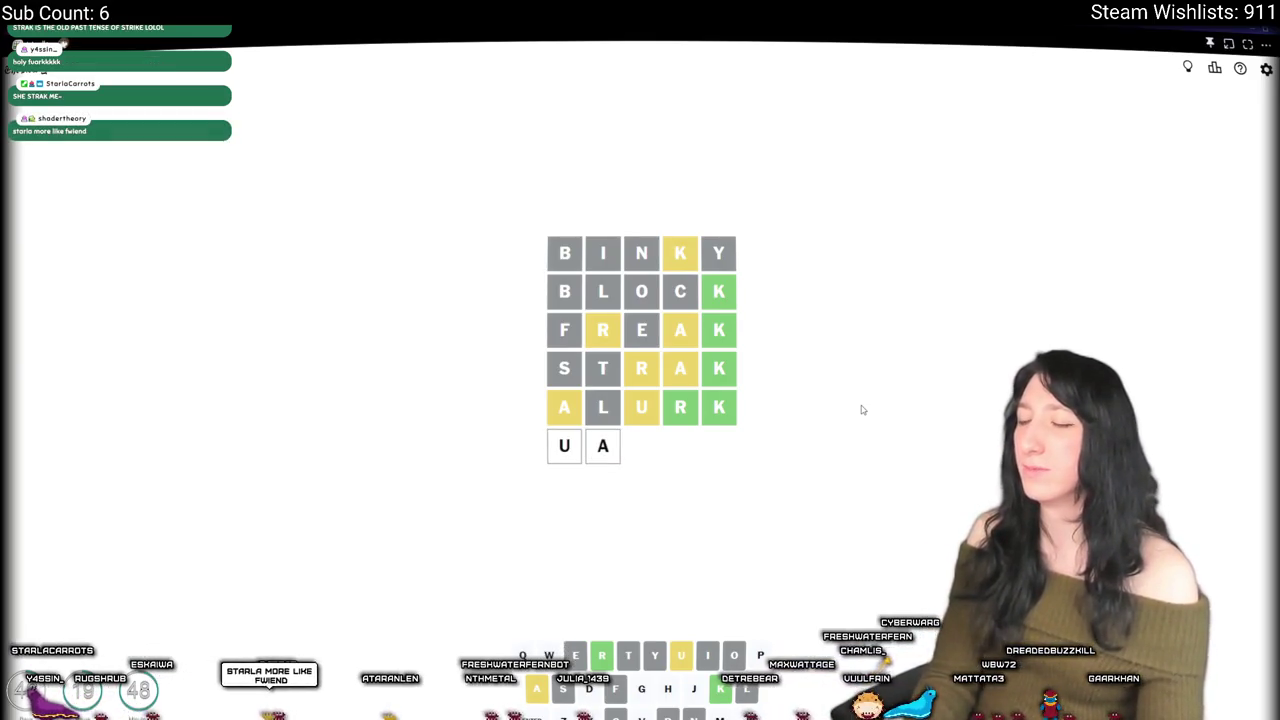
key("BackSpace")
type("ly fuark")
key("BackSpace")
key("BackSpace")
key("BackSpace")
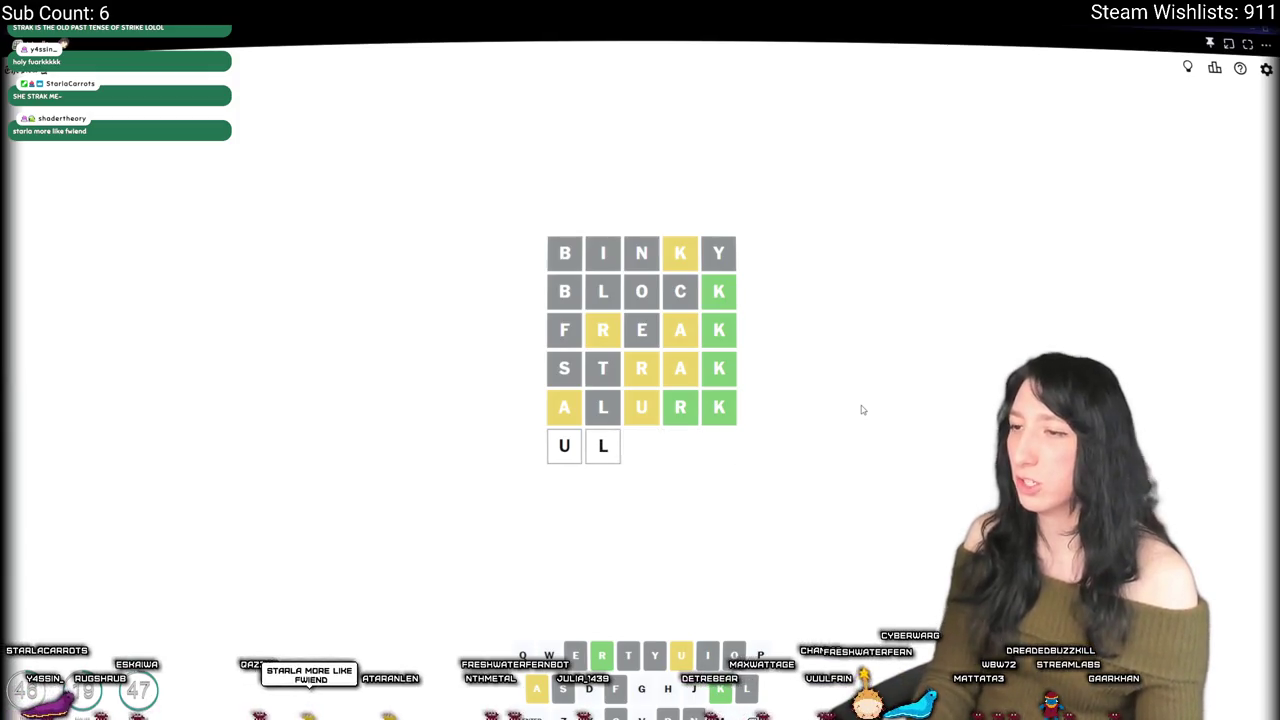
key("BackSpace")
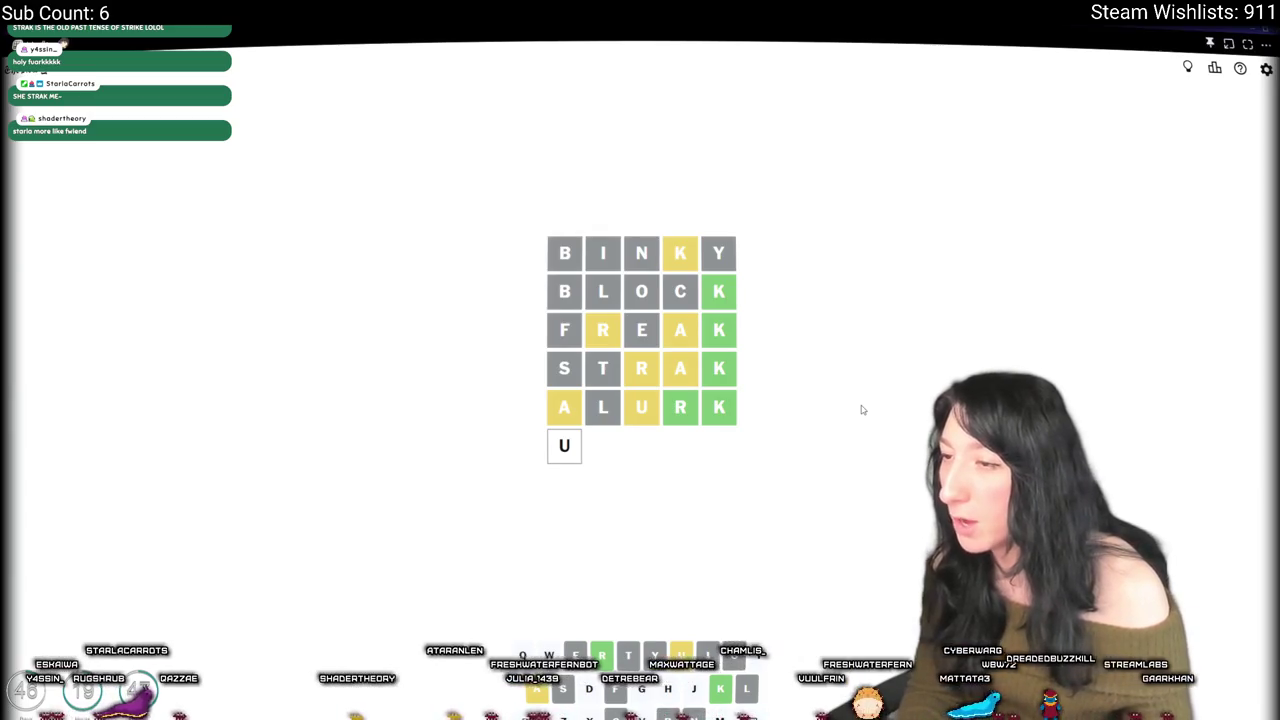
type("m")
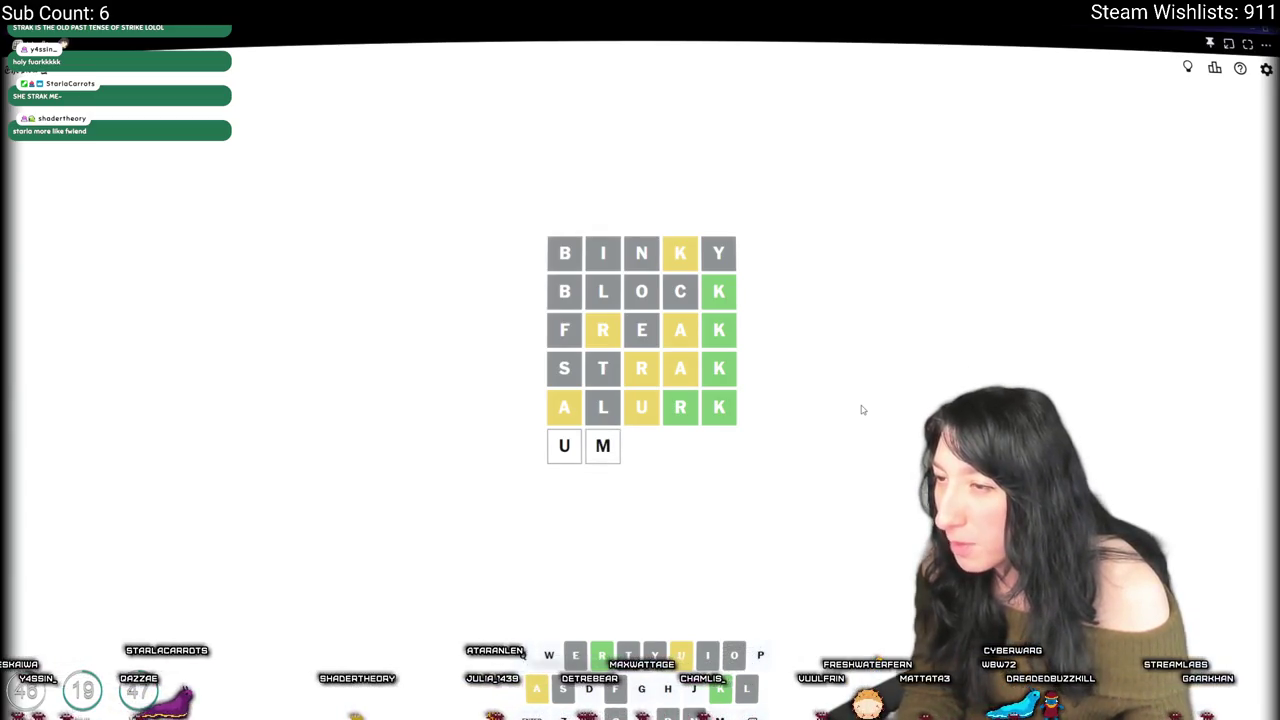
type("ark")
key("BackSpace")
key("BackSpace")
key("BackSpace")
type("l")
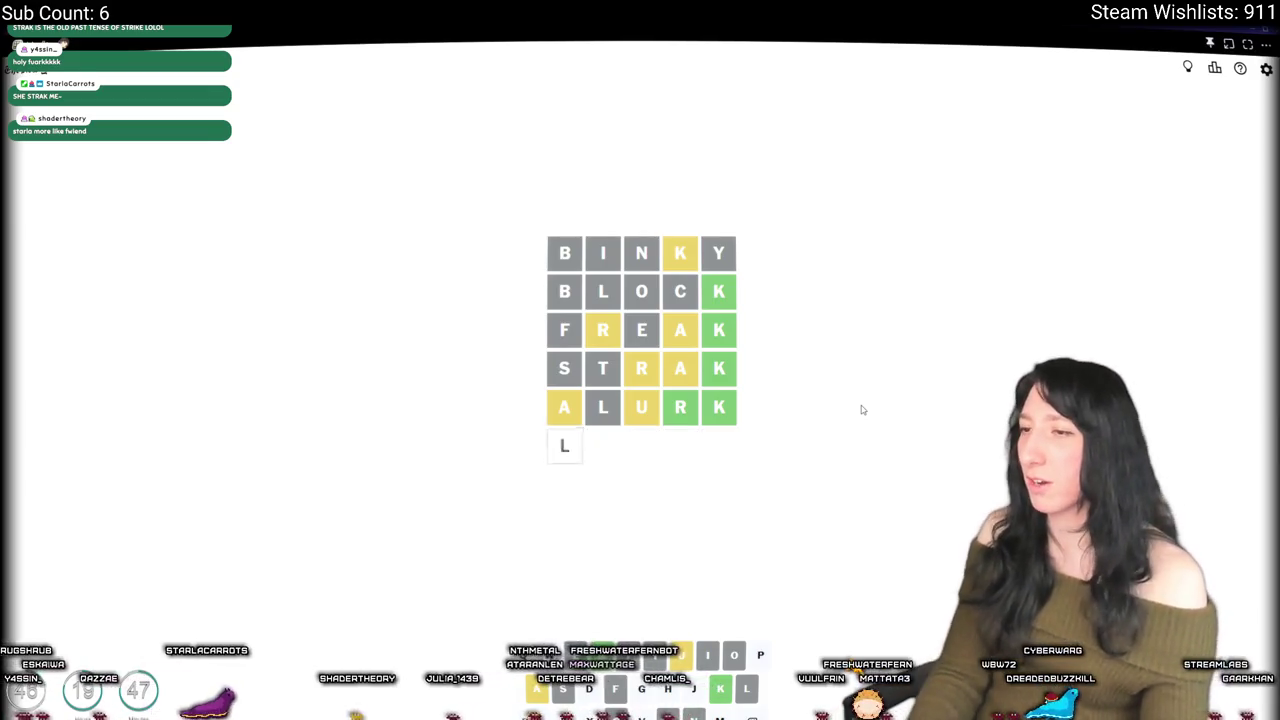
type("ks")
key("BackSpace")
key("BackSpace")
key("BackSpace")
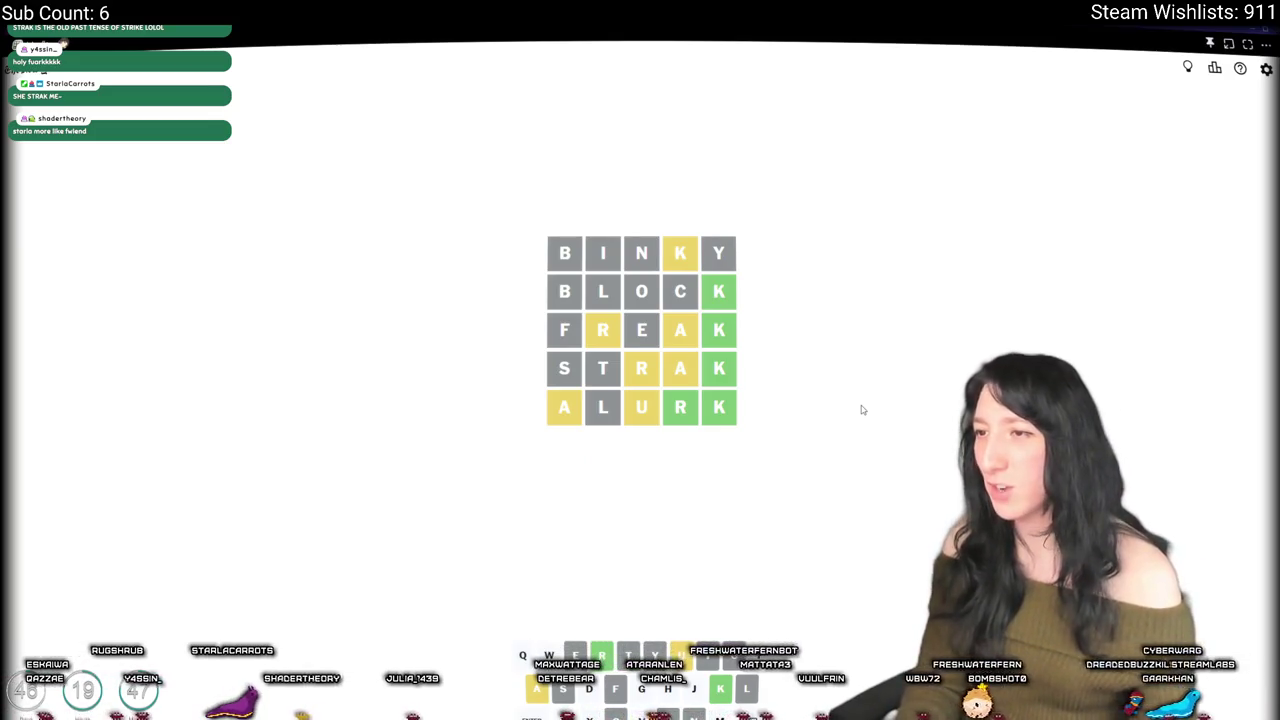
type("RU")
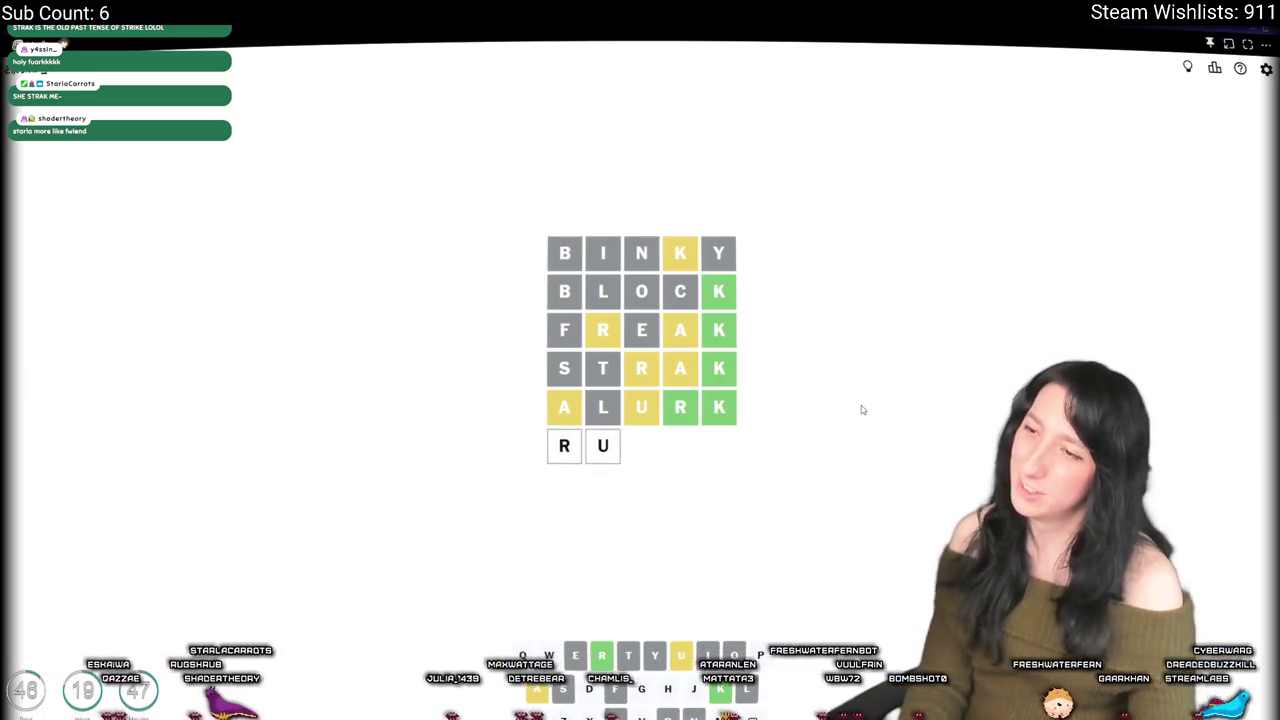
key("BackSpace")
type("ALURK")
key("BackSpace")
key("BackSpace")
key("BackSpace")
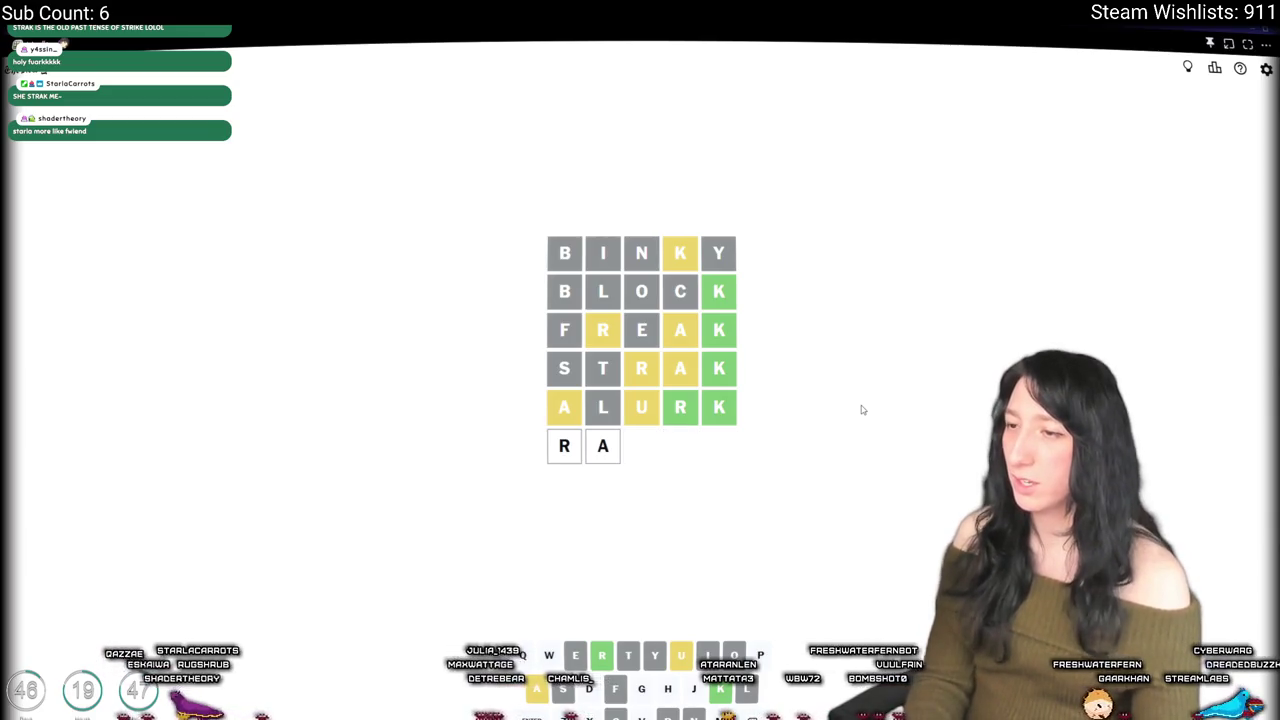
key("BackSpace")
key("BackSpace")
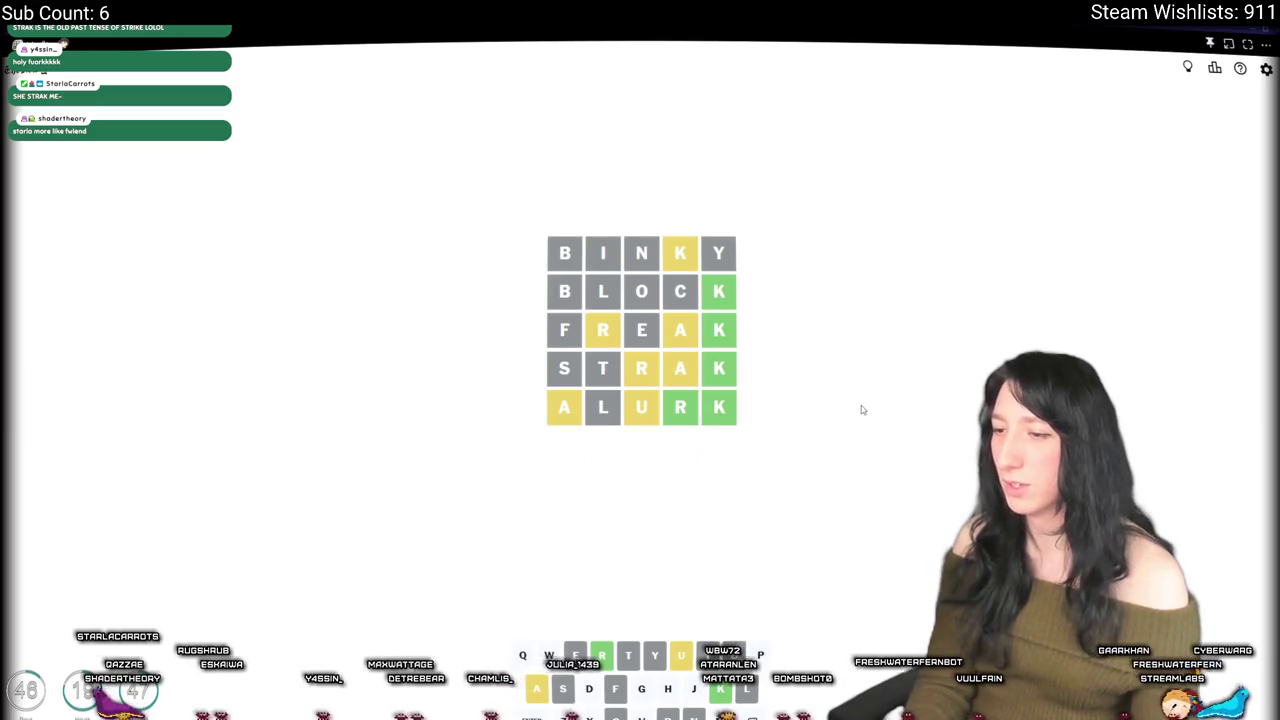
Step: Submit ZAURK and DUARK as the sixth guess, clearing each rejected word
type("z")
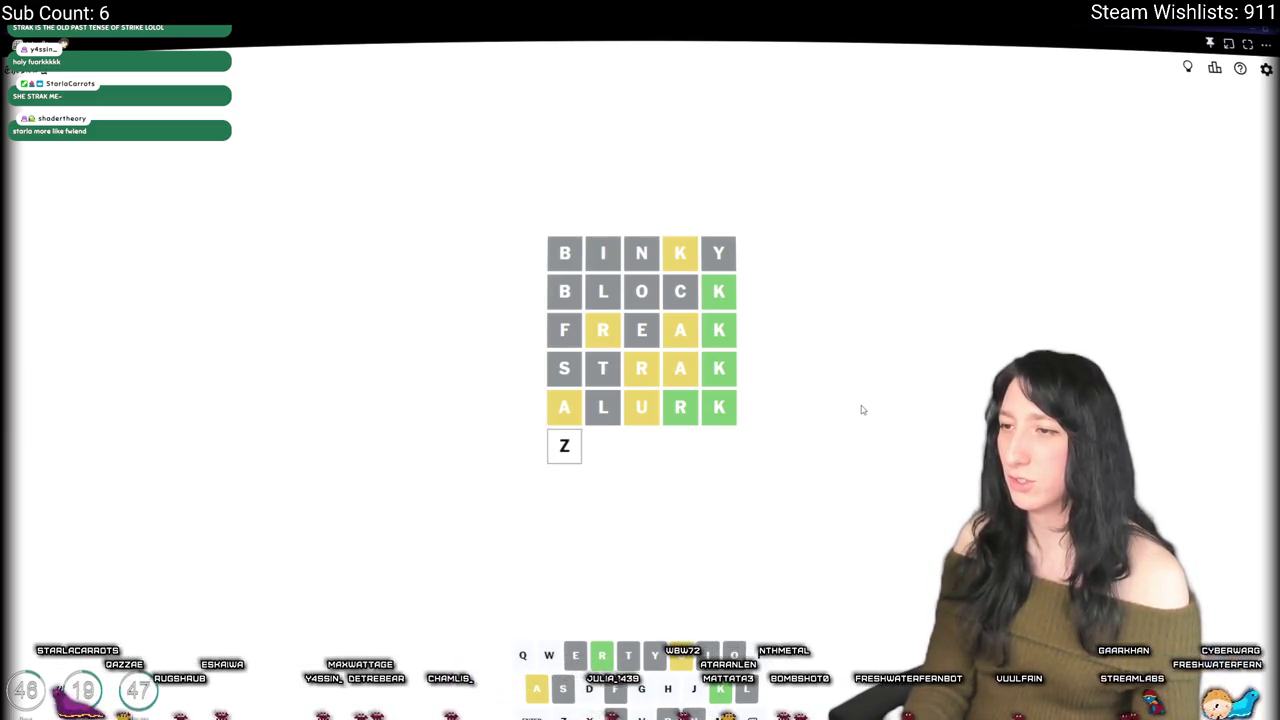
type("aurk")
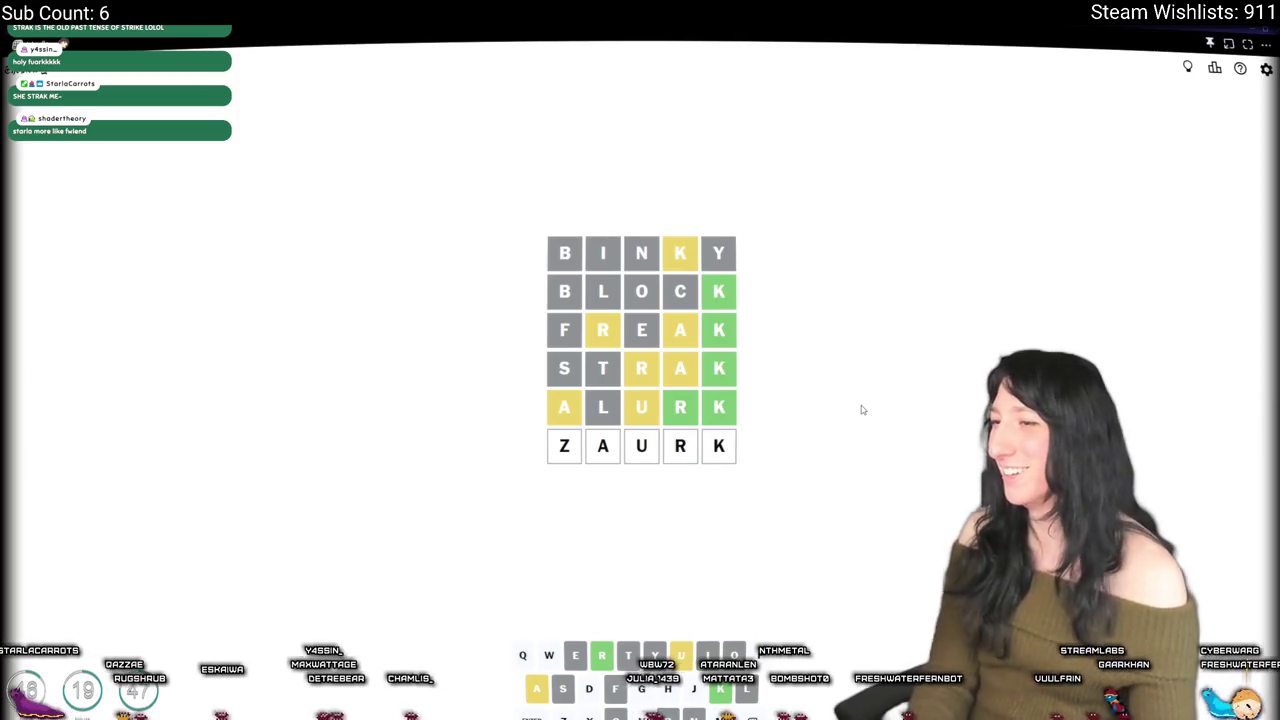
key("Return")
key("BackSpace")
key("BackSpace")
key("BackSpace")
type("oi")
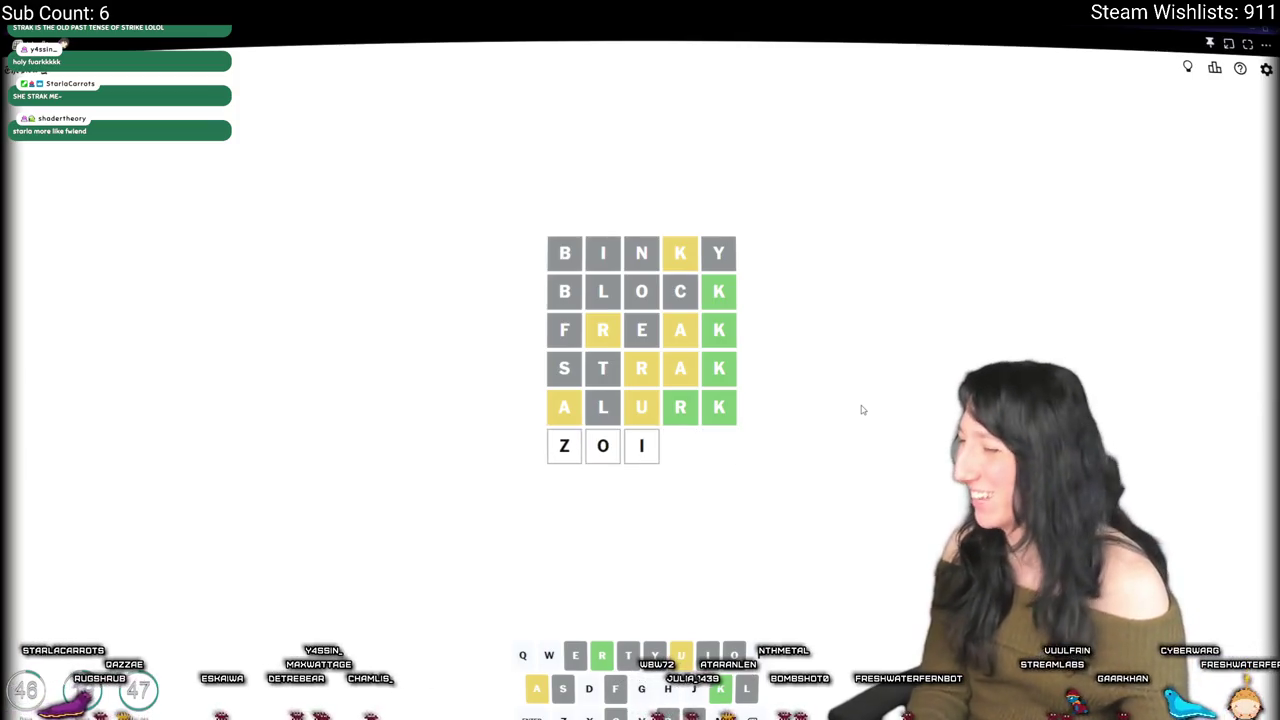
key("BackSpace")
key("BackSpace")
key("BackSpace")
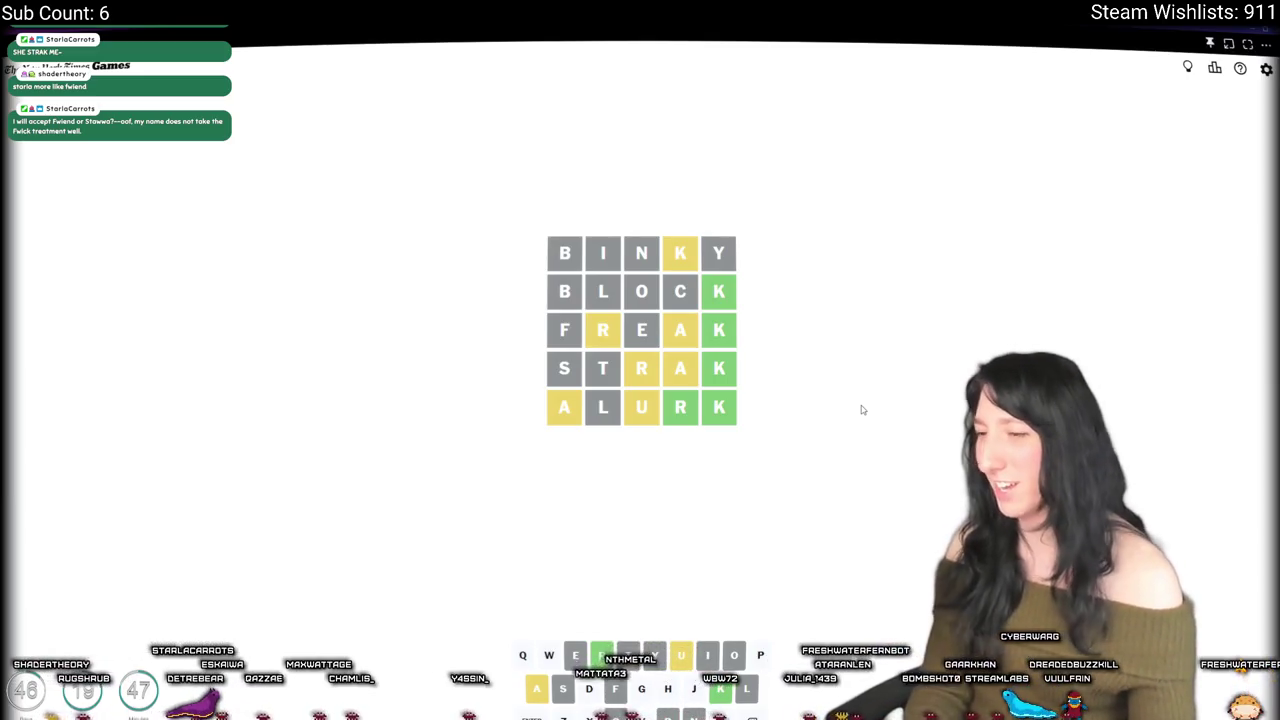
type("dao")
key("BackSpace")
key("BackSpace")
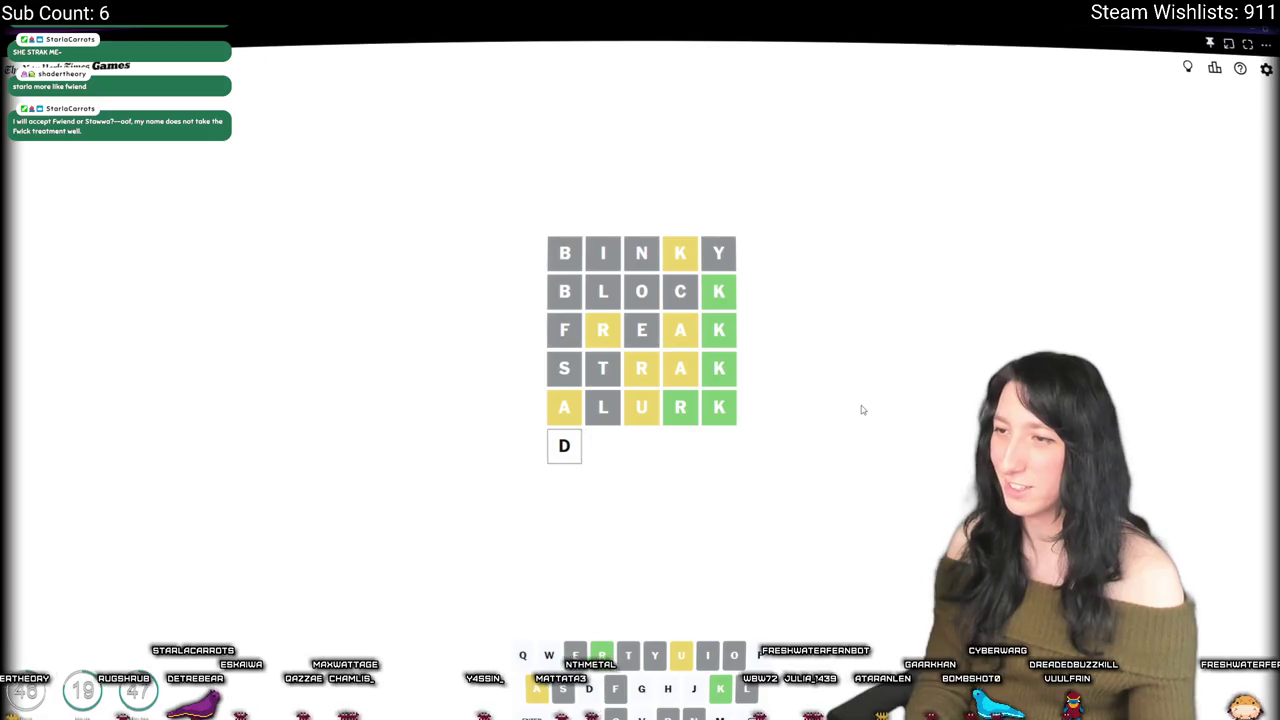
type("uark")
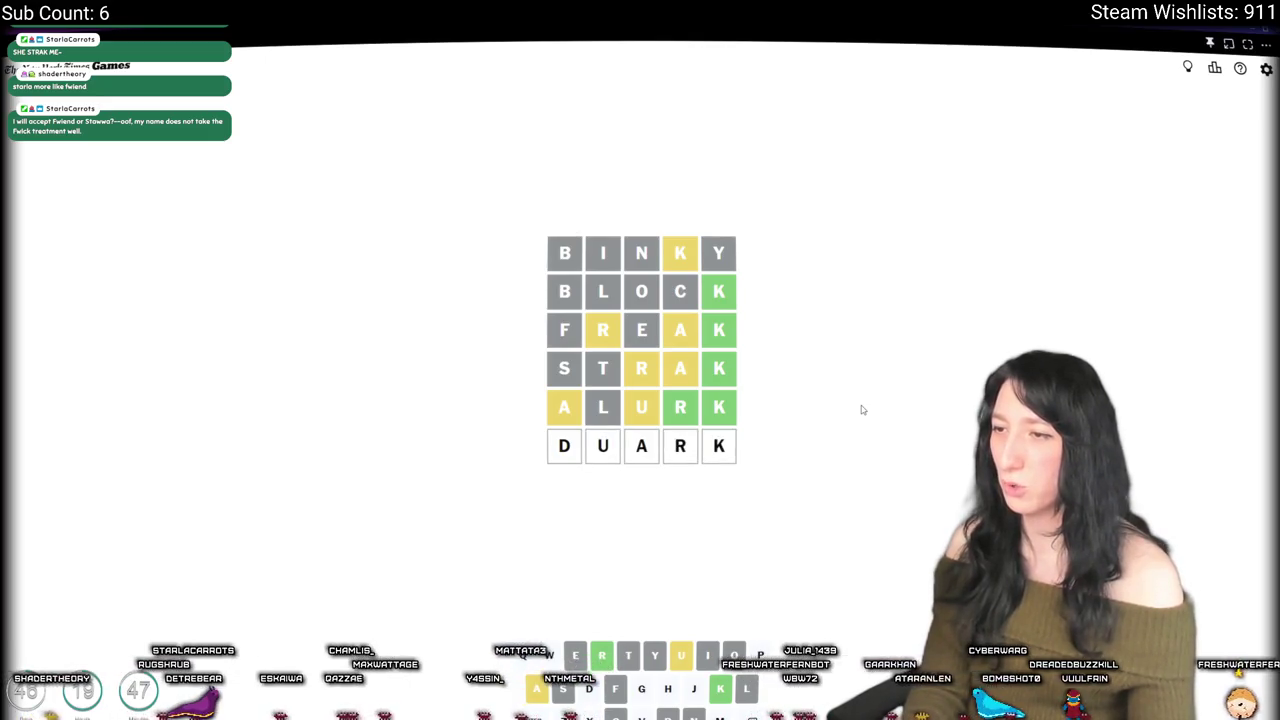
key("Return")
key("BackSpace")
key("BackSpace")
key("BackSpace")
Step: Submit AJARK and clear the rejected word from the sixth row
type("a")
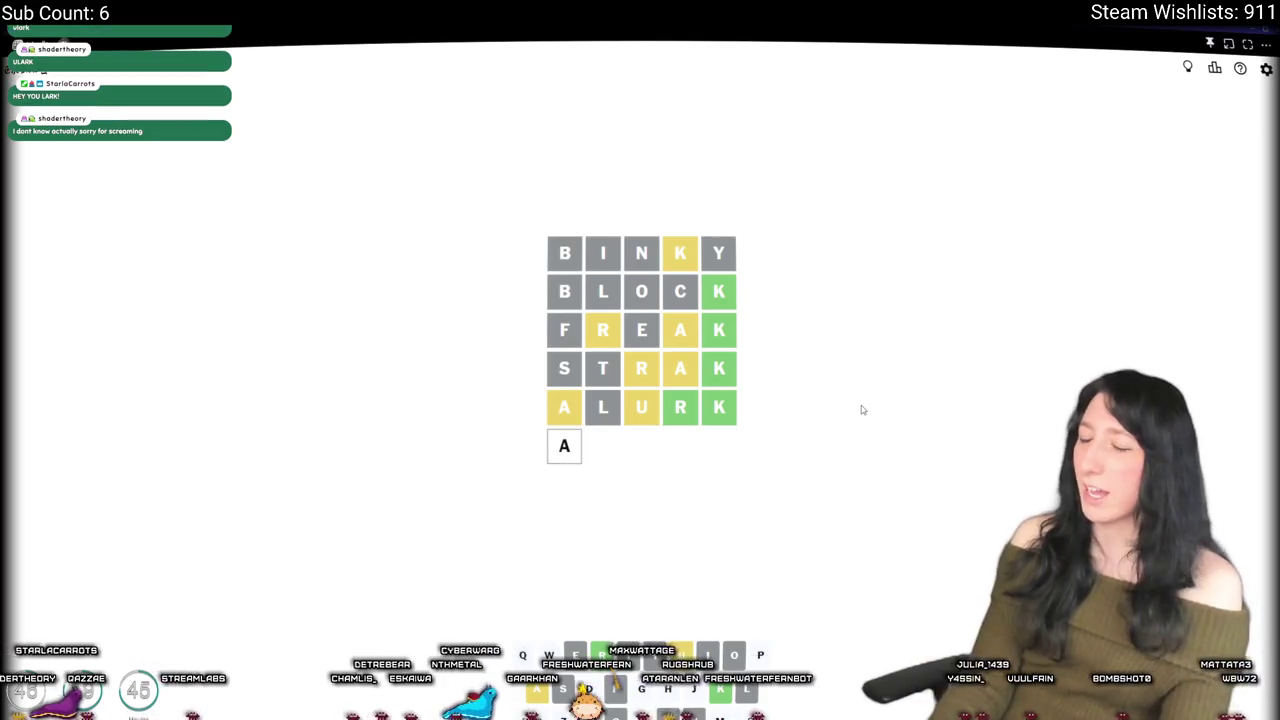
type("u")
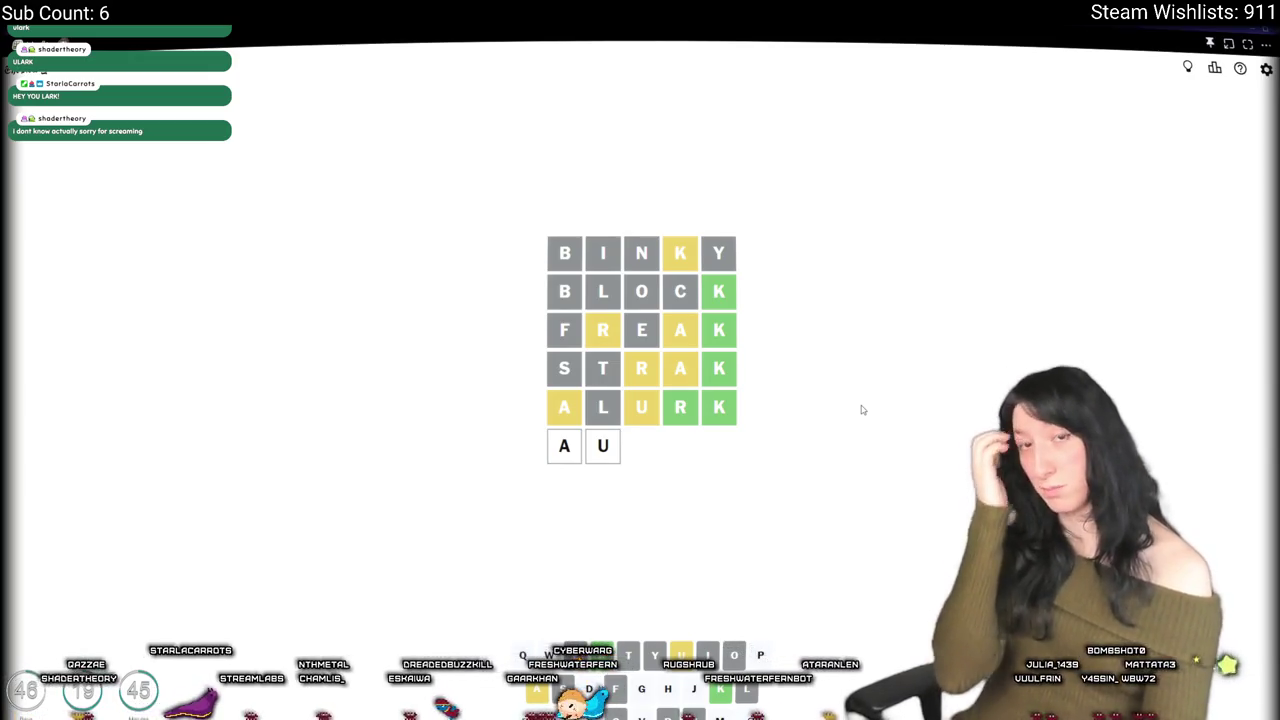
key("BackSpace")
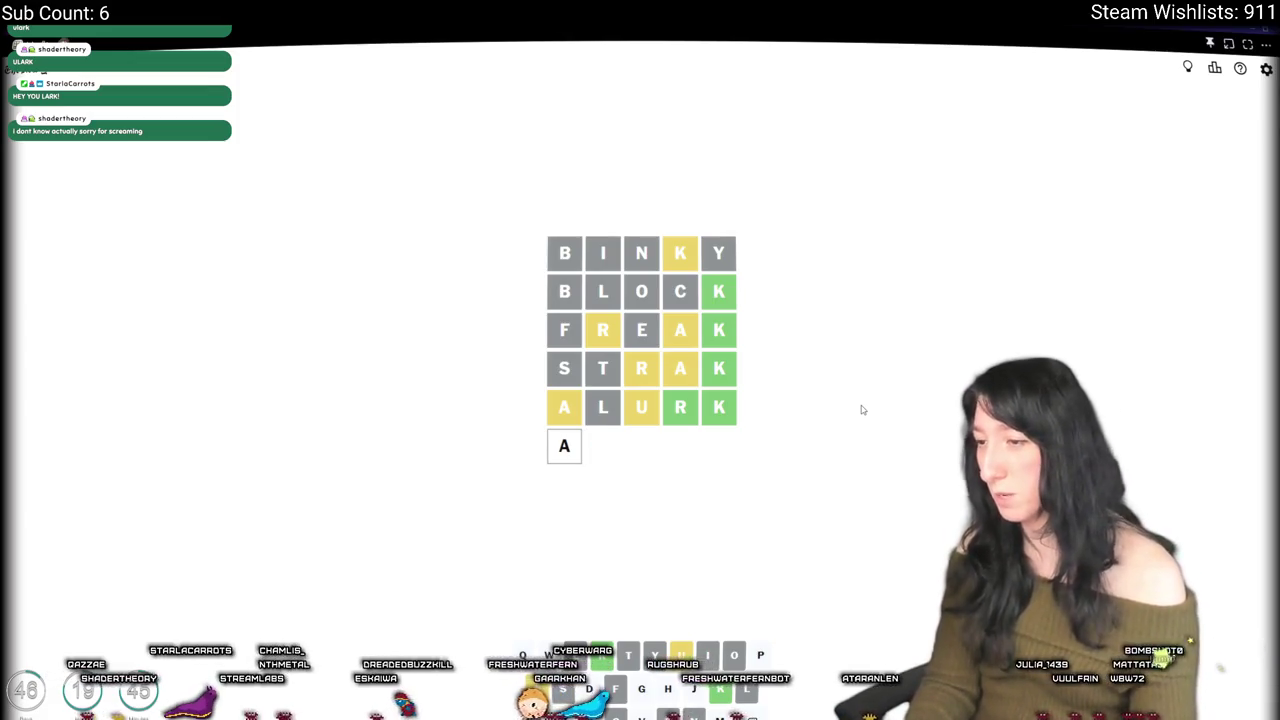
type("jark")
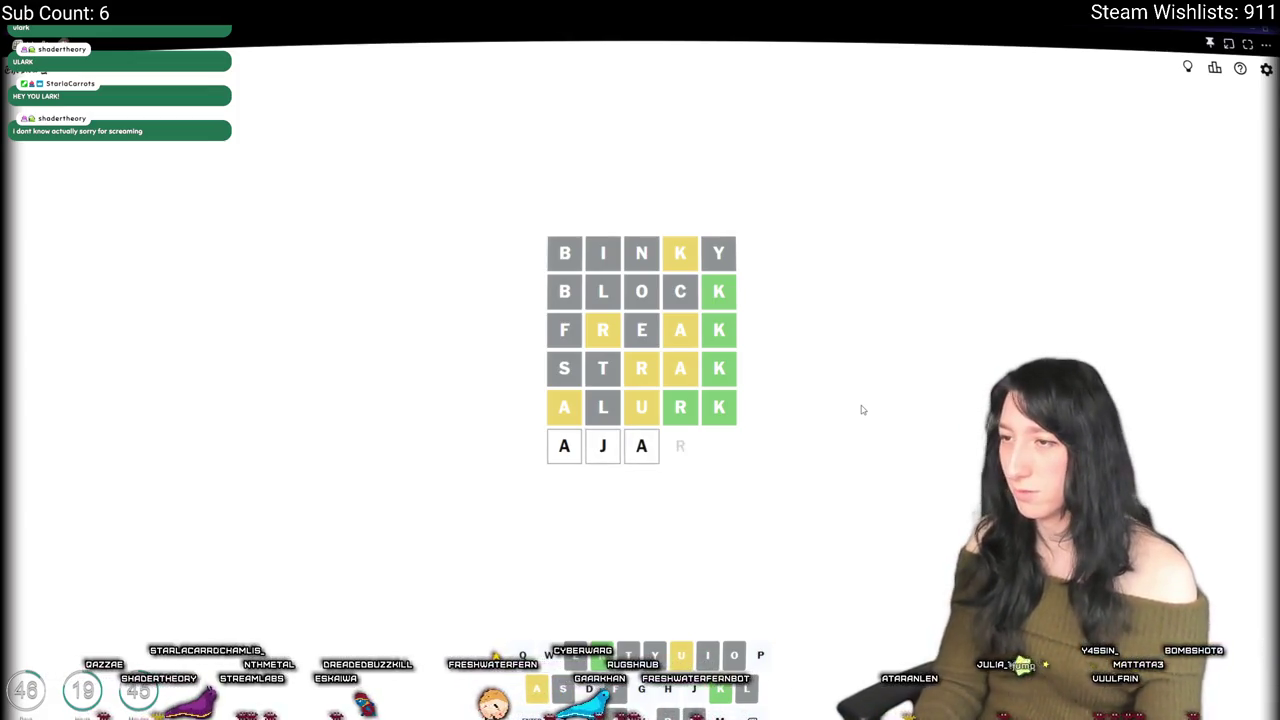
key("Return")
key("BackSpace")
key("BackSpace")
key("BackSpace")
key("BackSpace")
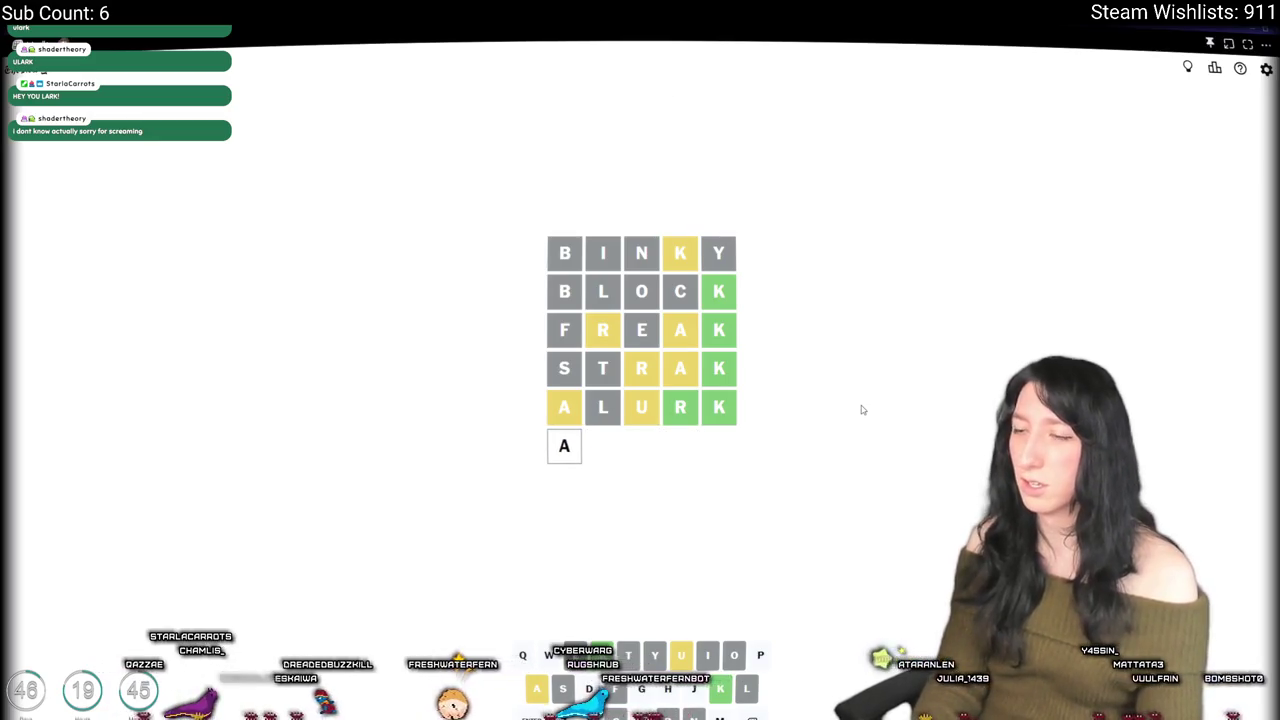
type("pa")
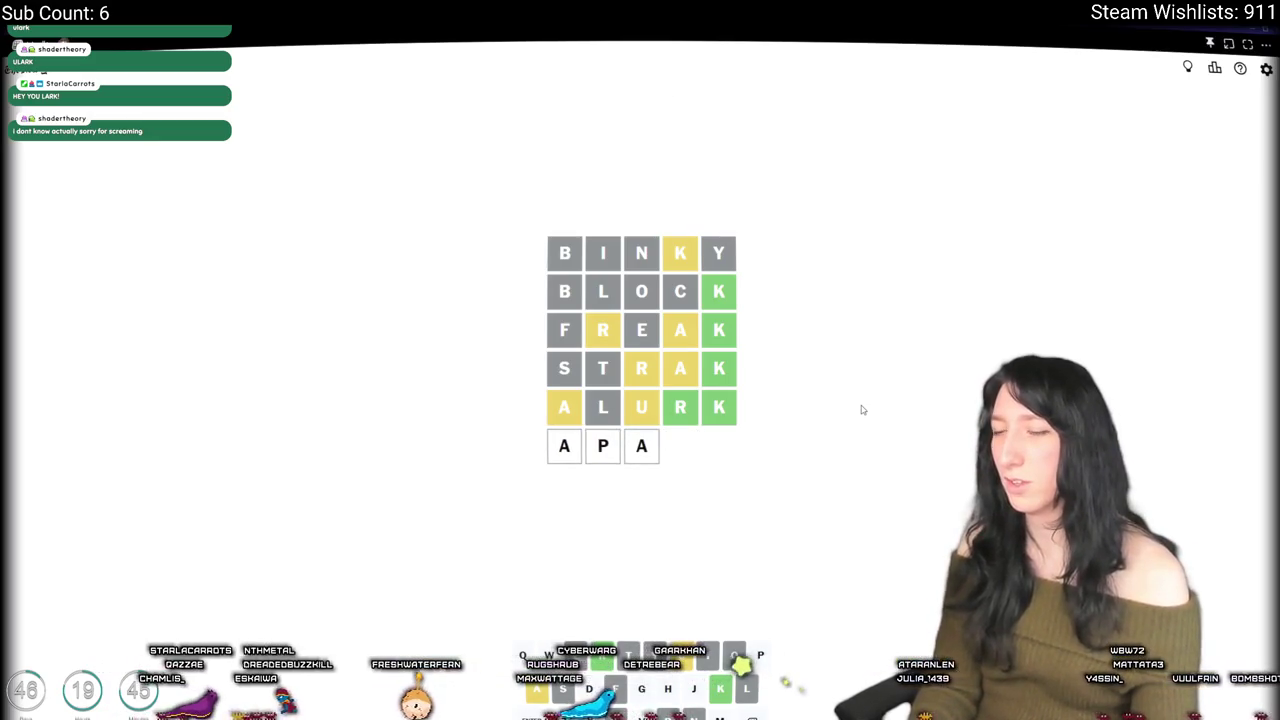
key("BackSpace")
key("BackSpace")
key("BackSpace")
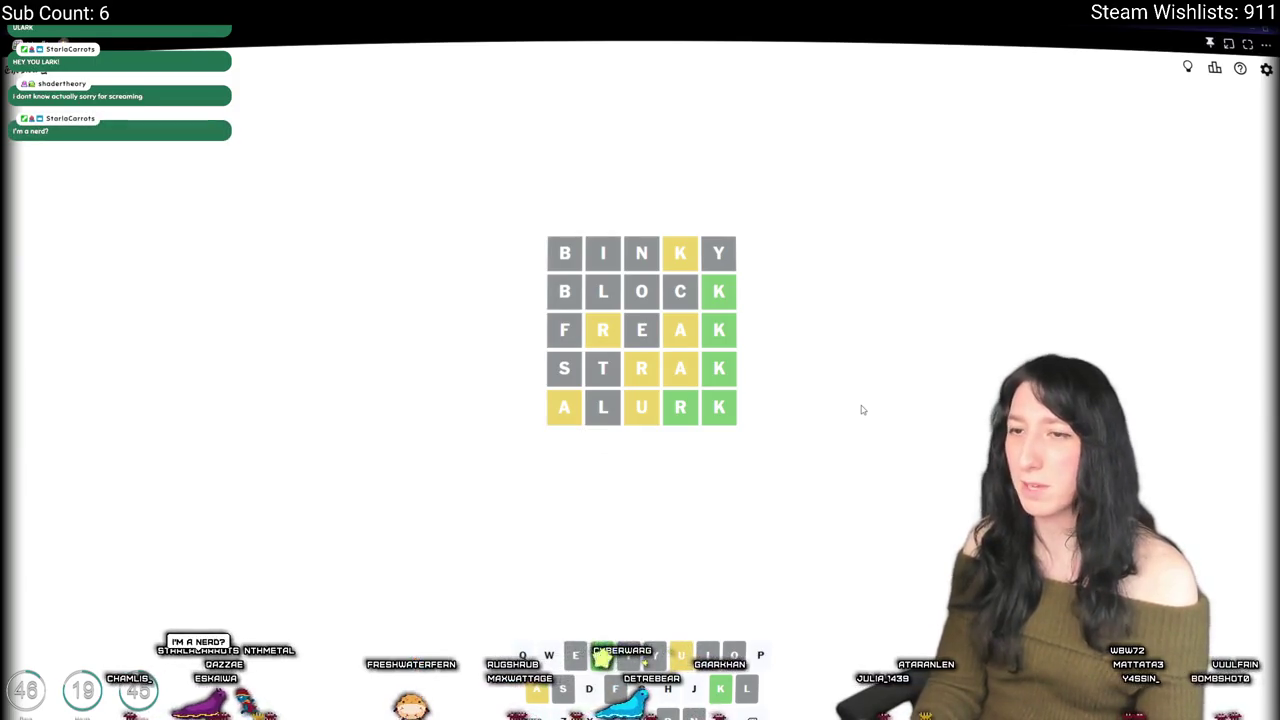
Step: Type GUARK into the cleared sixth row
type("u")
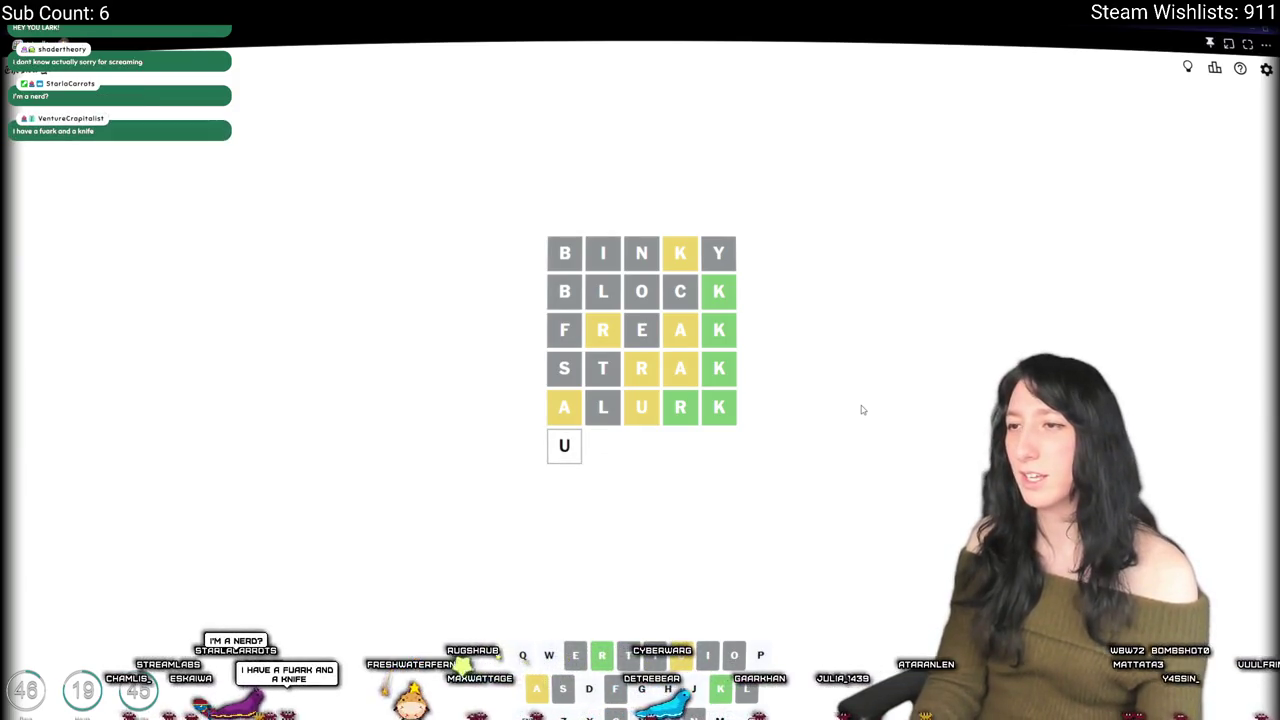
key("BackSpace")
type("r")
key("BackSpace")
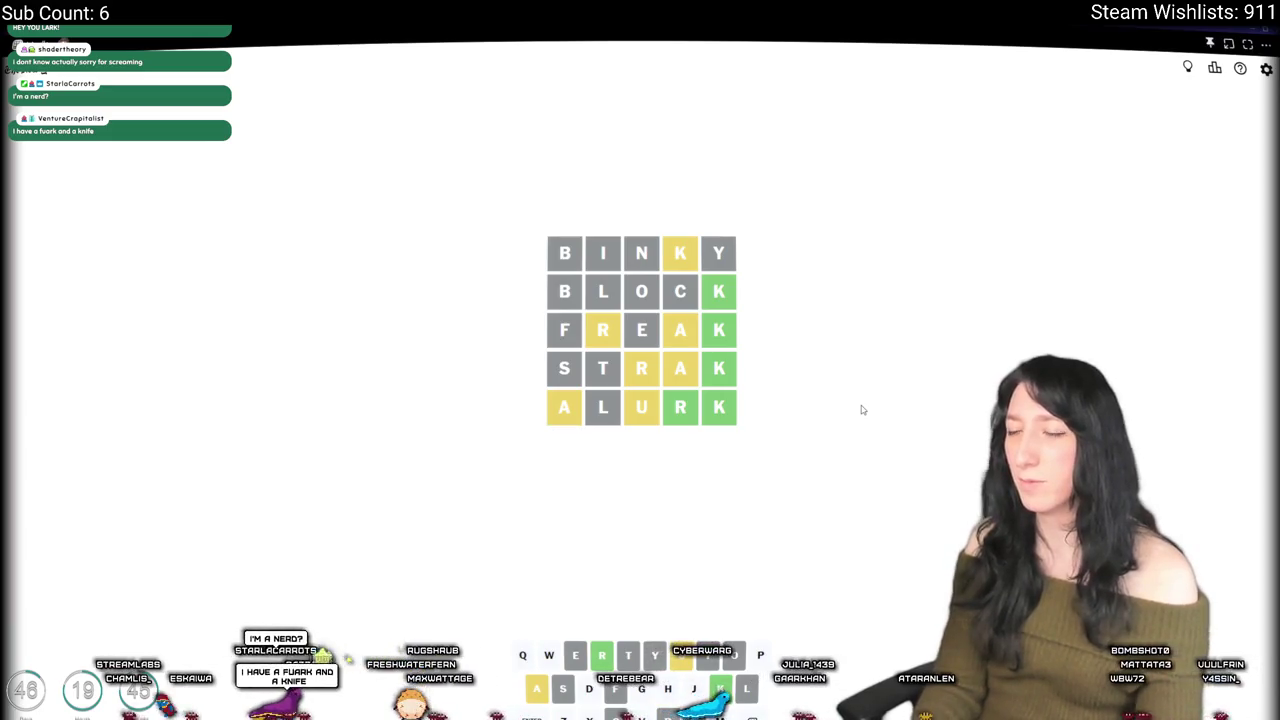
type("u")
key("BackSpace")
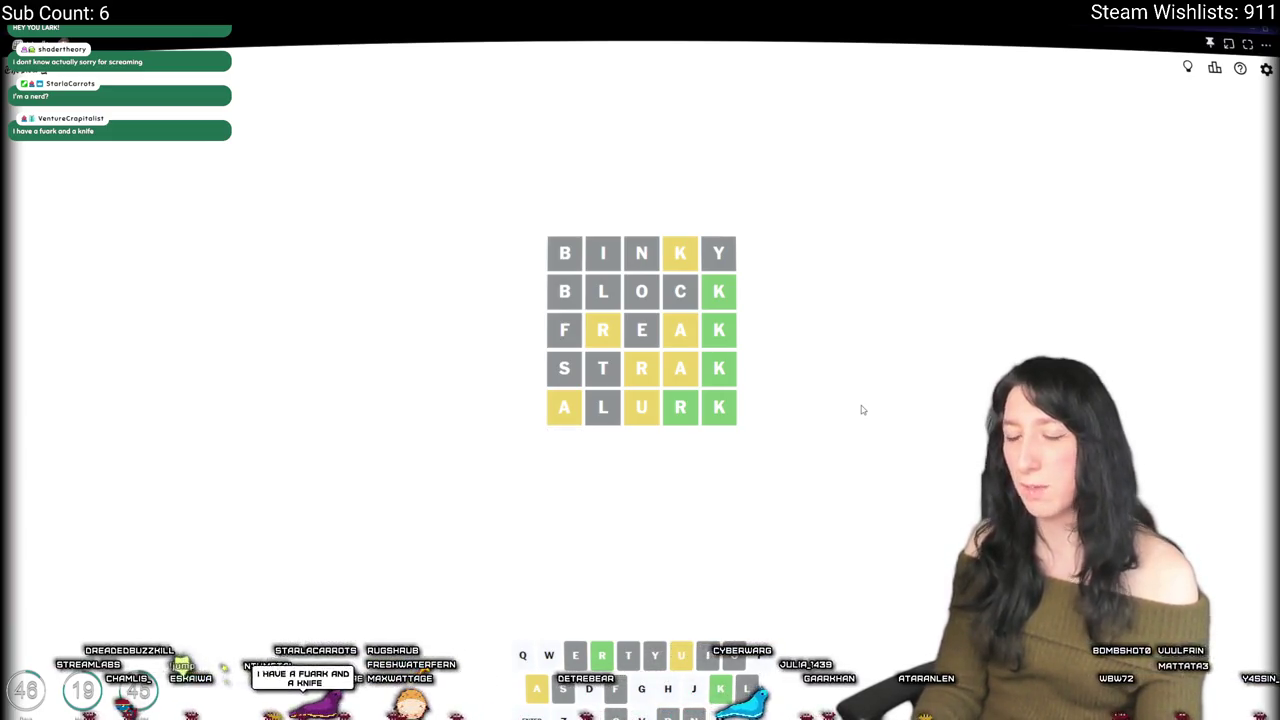
type("g")
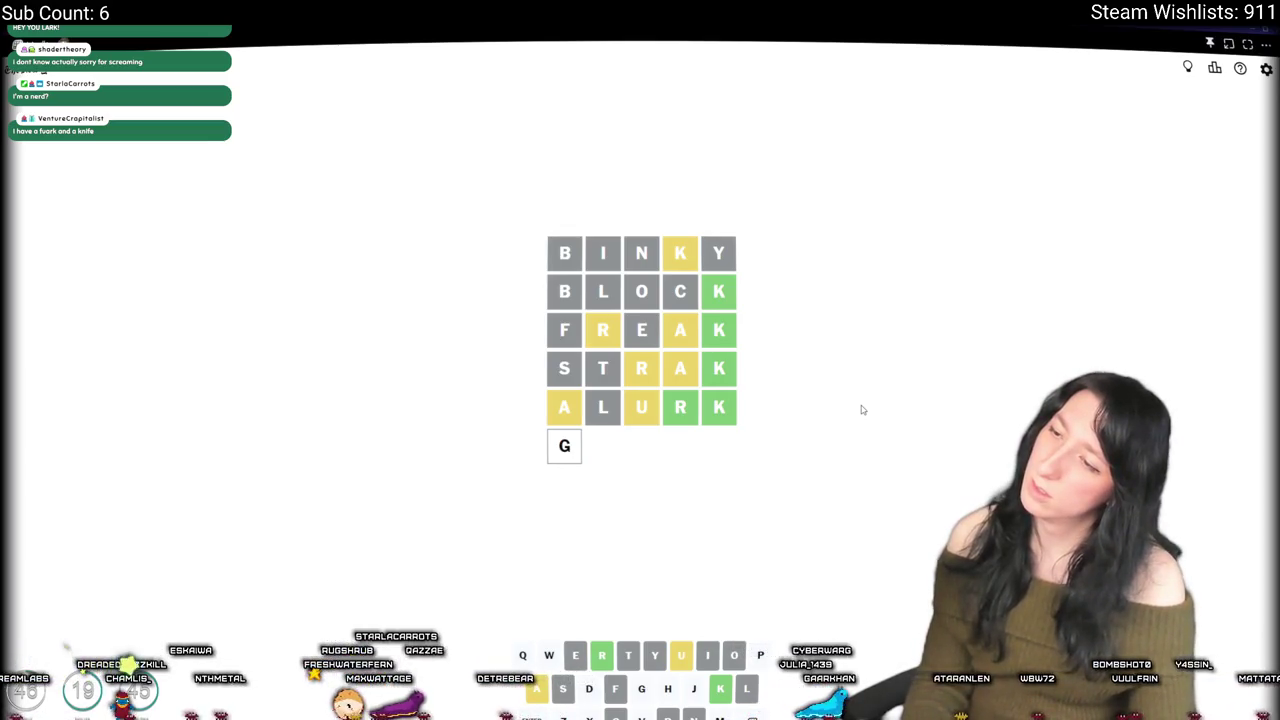
type("uark")
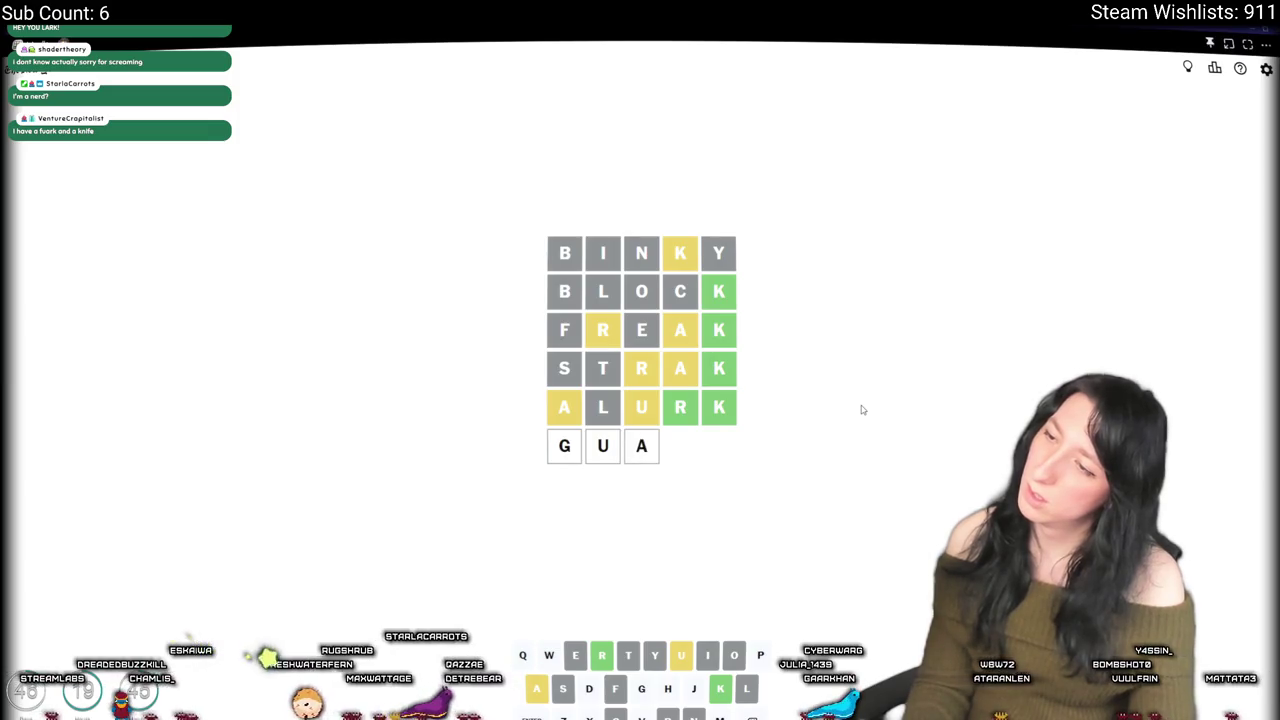
Step: Submit GUARK, PUARK, ZUARK and XUARK, erasing each rejected guess
key("Return")
key("BackSpace")
key("BackSpace")
key("BackSpace")
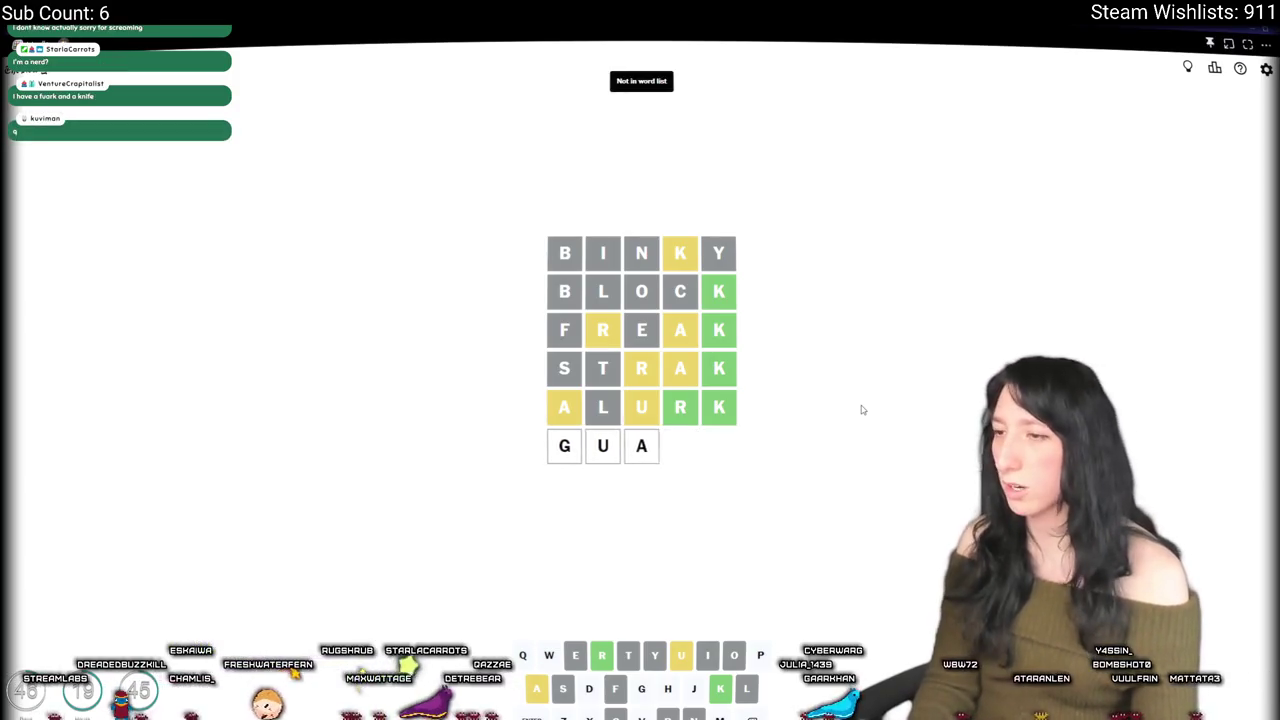
type("puark")
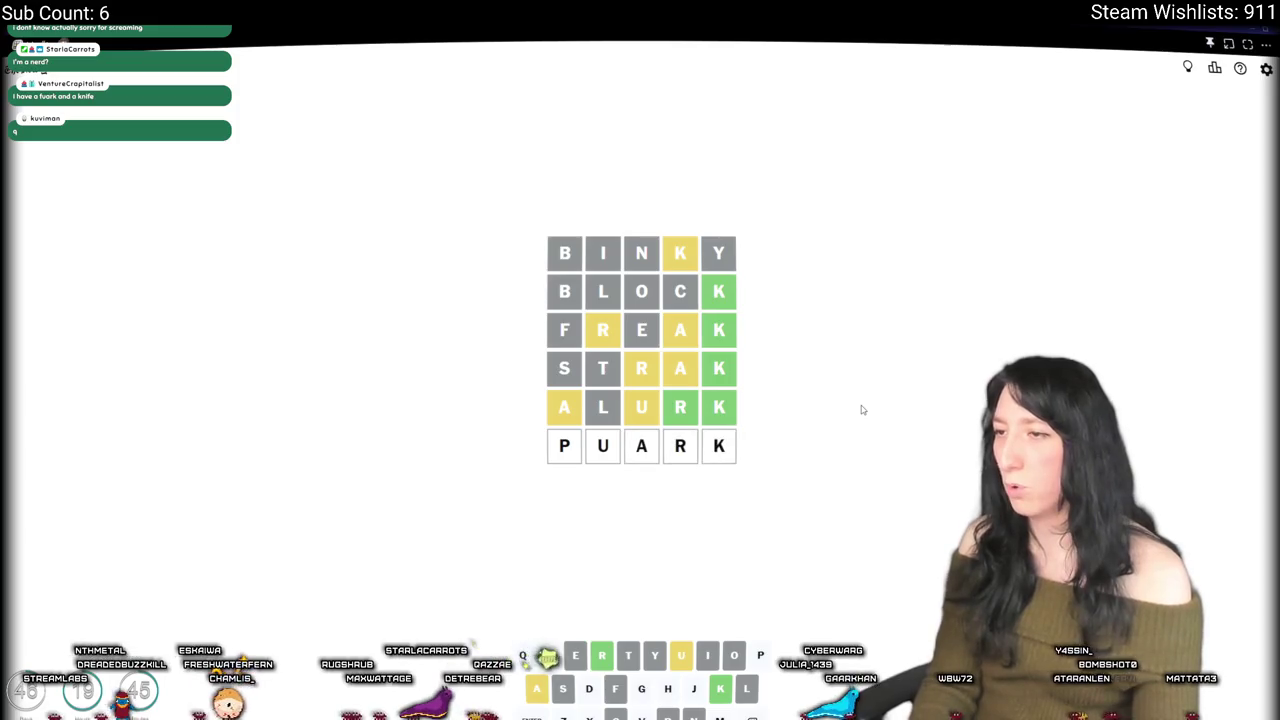
key("Return")
key("BackSpace")
key("BackSpace")
key("BackSpace")
key("BackSpace")
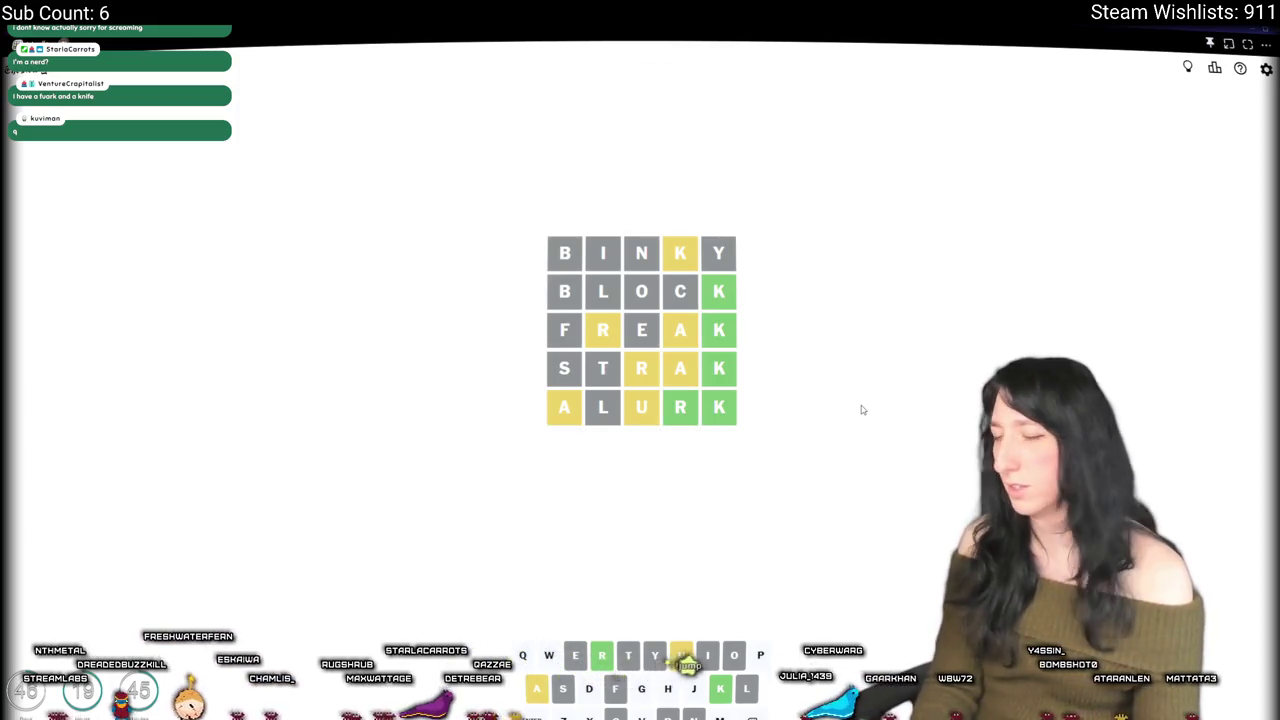
type("zuark")
key("Return")
key("BackSpace")
key("BackSpace")
key("BackSpace")
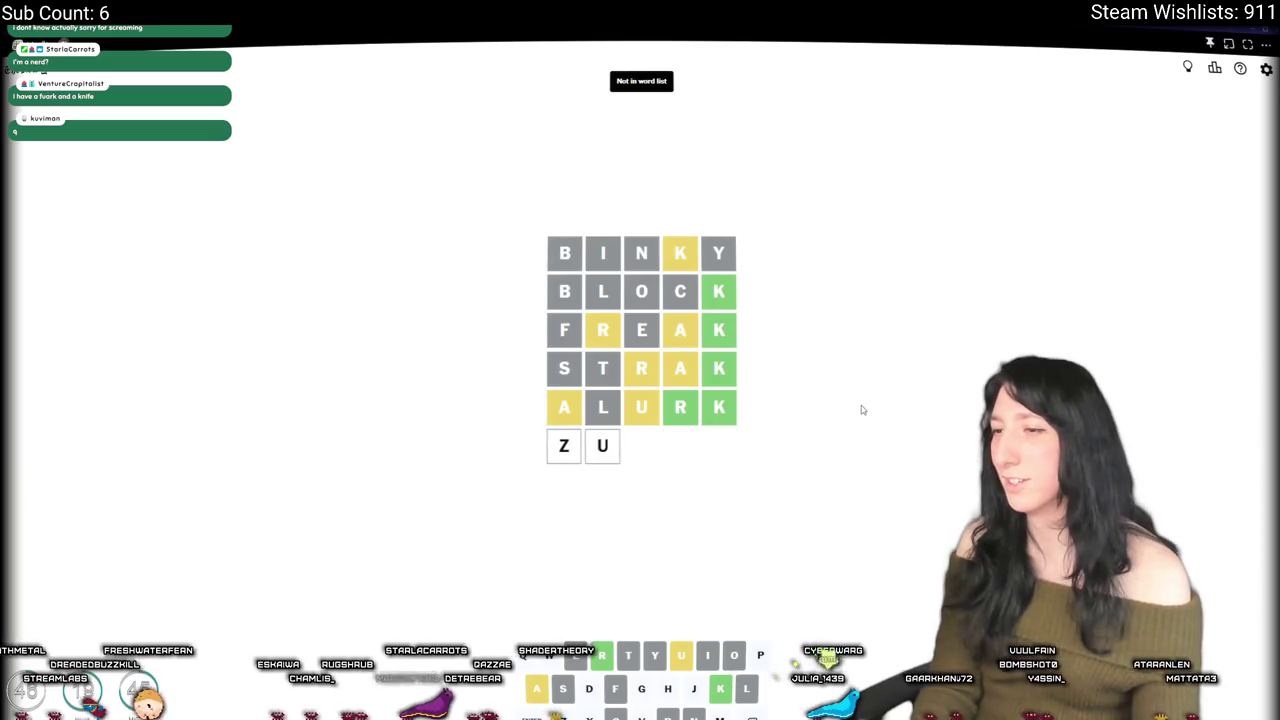
type("xuark")
key("Return")
key("BackSpace")
key("BackSpace")
key("BackSpace")
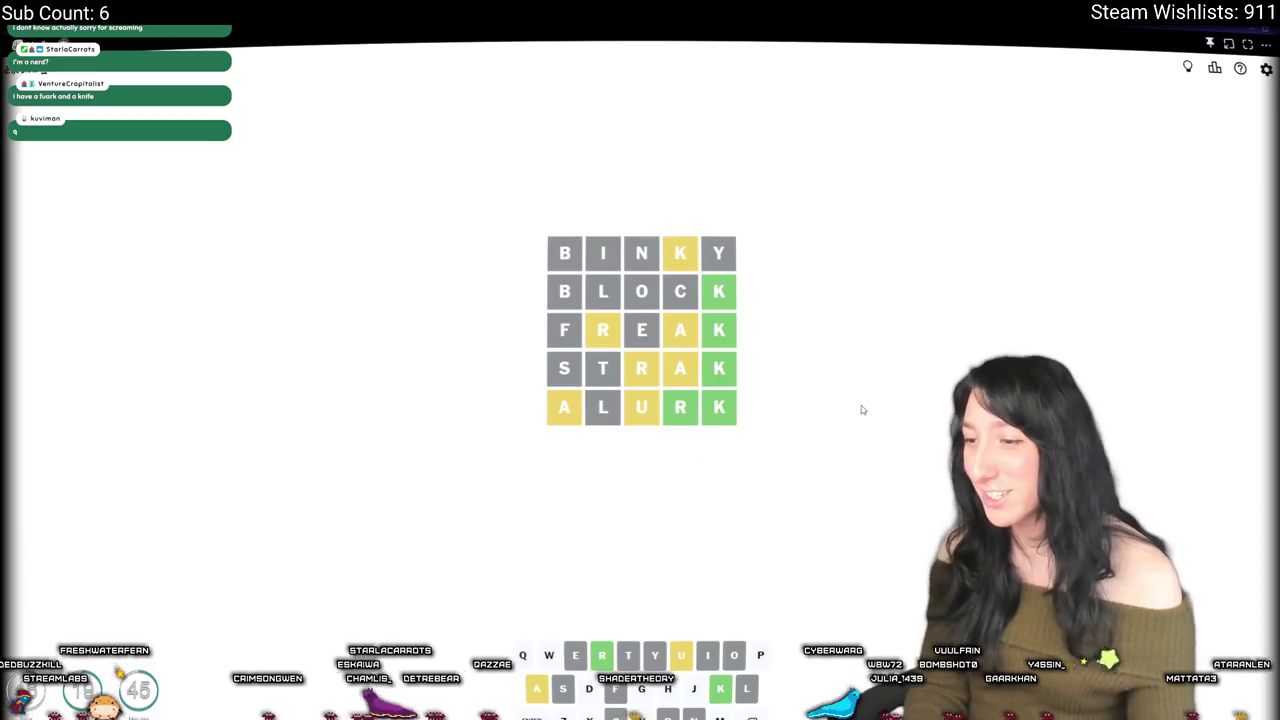
Step: Submit DUARK, MUARK and VUARK, erasing each rejected guess
type("duark")
key("Return")
key("BackSpace")
key("BackSpace")
key("BackSpace")
key("BackSpace")
key("BackSpace")
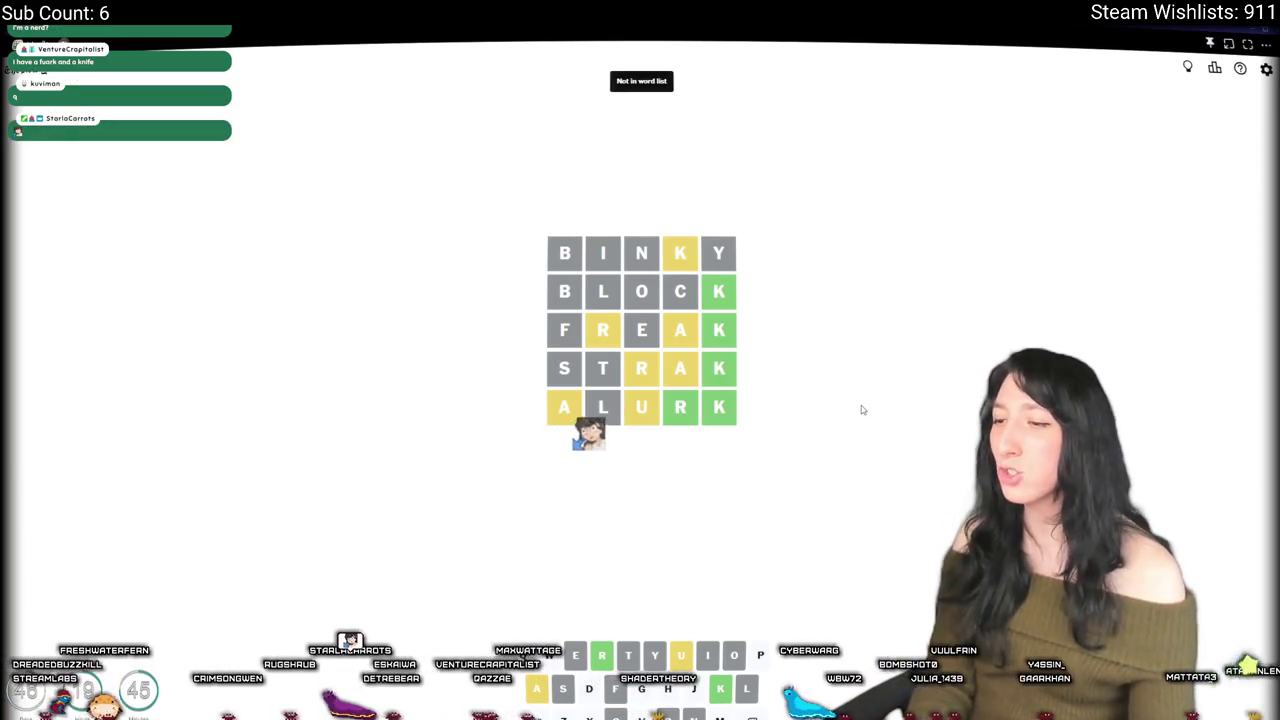
type("mau")
key("BackSpace")
key("BackSpace")
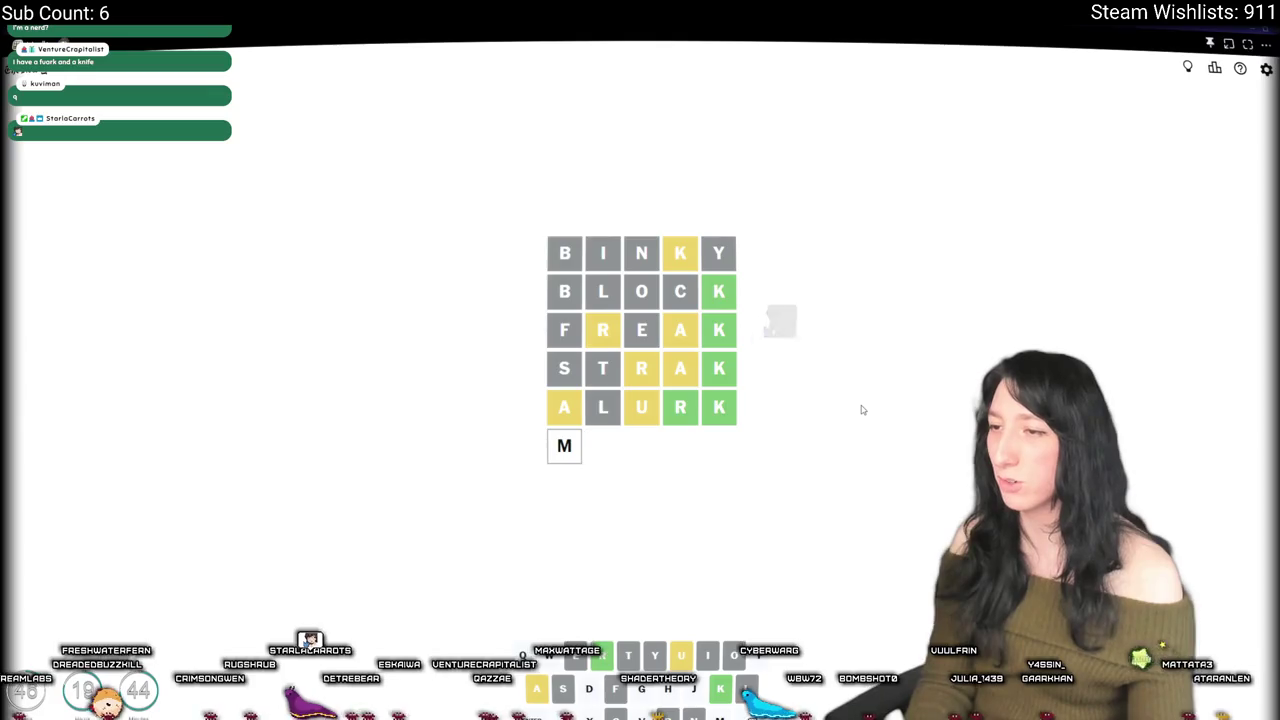
type("uark")
key("Return")
key("BackSpace")
key("BackSpace")
key("BackSpace")
type("v")
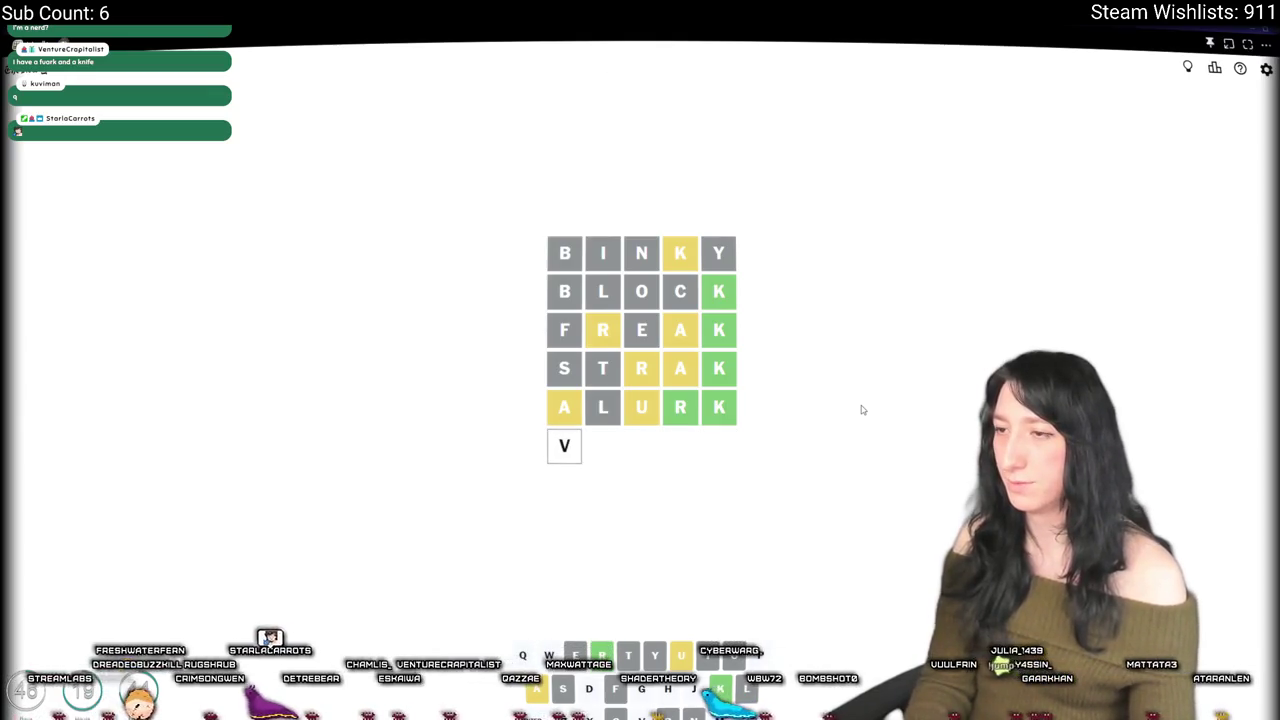
type("uark")
key("Return")
key("BackSpace")
key("BackSpace")
key("BackSpace")
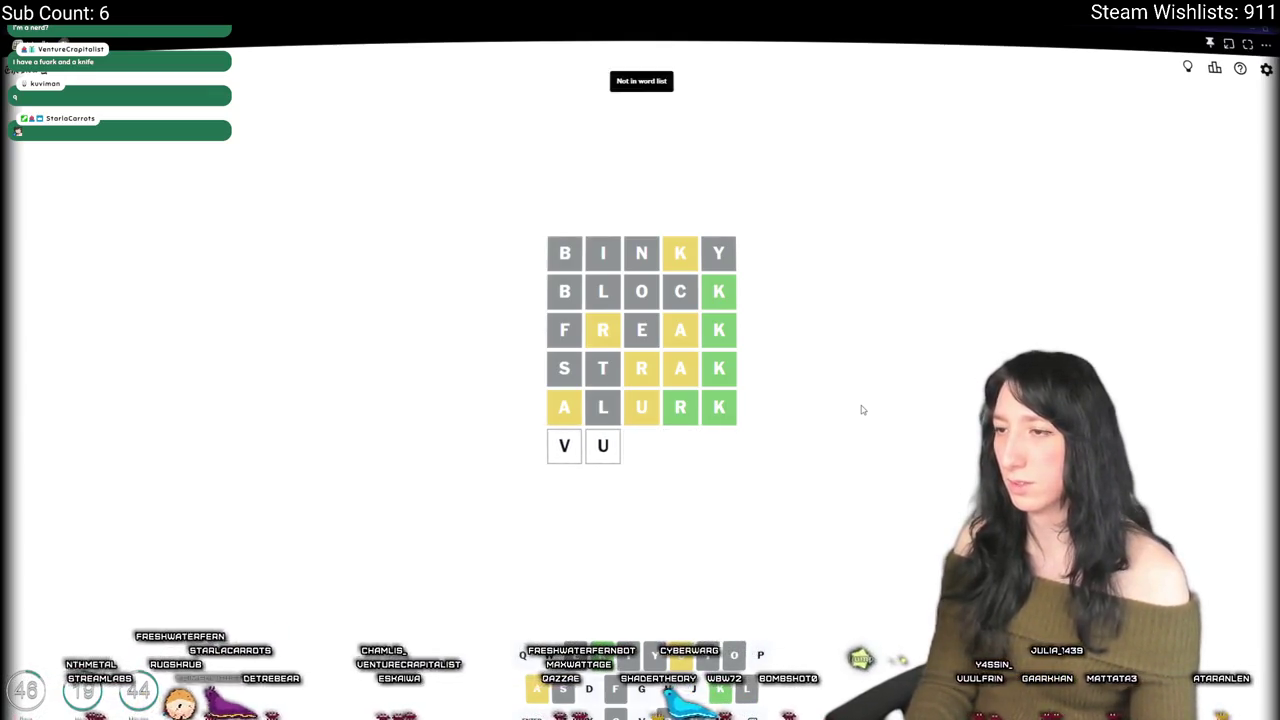
Step: Try WUARK, then enter QUARK to solve the puzzle on the sixth guess
type("ux")
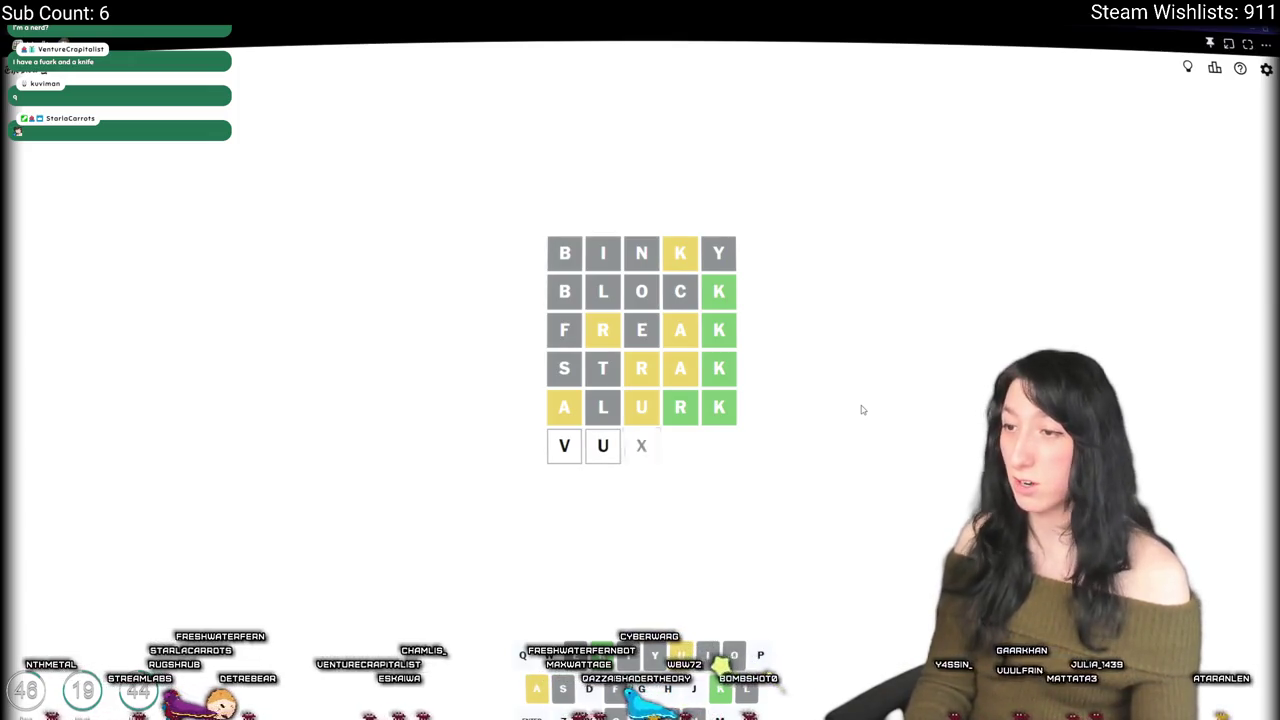
key("BackSpace")
key("BackSpace")
key("BackSpace")
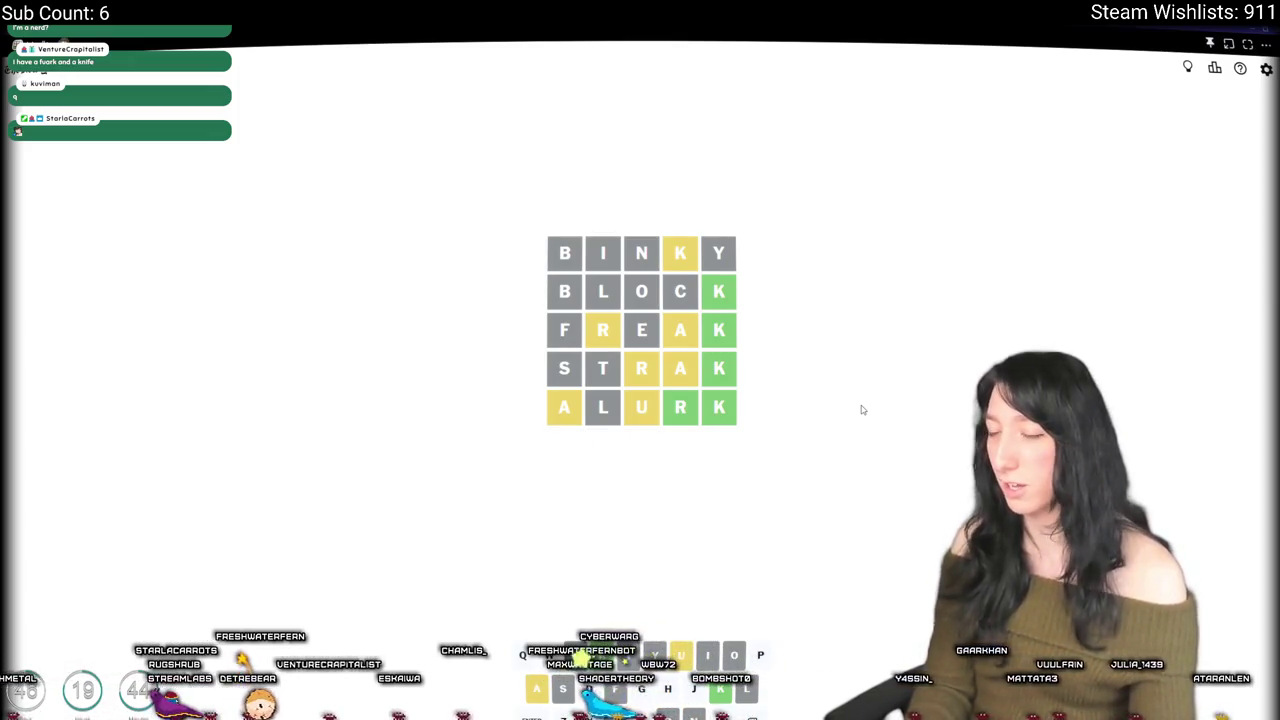
type("zu")
key("BackSpace")
key("BackSpace")
type("wuark")
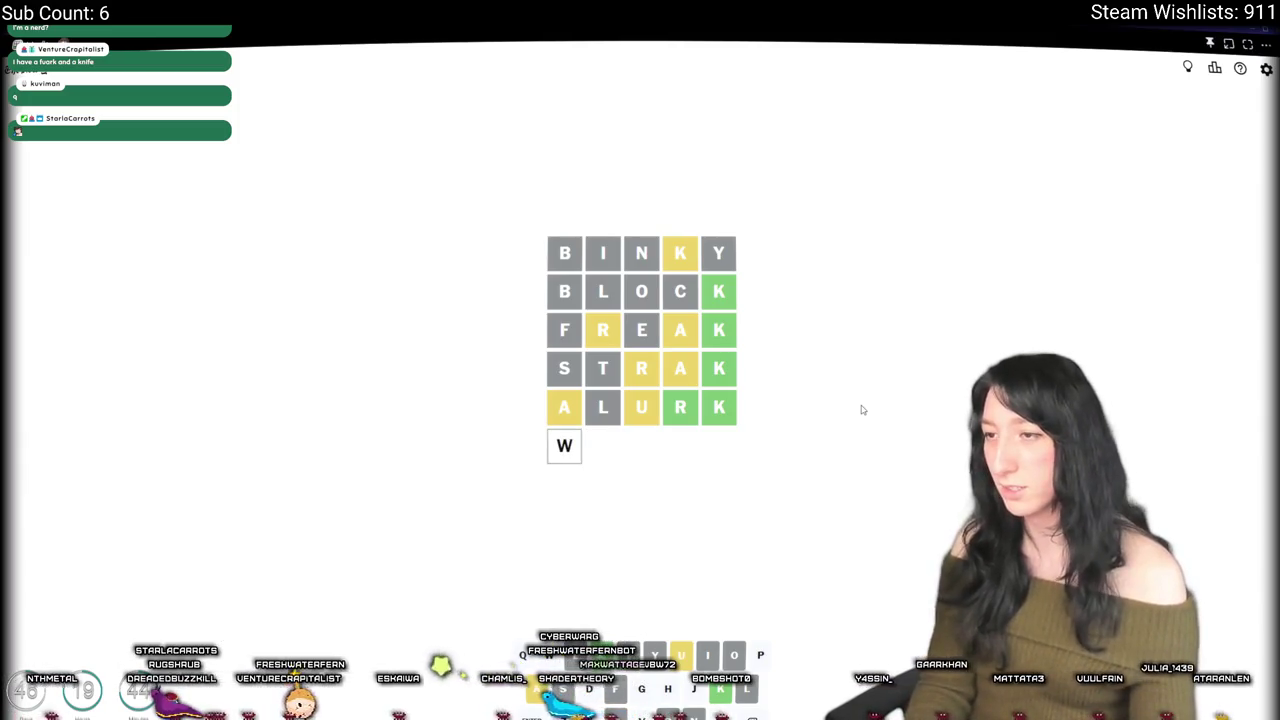
key("Return")
key("BackSpace")
key("BackSpace")
key("BackSpace")
key("BackSpace")
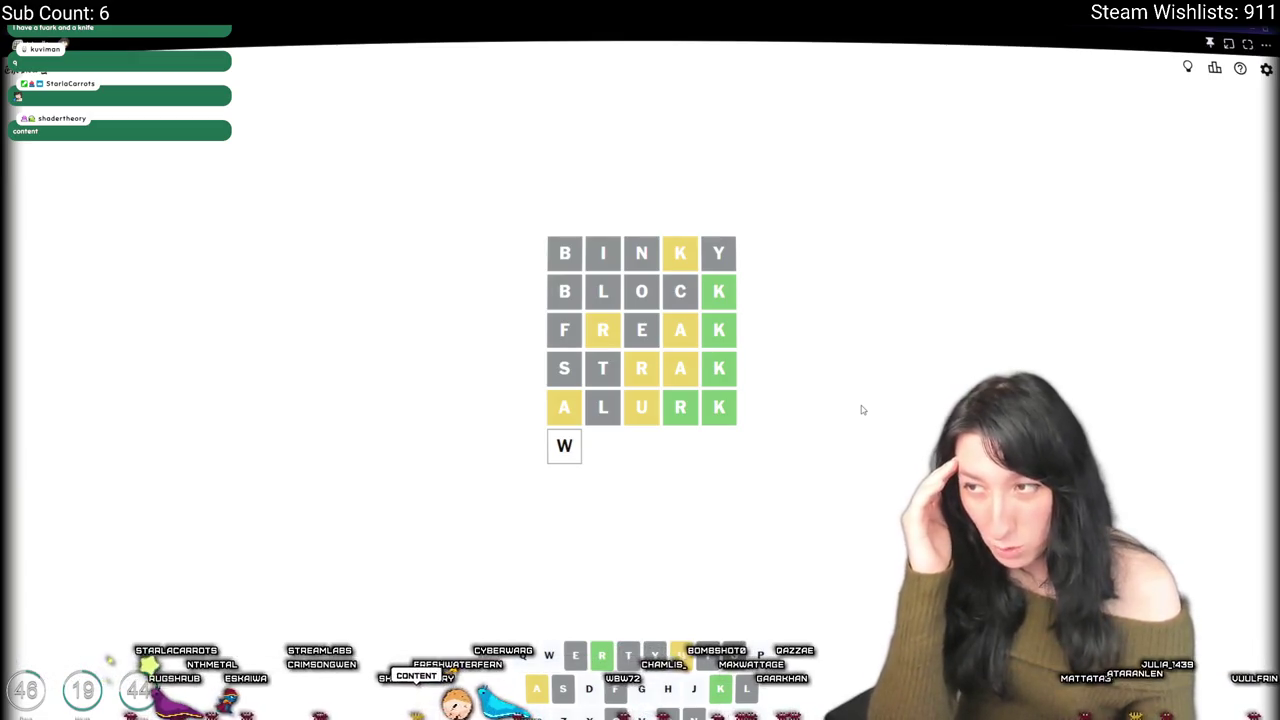
key("BackSpace")
type("quark")
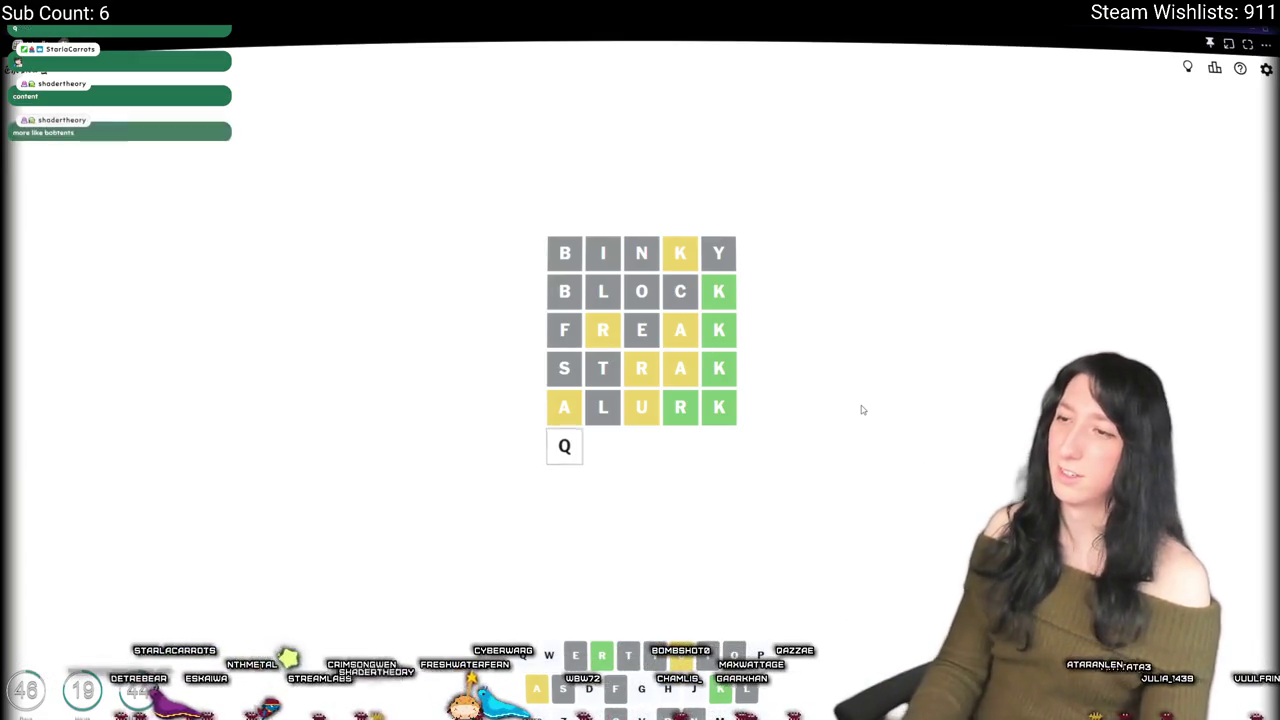
key("Return")
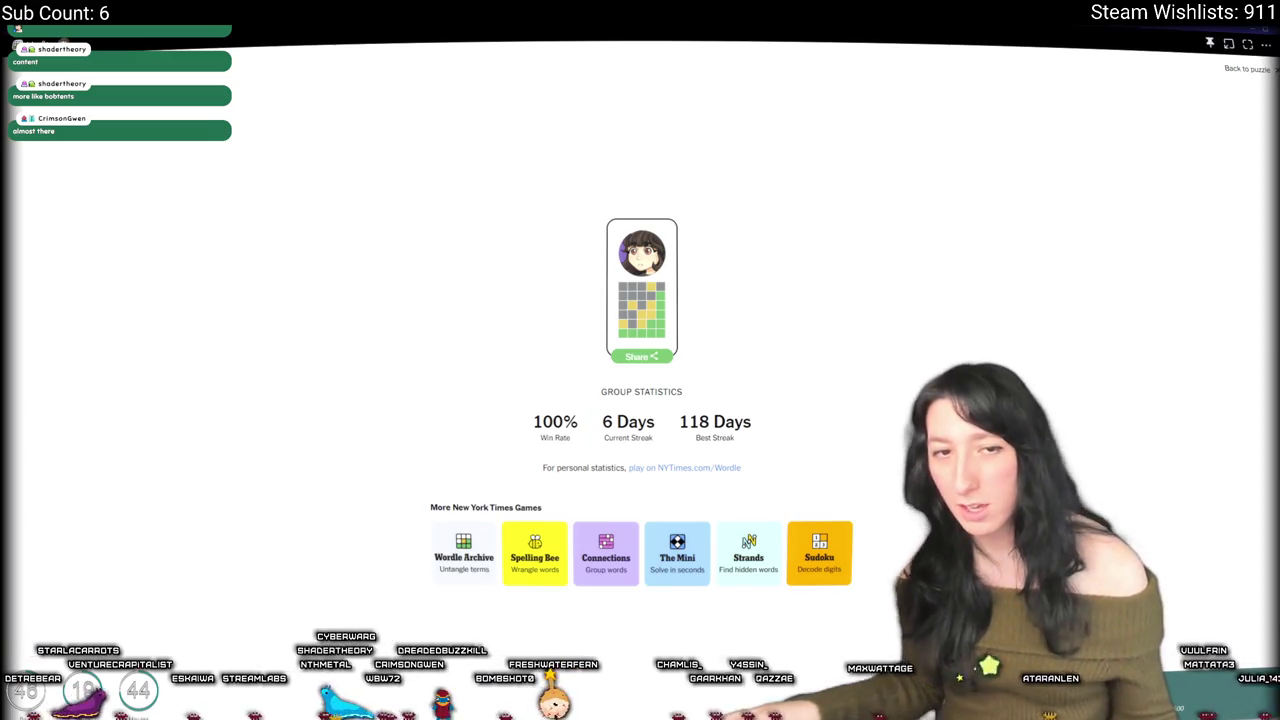
Step: Copy the Wordle results with Share and switch back to GameMaker
left_click(644, 362)
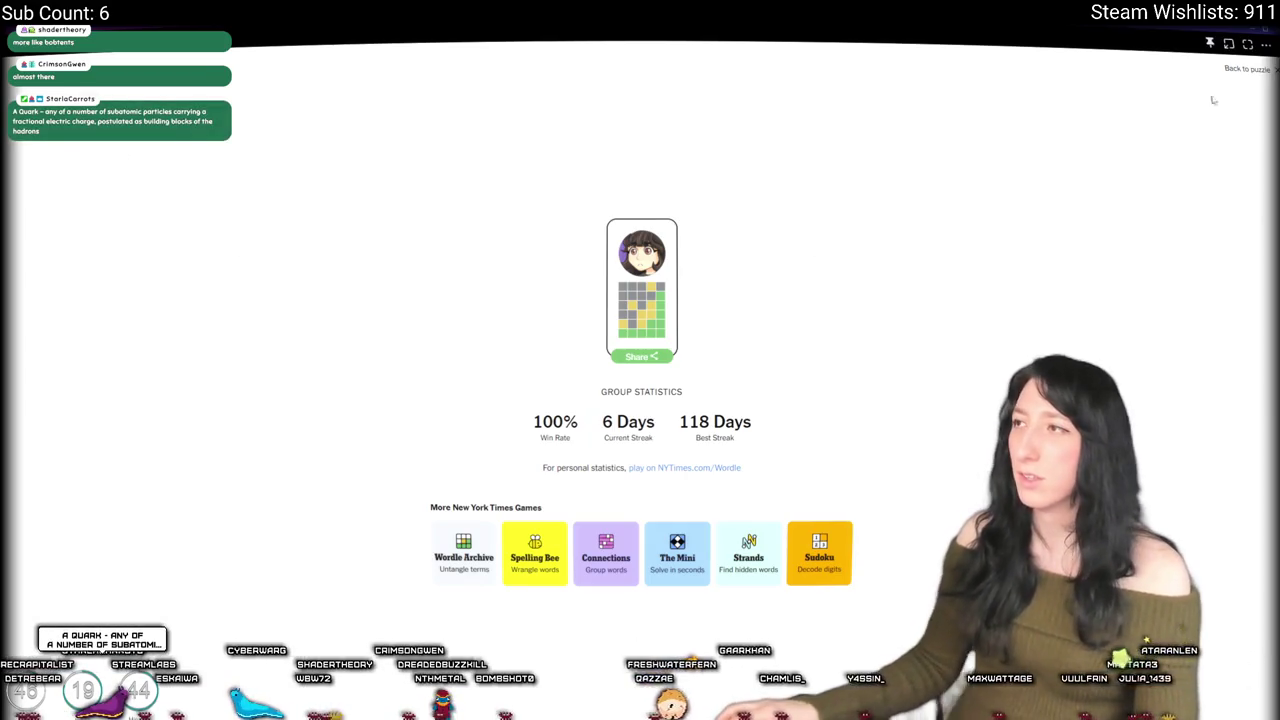
key("alt+Tab")
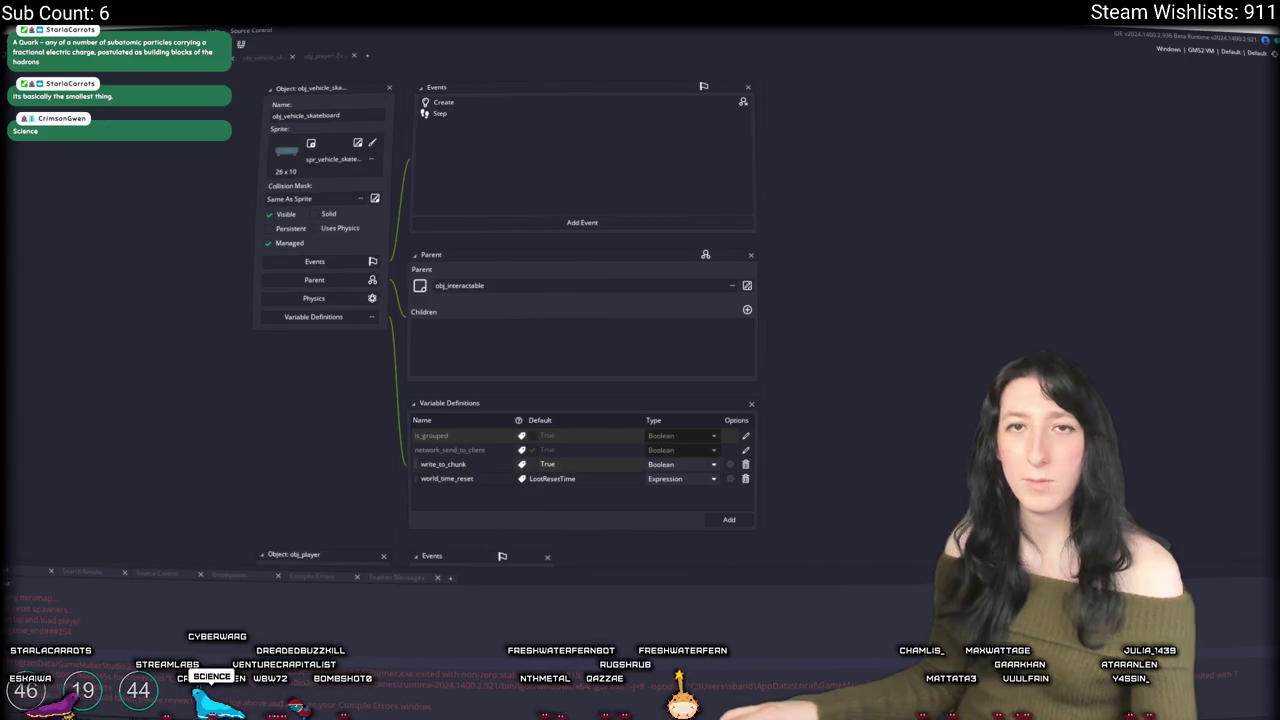
key("alt+Tab")
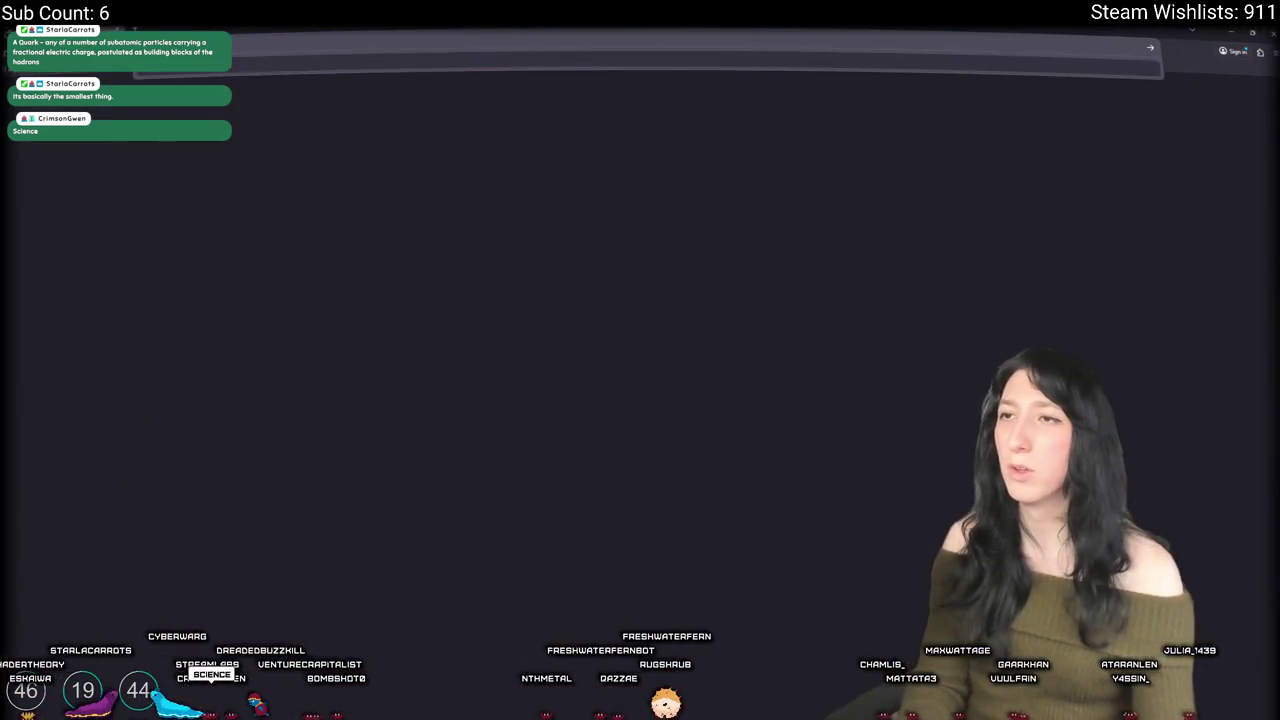
type("whenat is quark")
key("Return")
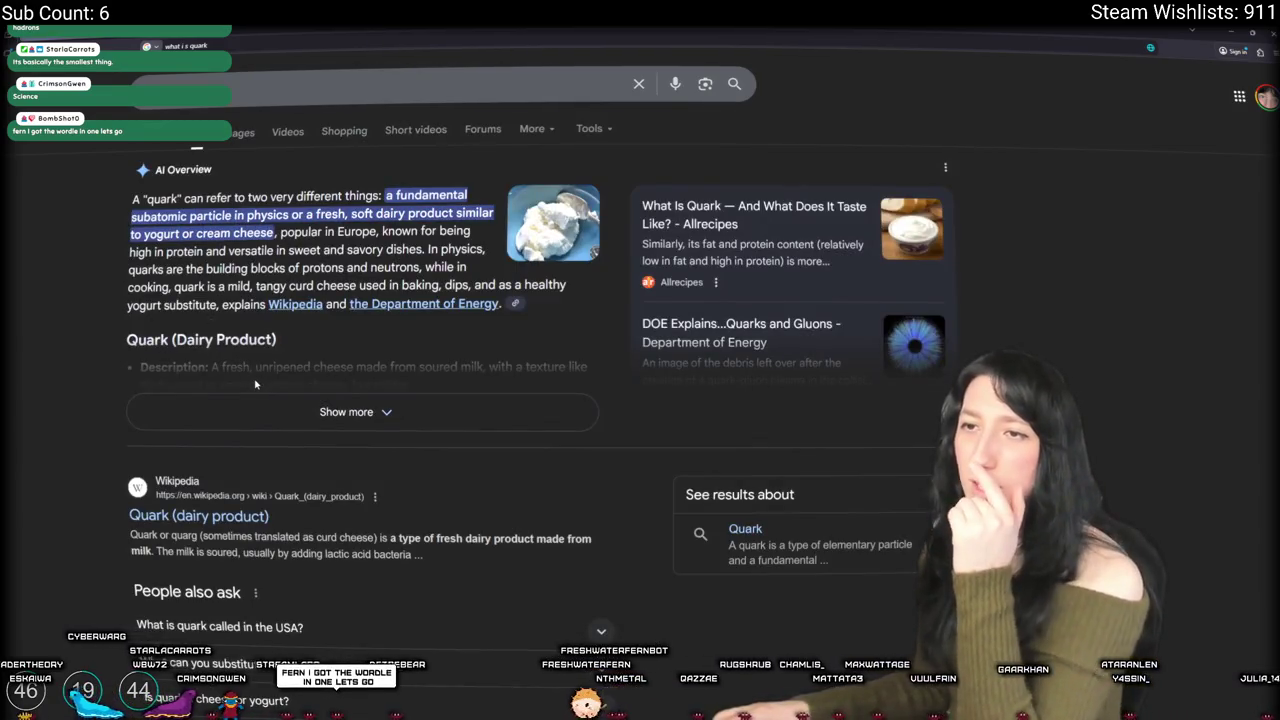
left_click(230, 400)
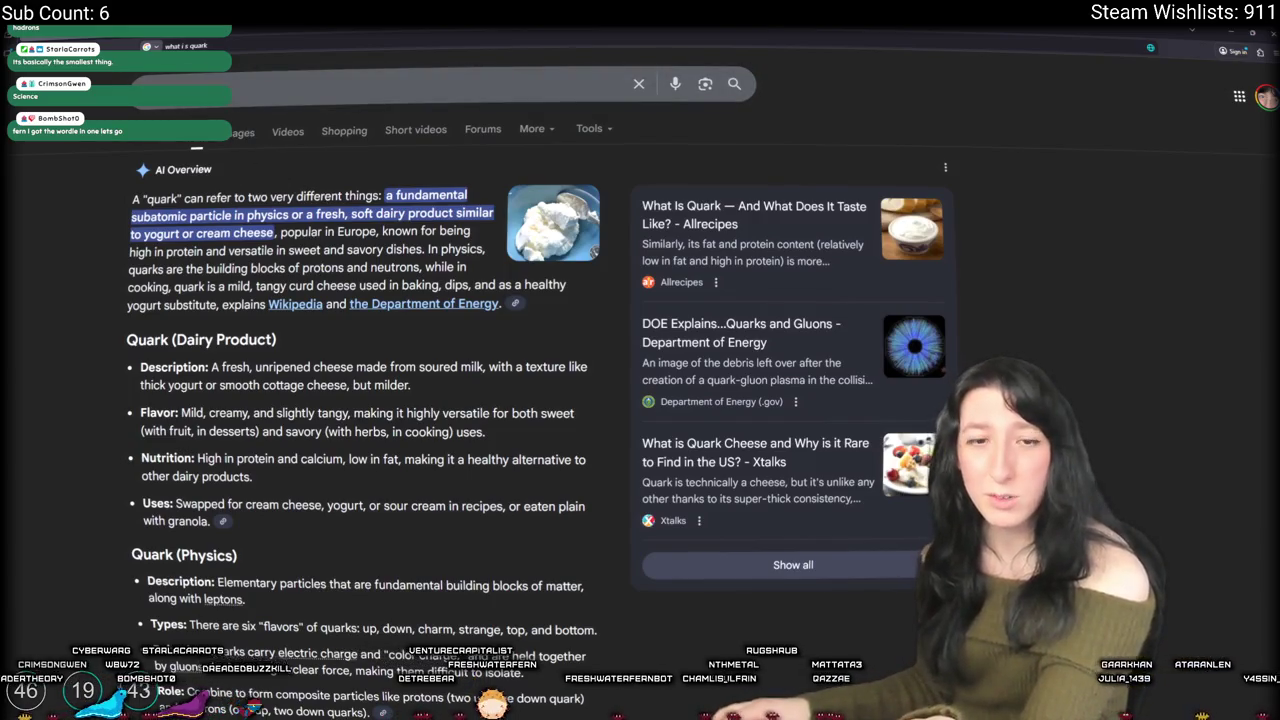
key("alt+Tab")
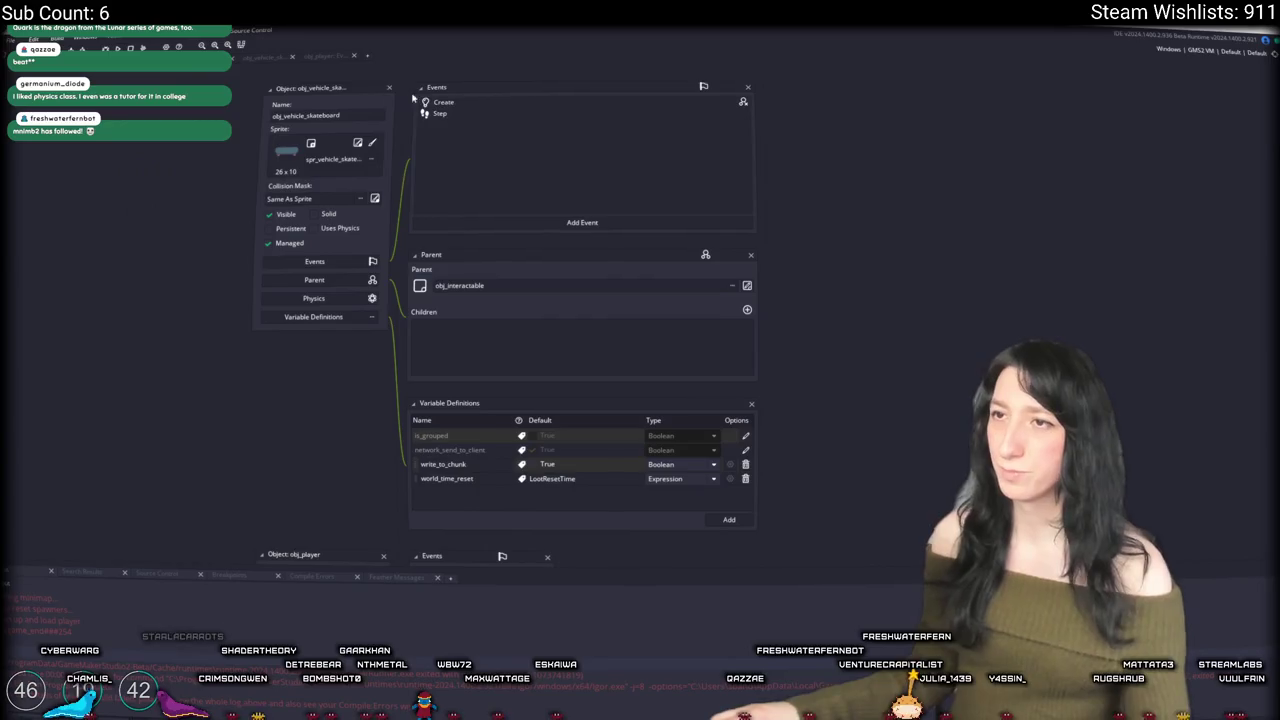
Step: Look over the skateboard's Create event code, then close it
double_click(446, 103)
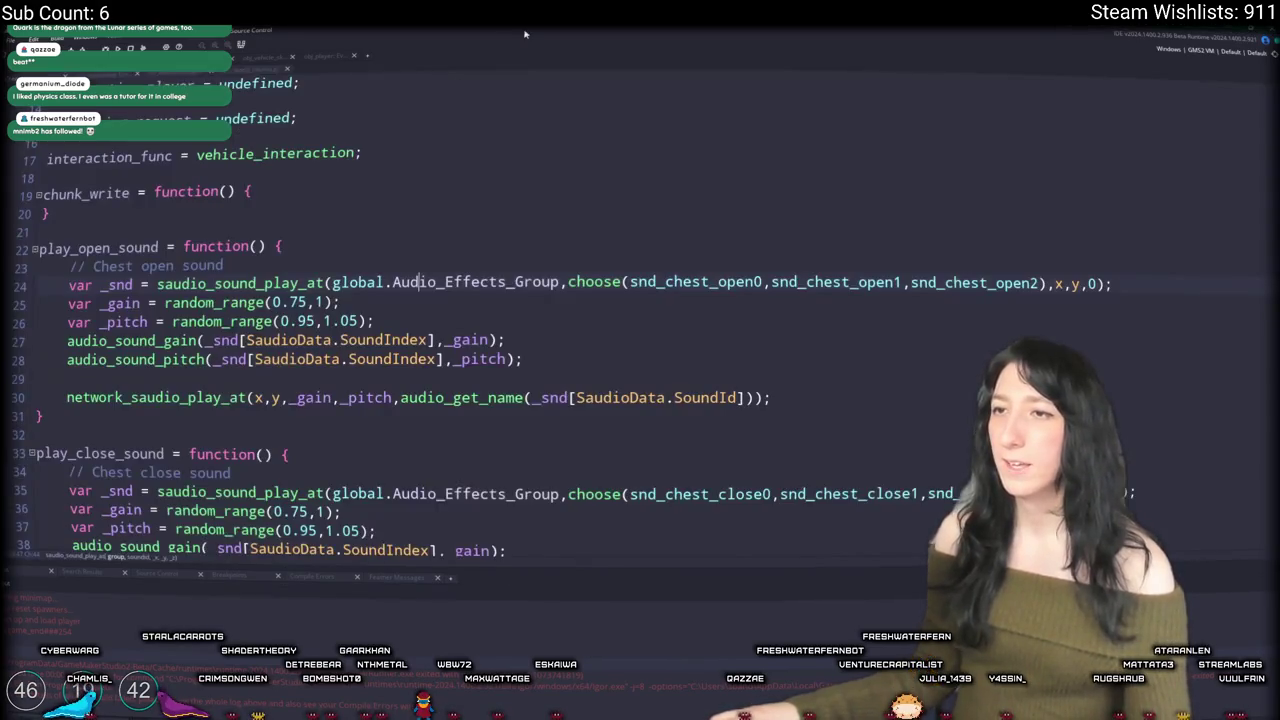
scroll(182, 219, "up", 4)
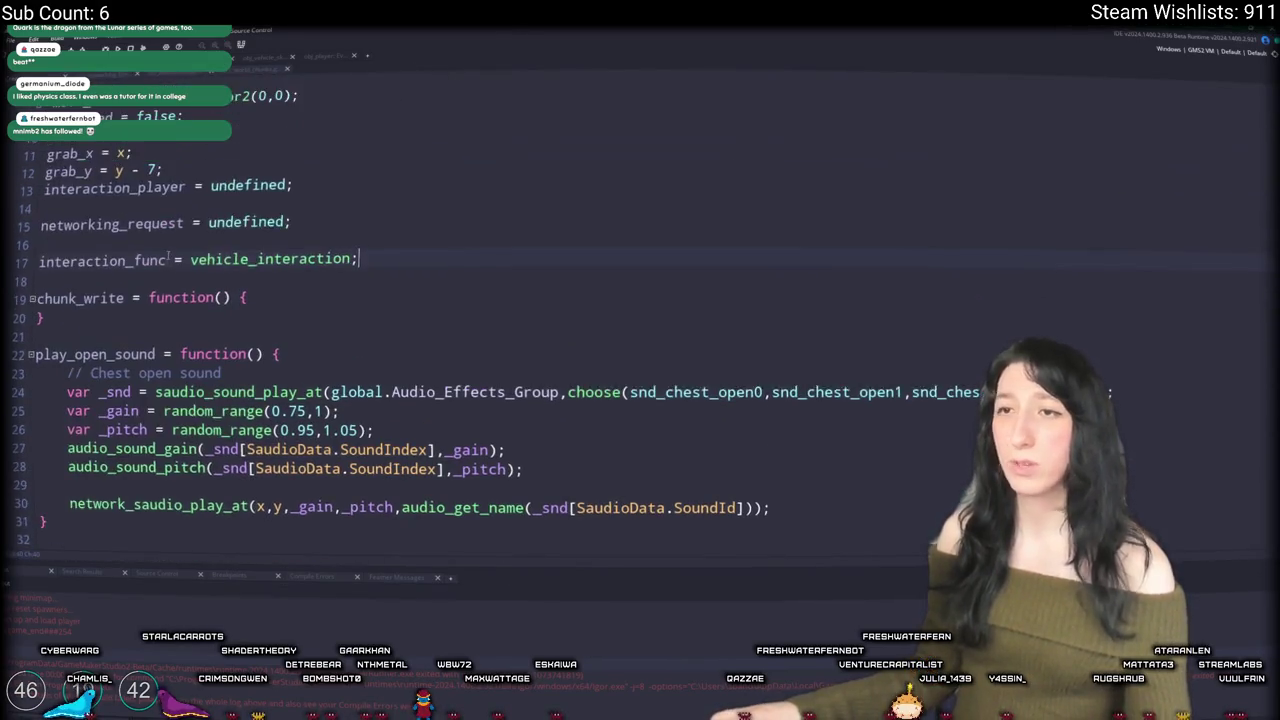
key("ctrl+w")
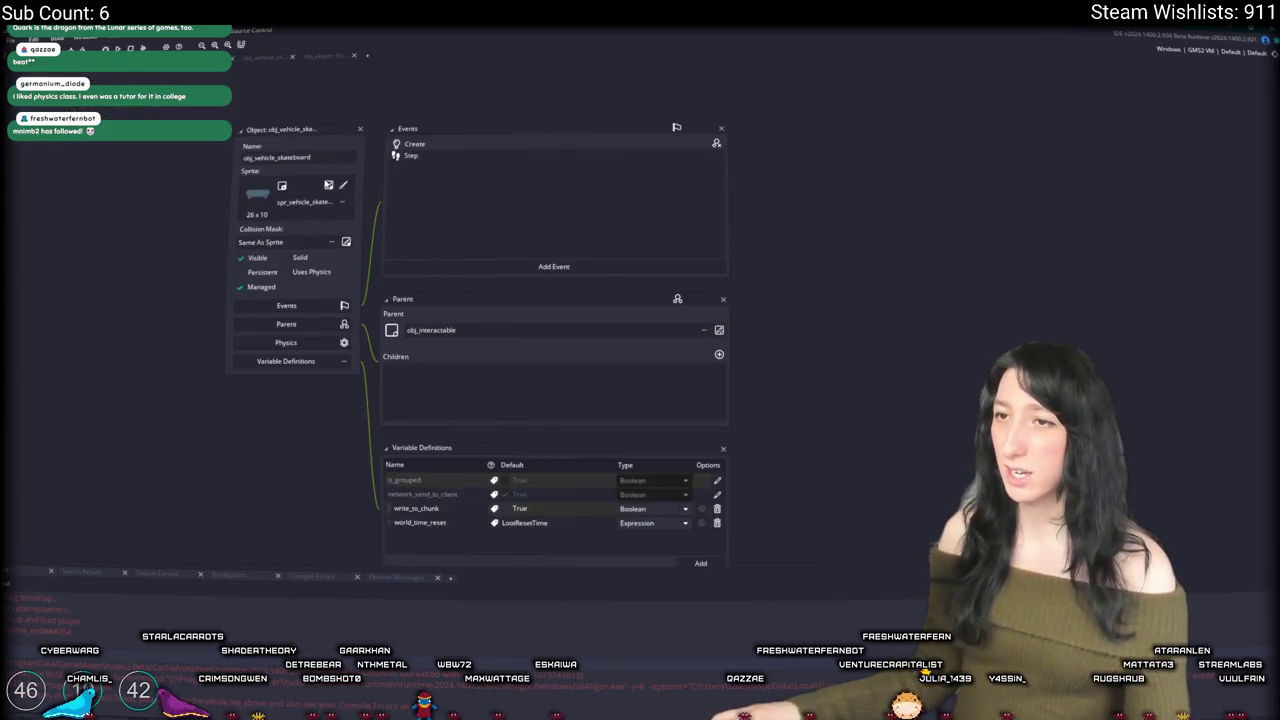
Step: Set a new origin preset on spr_vehicle_skateboard, collapse its editor, and return to obj_player
left_click(343, 185)
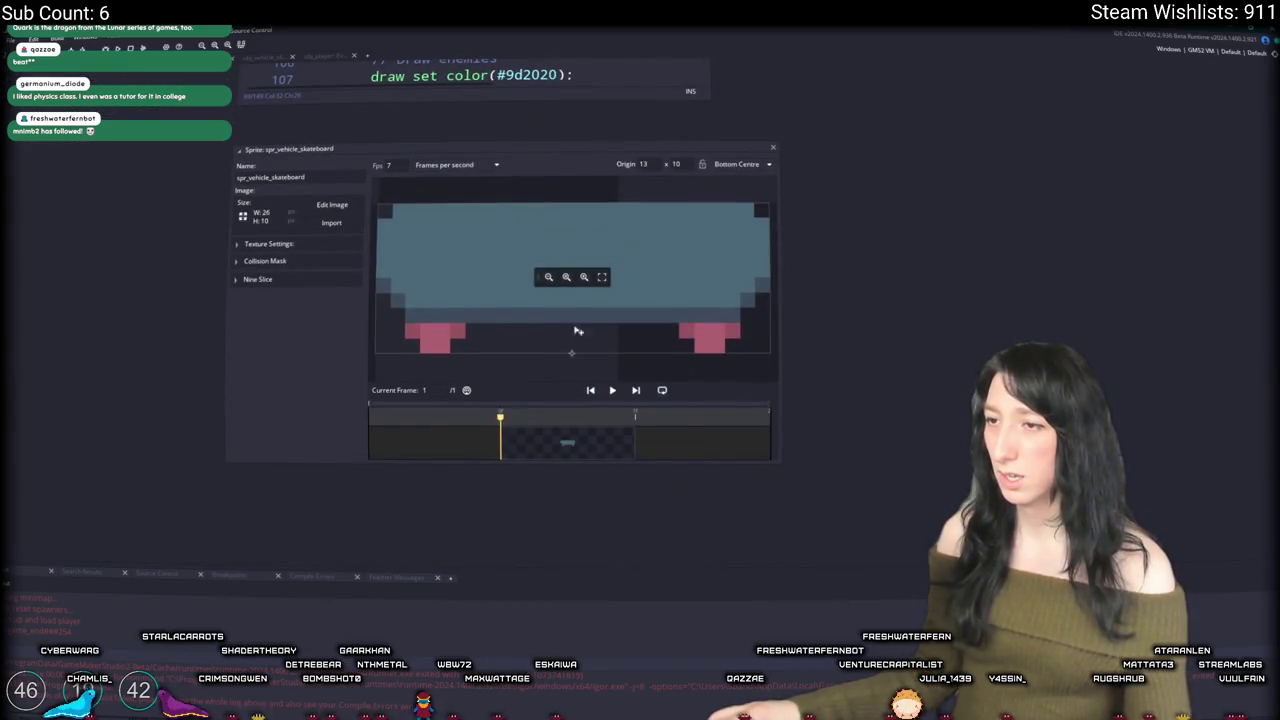
left_click(726, 168)
left_click(732, 228)
left_click(740, 164)
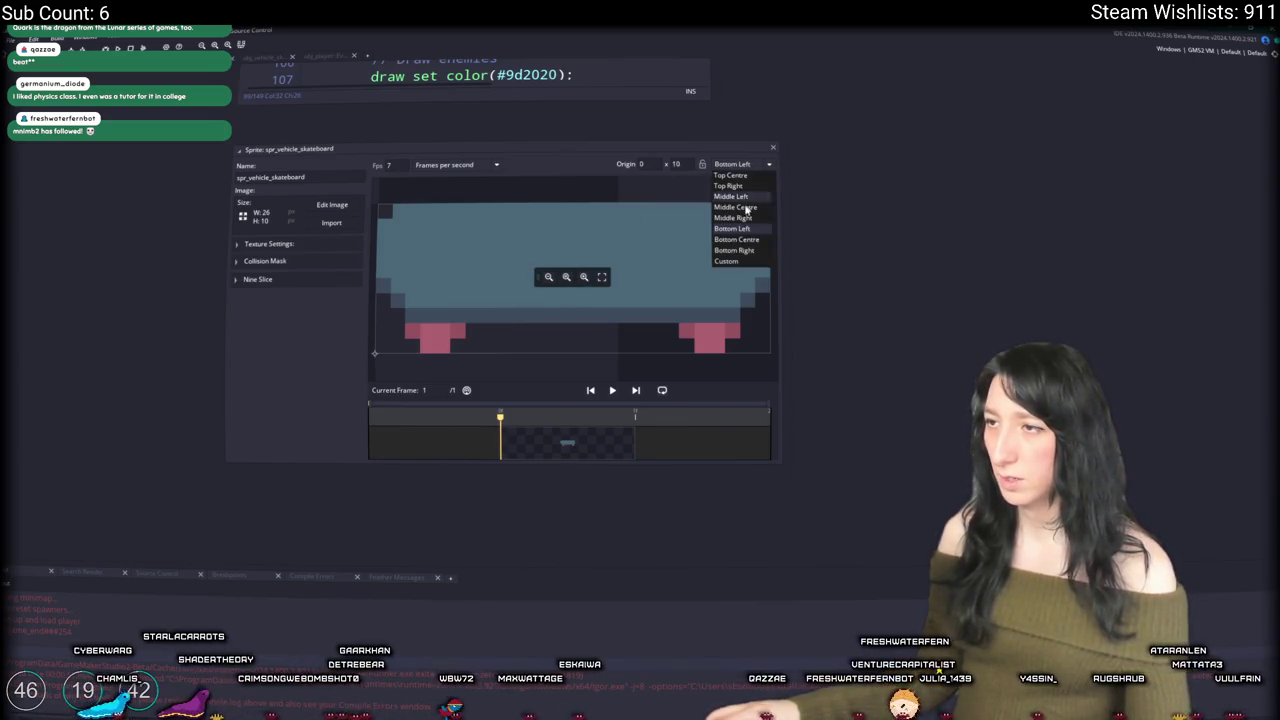
left_click(746, 208)
left_click(239, 149)
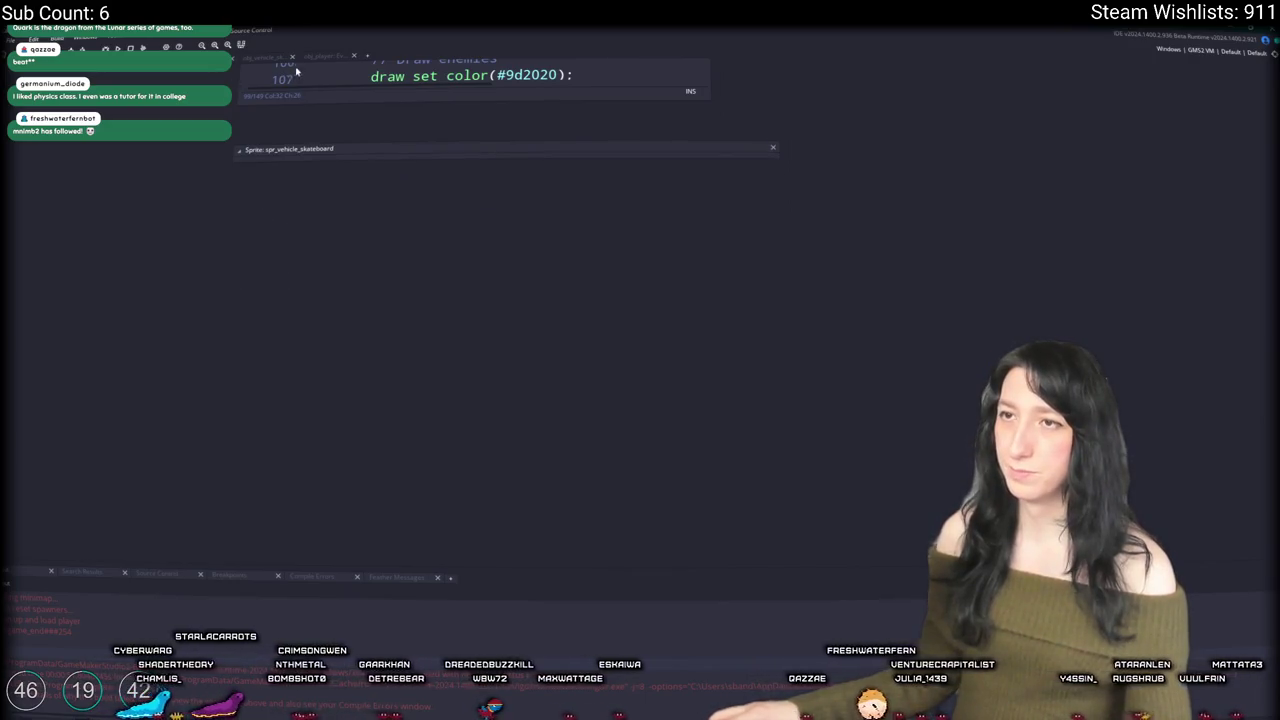
left_click(322, 56)
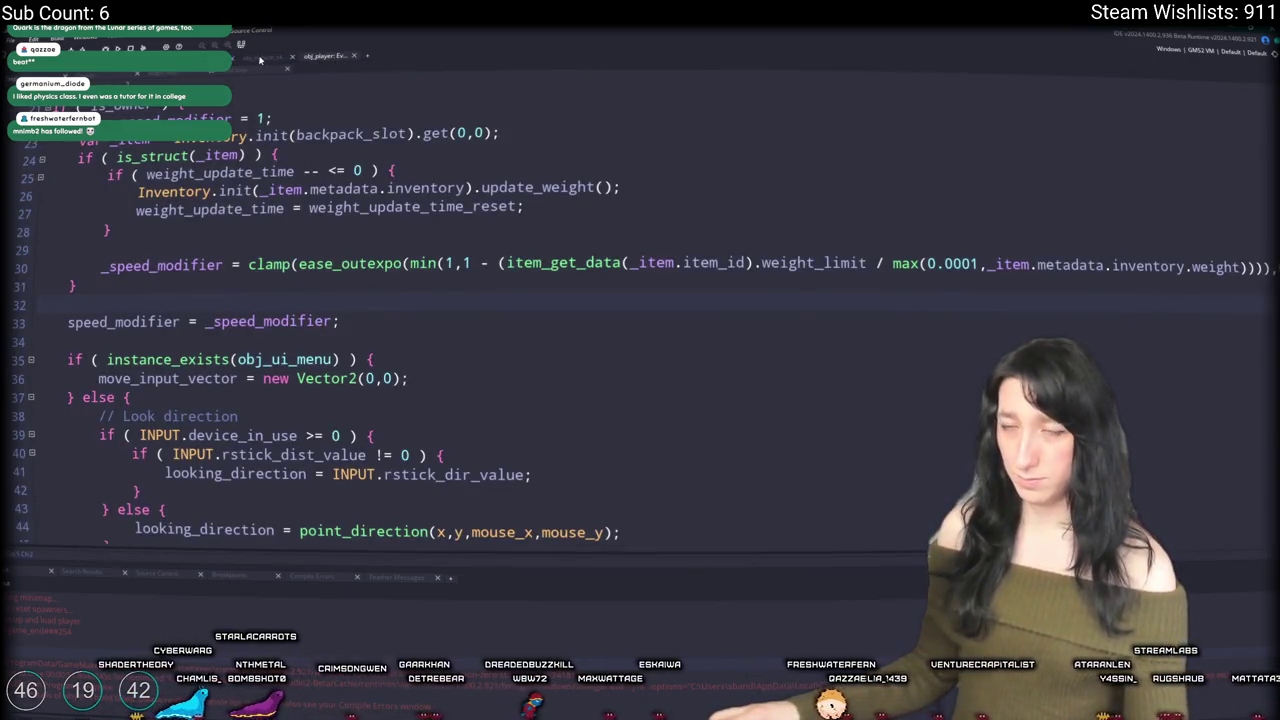
Step: Change line 73 to other.y = y + 7 and run the game to its Load World screen
left_click(262, 57)
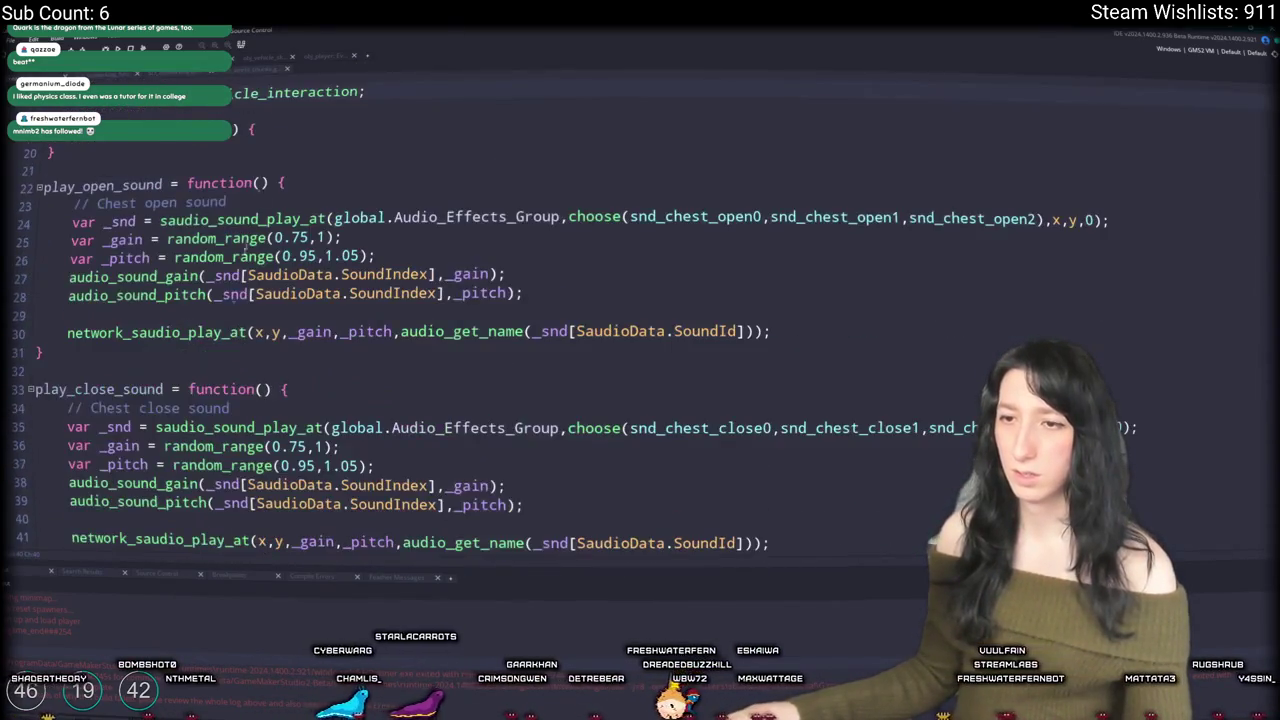
scroll(245, 248, "down", 8)
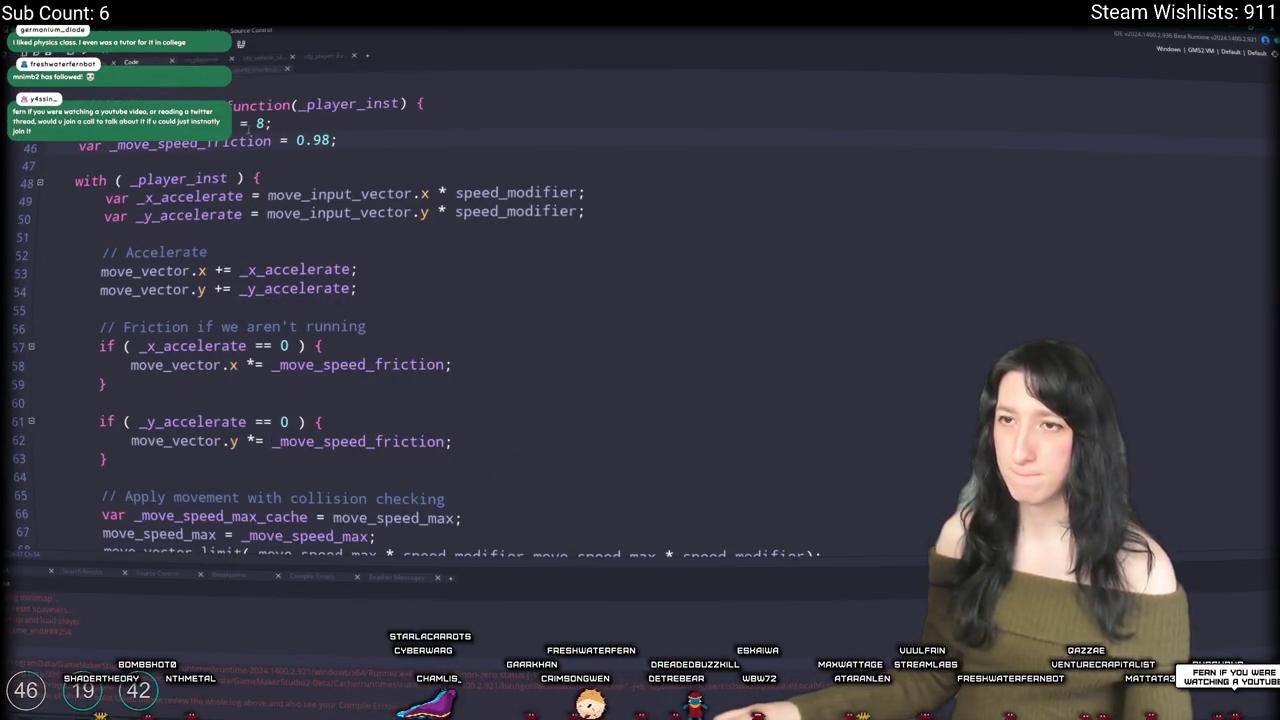
key("Return")
key("Return")
key("BackSpace")
key("BackSpace")
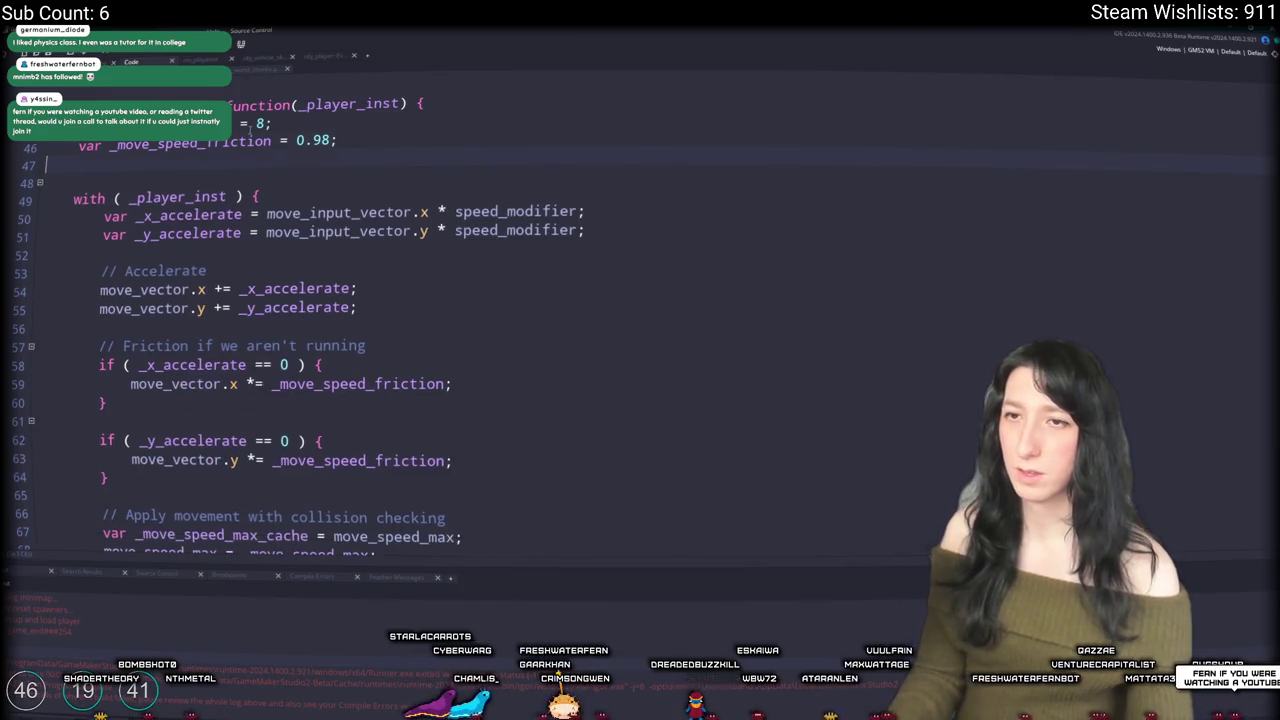
scroll(219, 256, "down", 5)
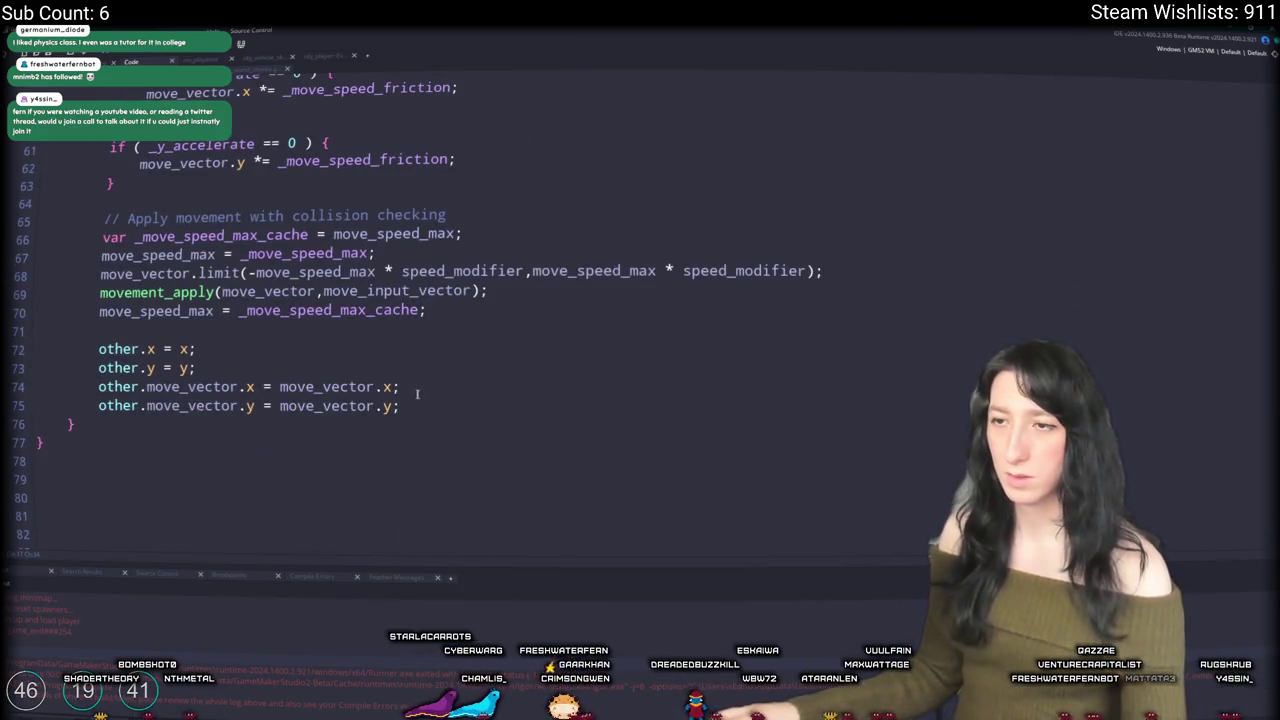
left_click(185, 368)
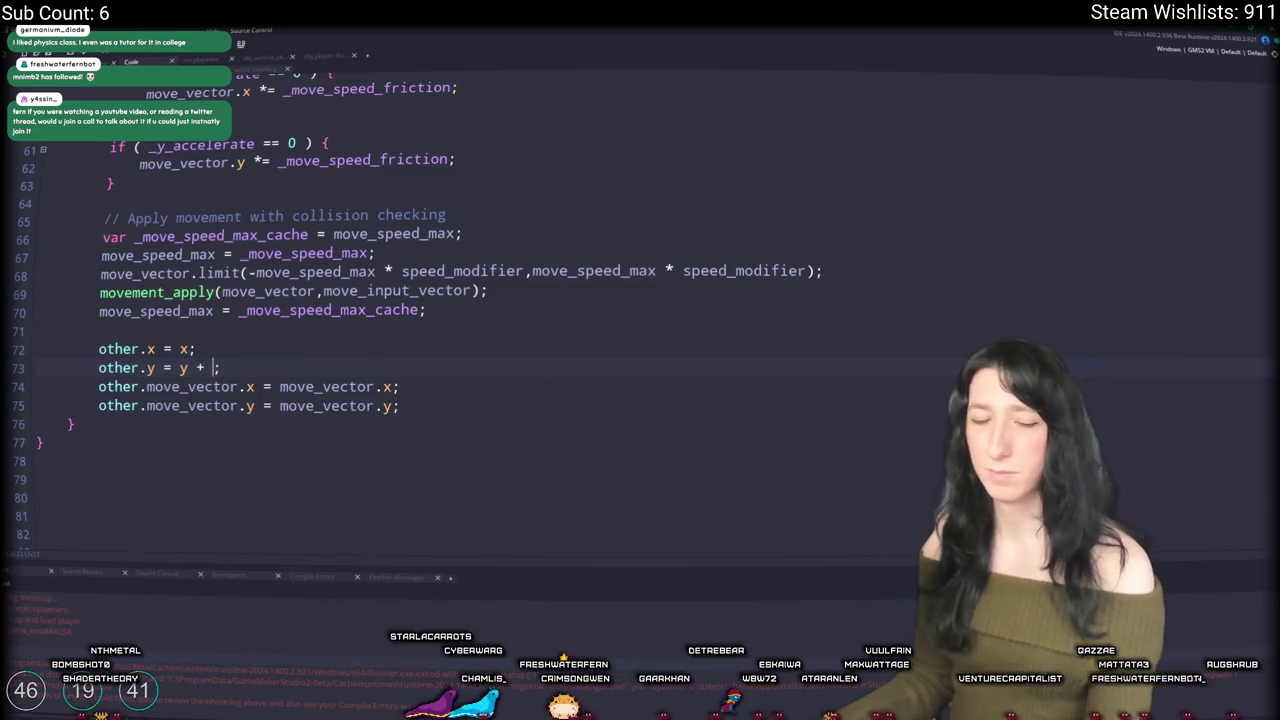
type("7")
key("F5")
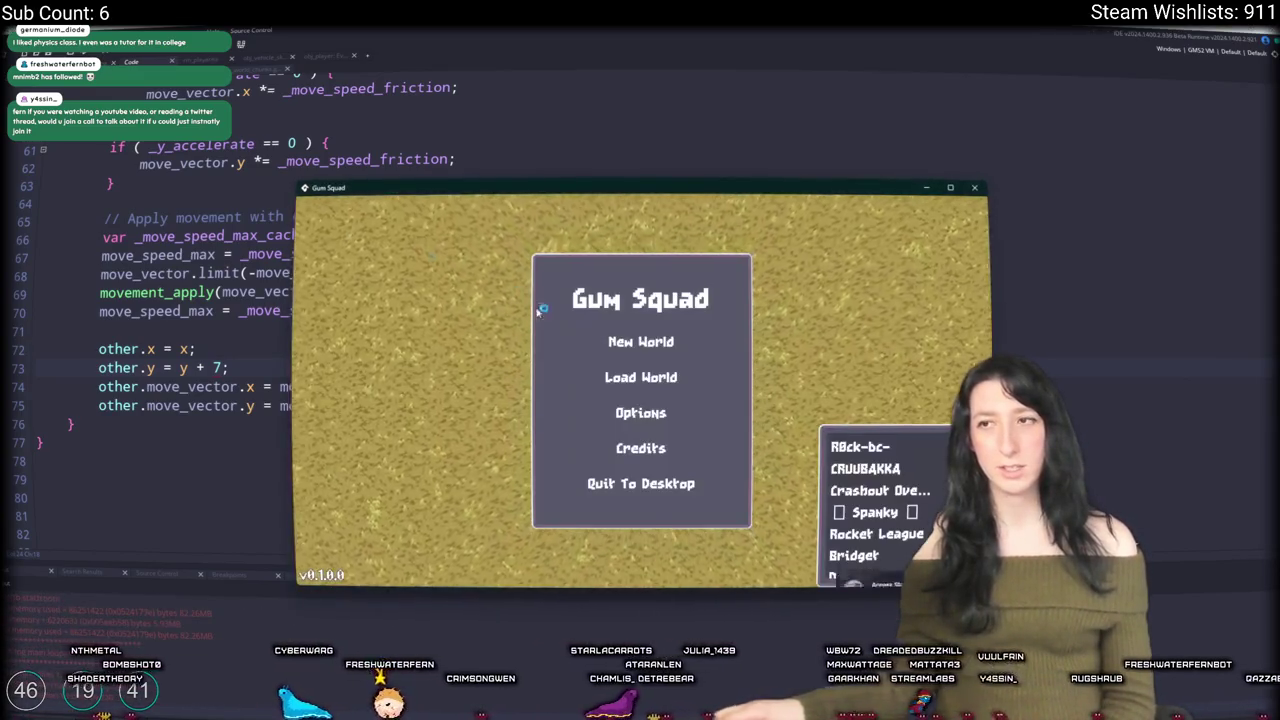
left_click(617, 375)
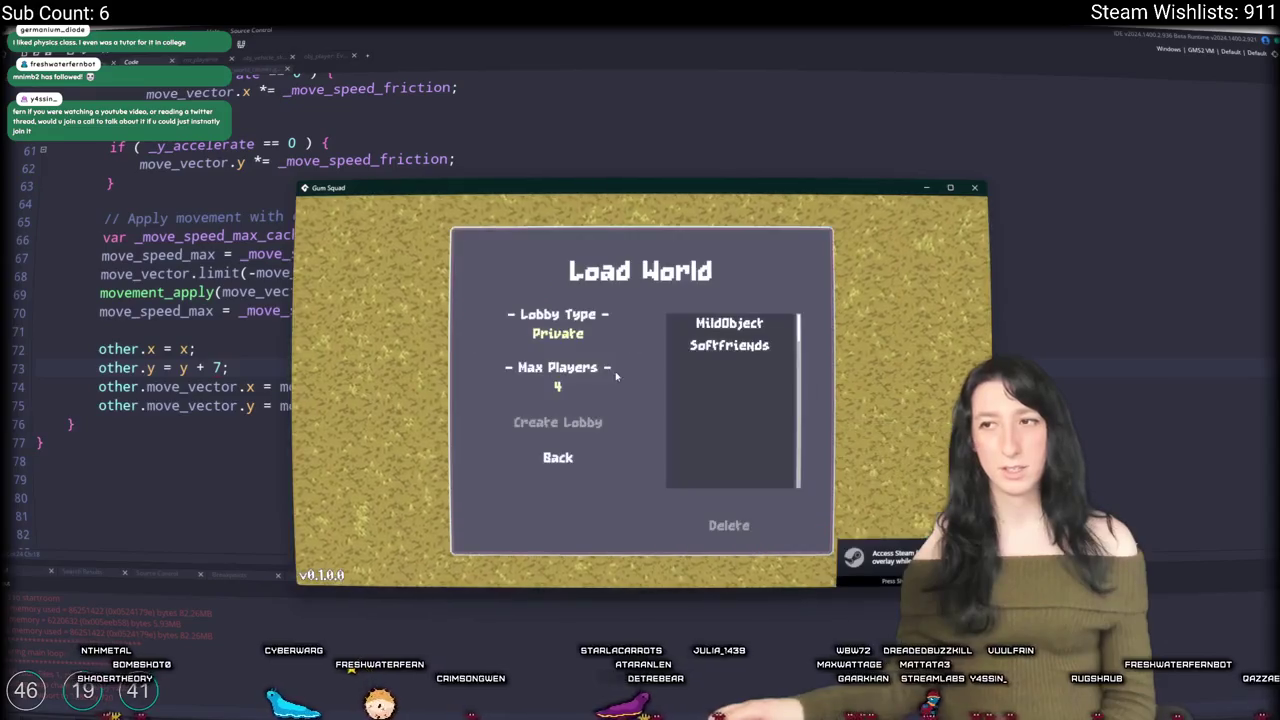
Step: Create a private lobby and walk the character up-left past the torch to the bench camp
left_click(572, 422)
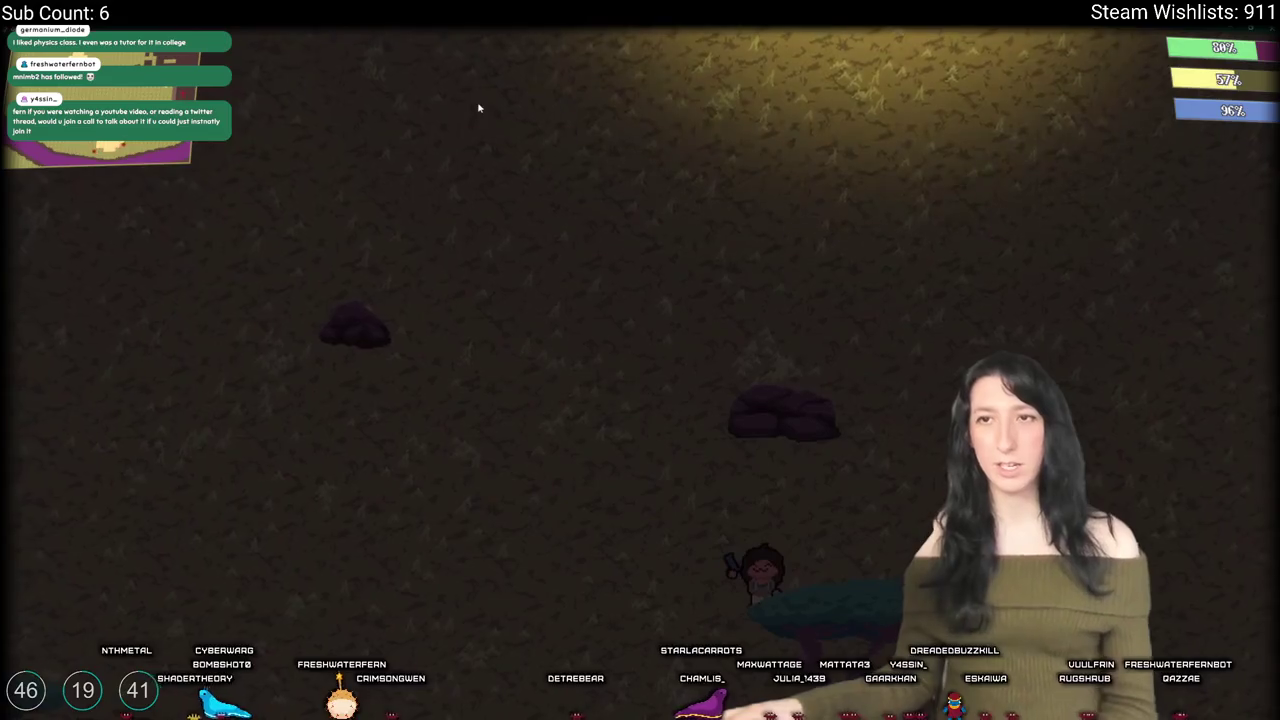
key("s")
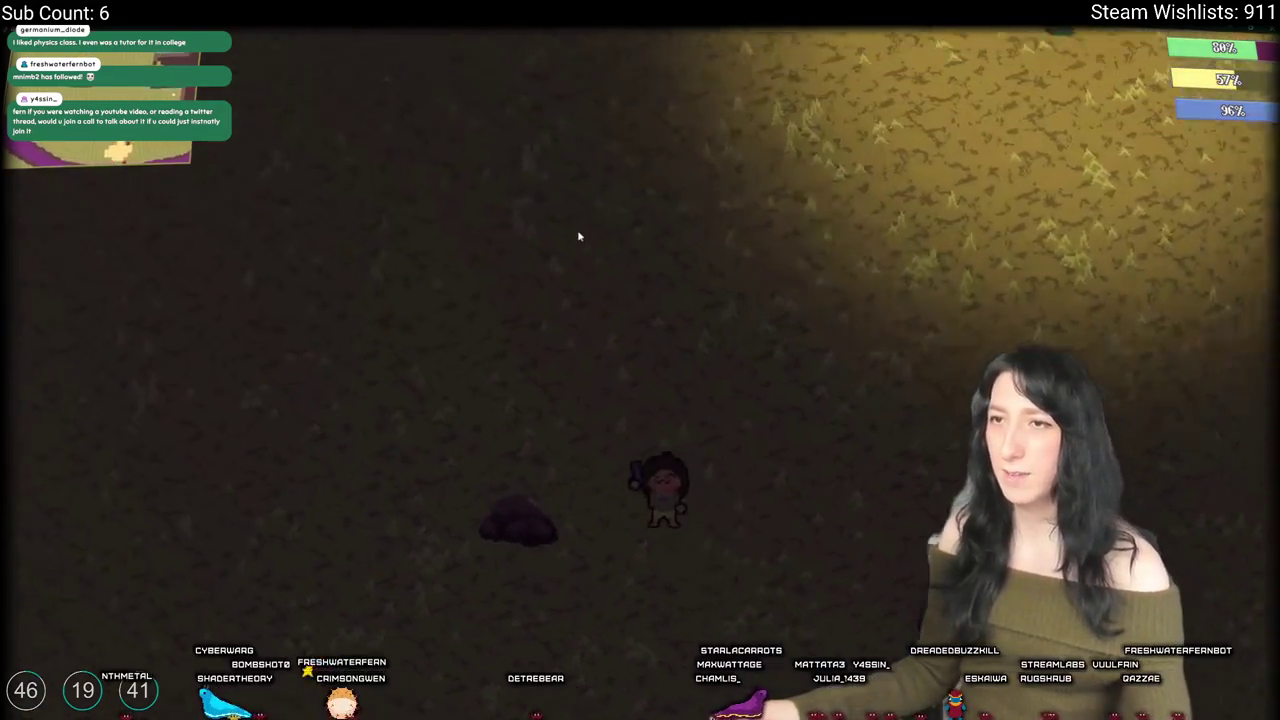
key("w")
key("a")
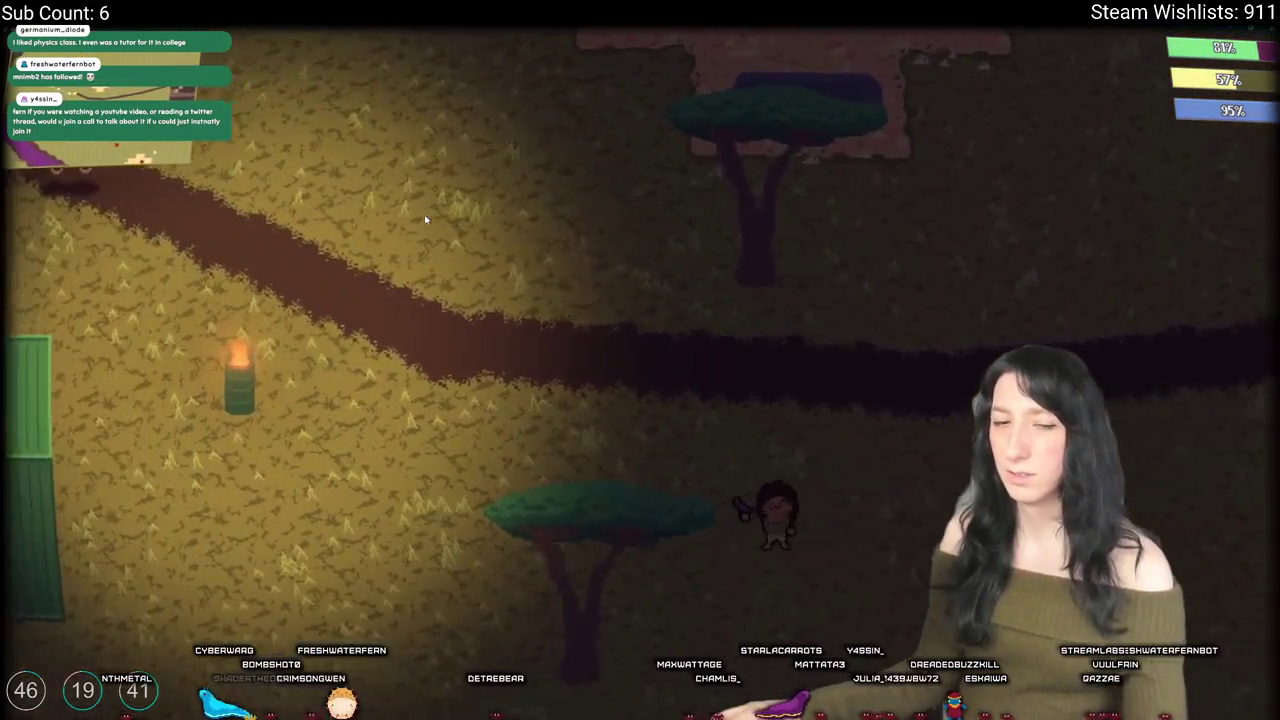
key("w")
key("a")
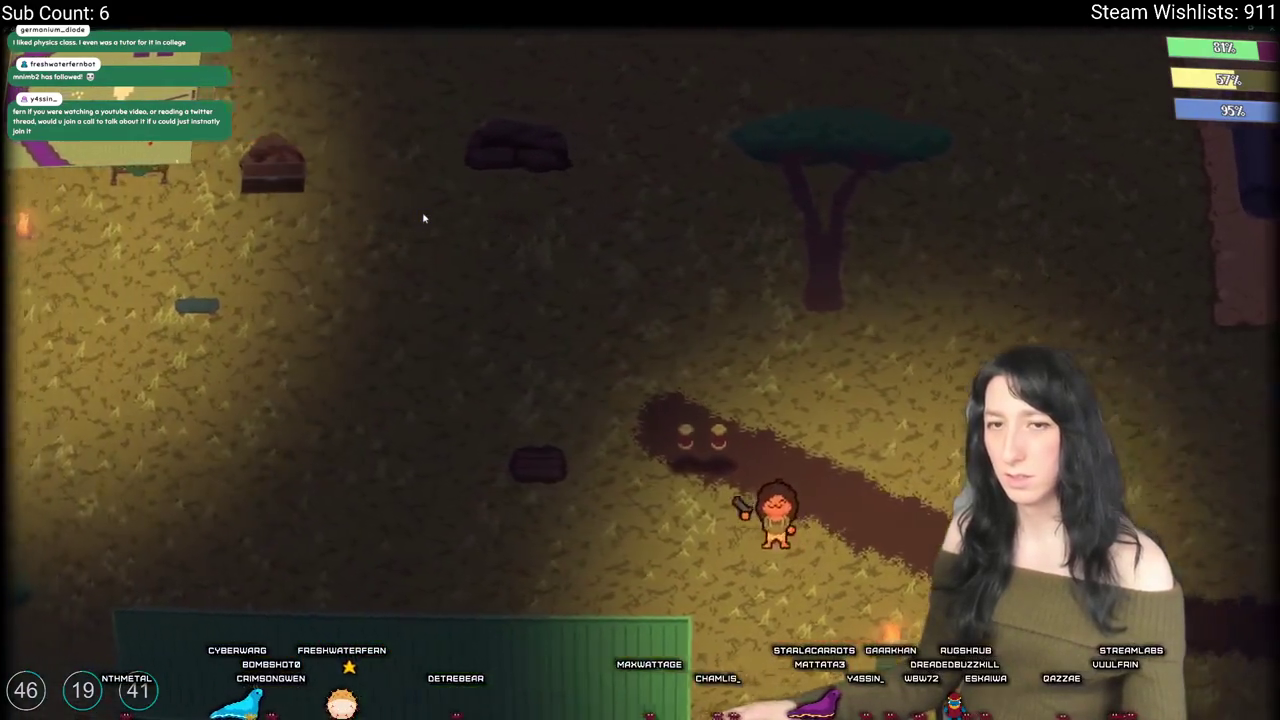
key("a")
key("w")
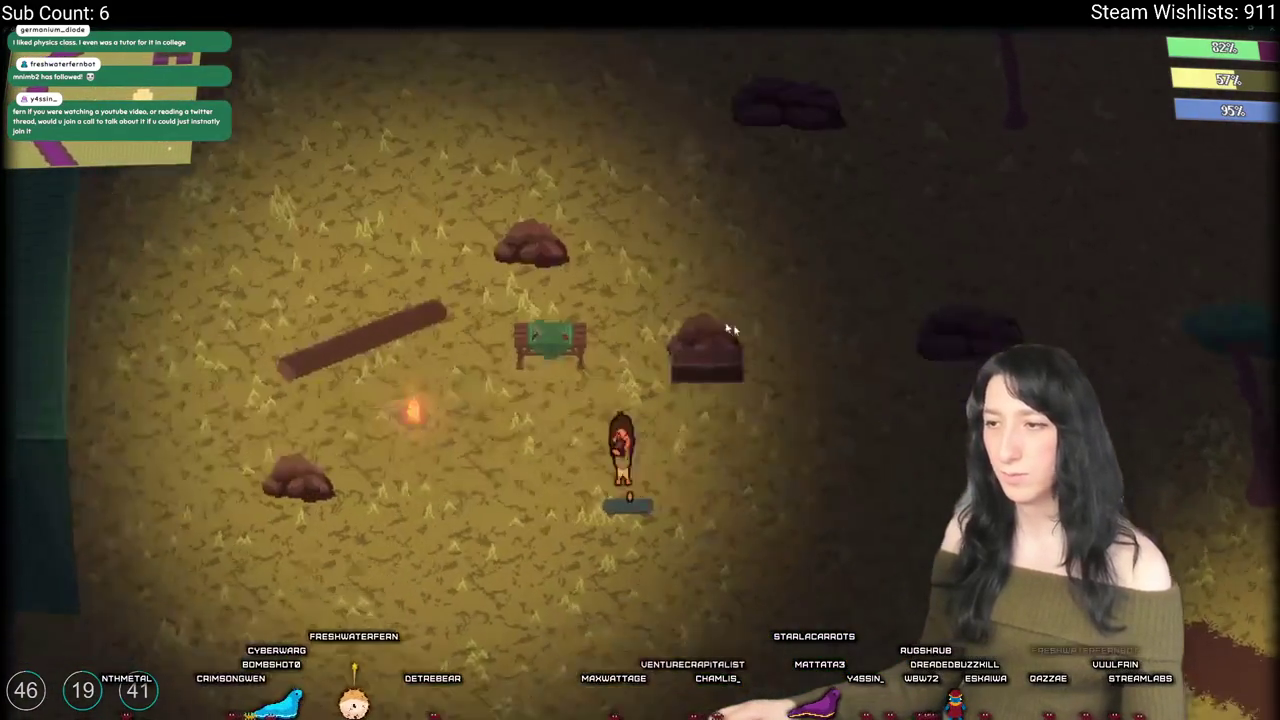
Step: Walk east and back around the camp, then return to the obj_vehicle_skateboard editor
key("s")
key("d")
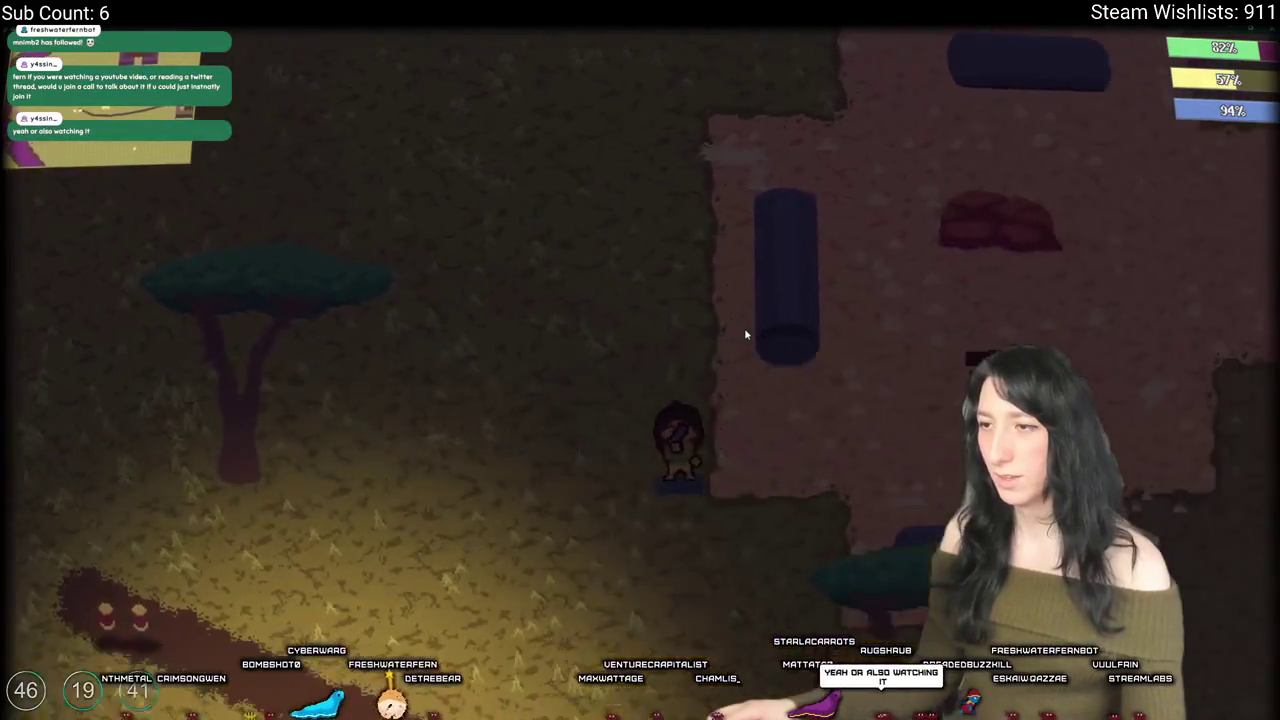
key("a")
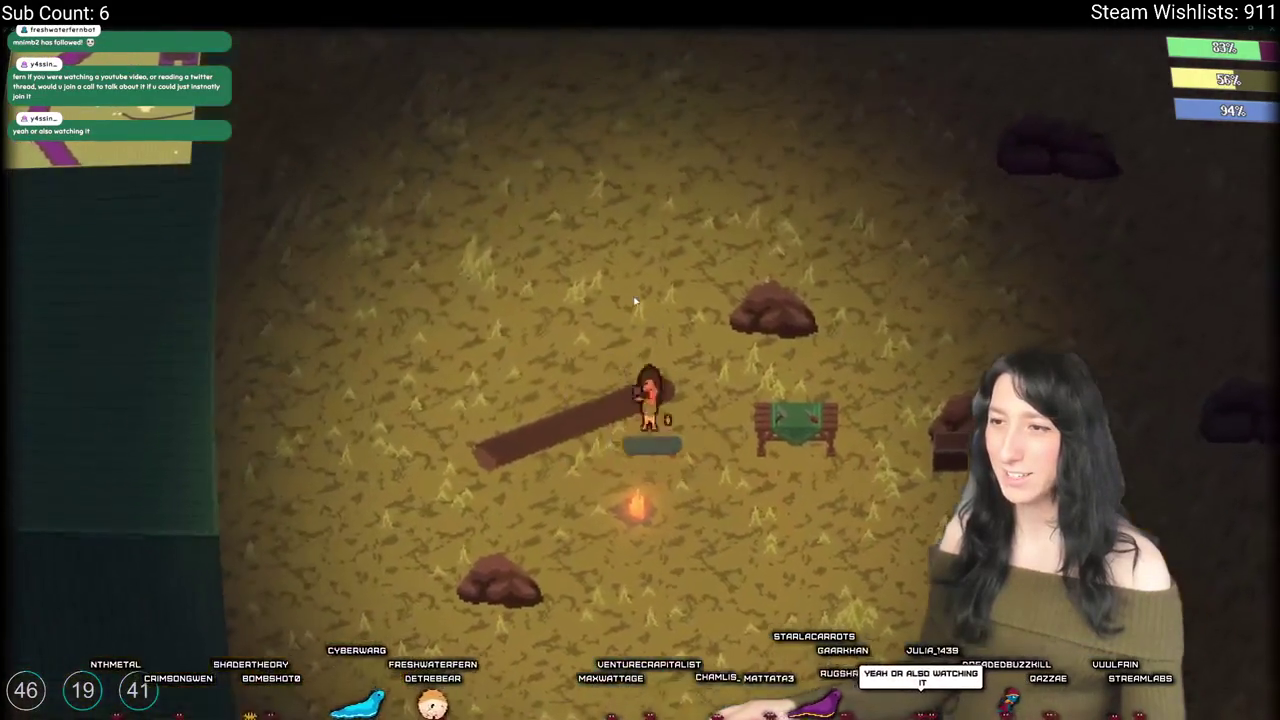
key("d")
key("s")
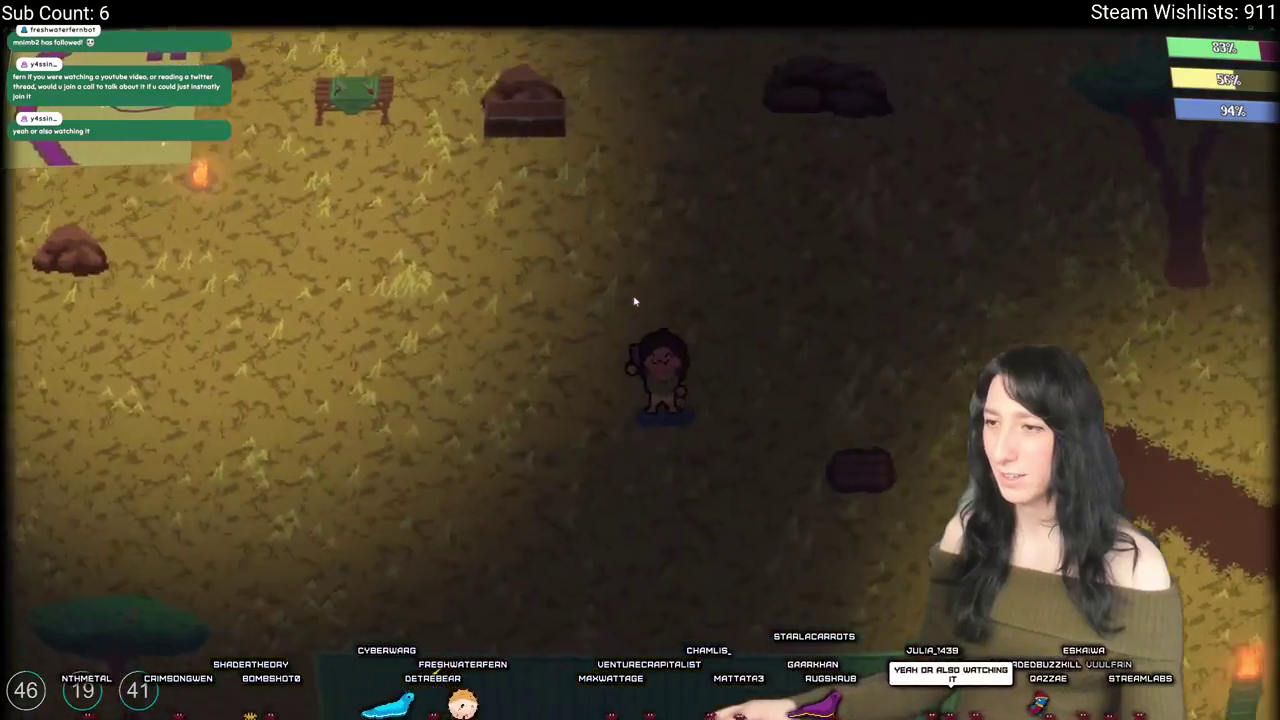
key("w")
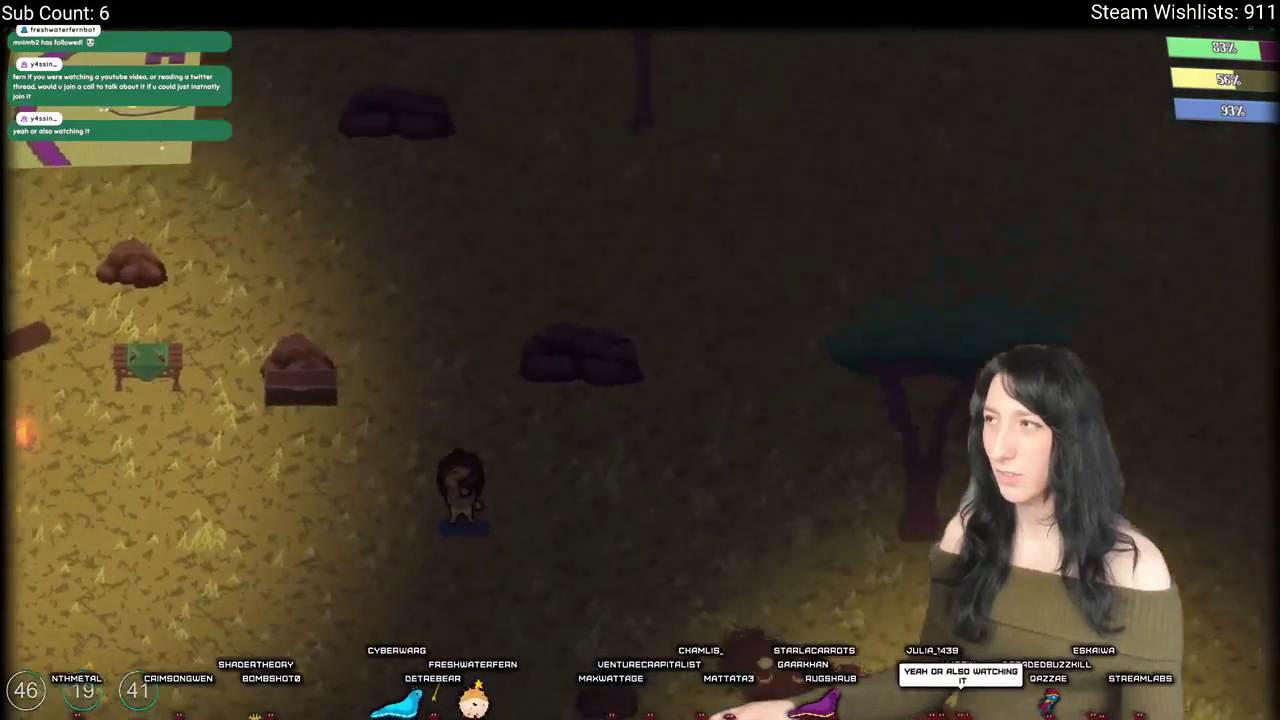
key("w")
key("a")
key("s")
key("d")
key("w")
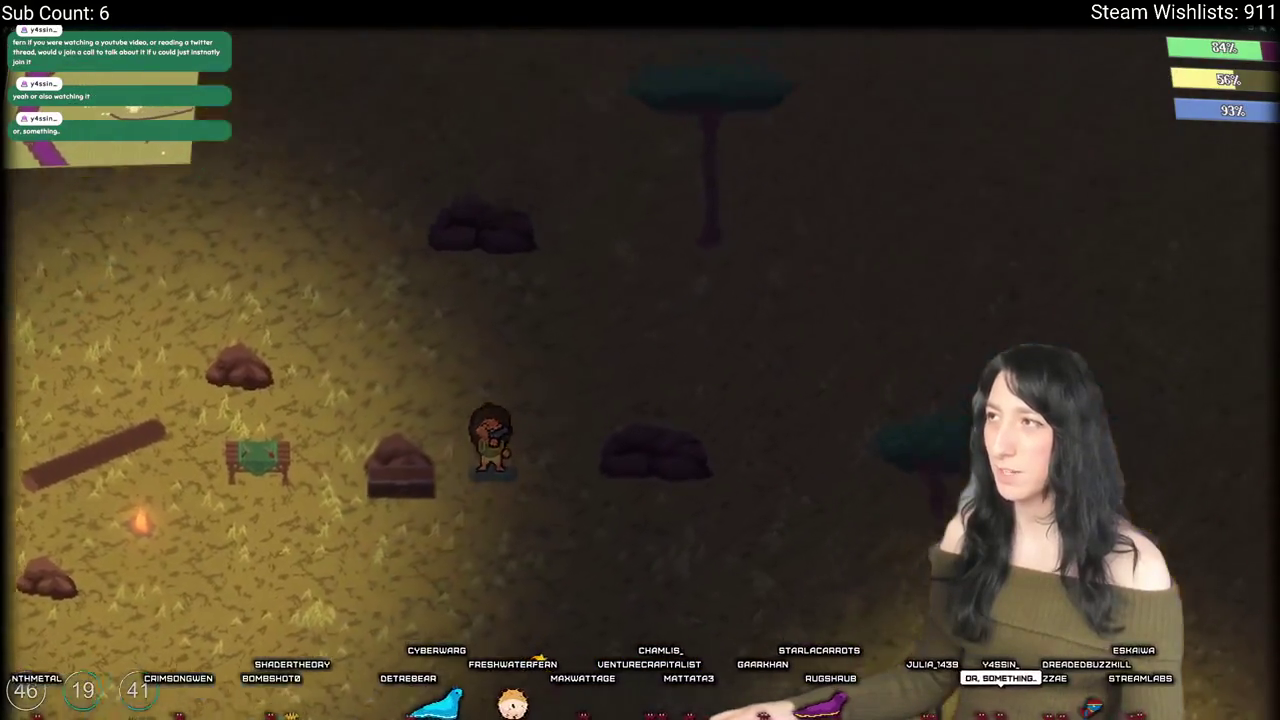
key("w")
key("d")
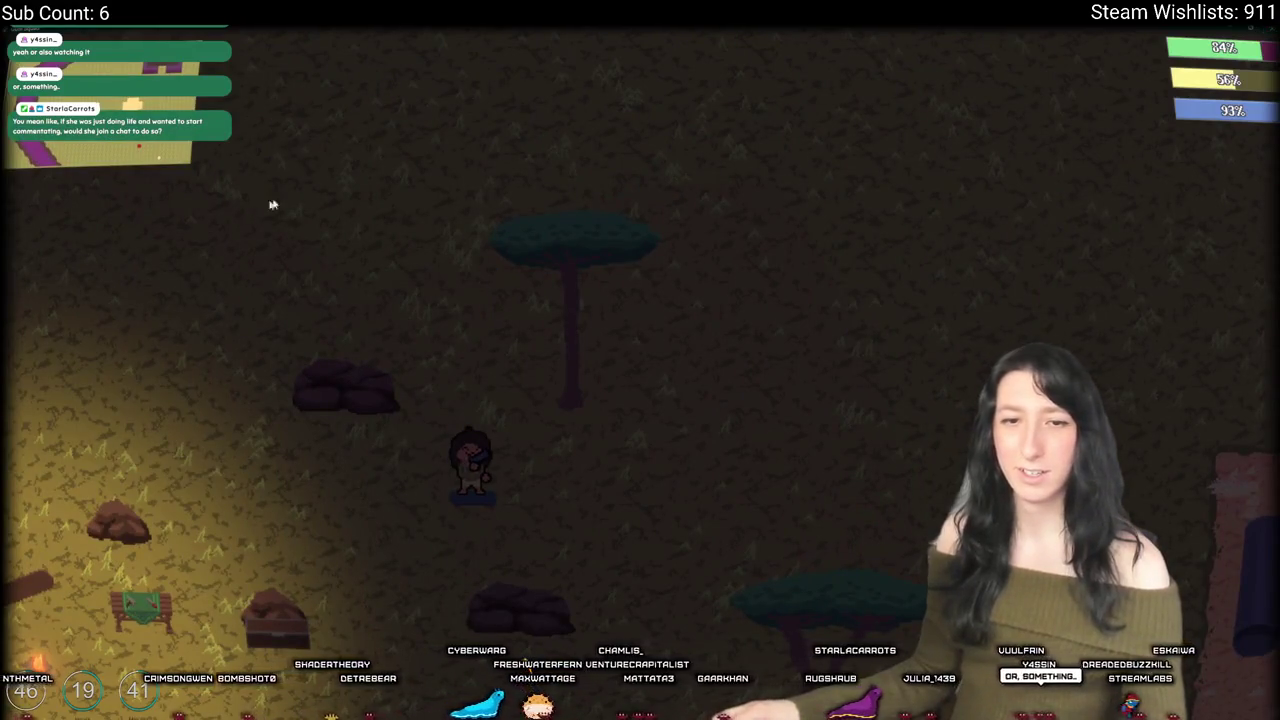
key("alt+Tab")
left_click(265, 56)
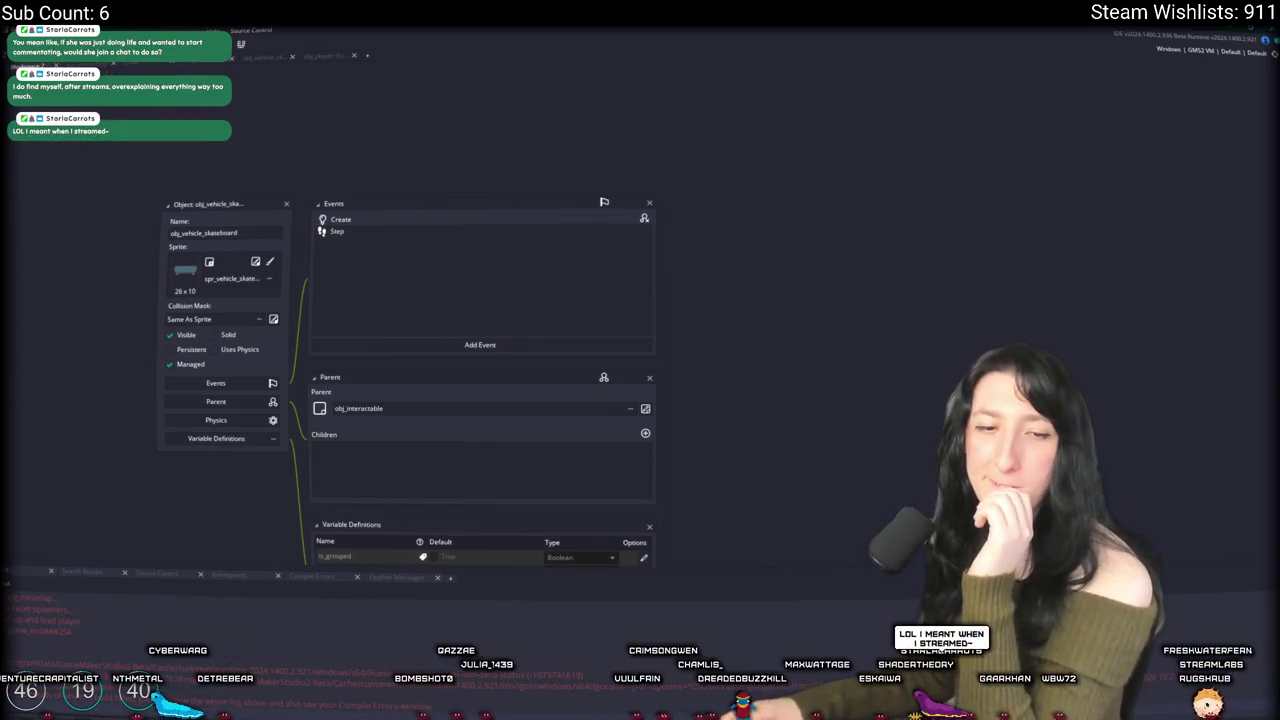
Step: Open the skateboard's Step event code
double_click(443, 230)
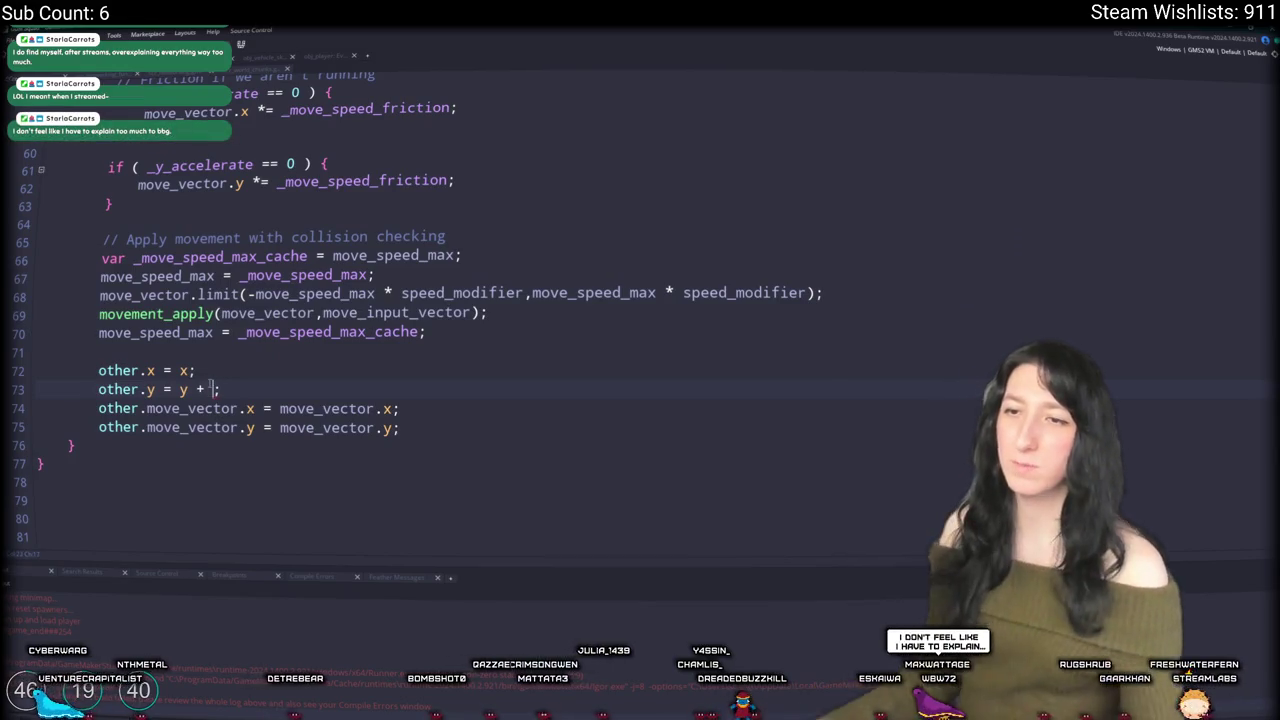
Step: Restore line 73 to 'other.y = y + 7;', then open asset search over obj_vehicle_skateboard
key("BackSpace")
type("7")
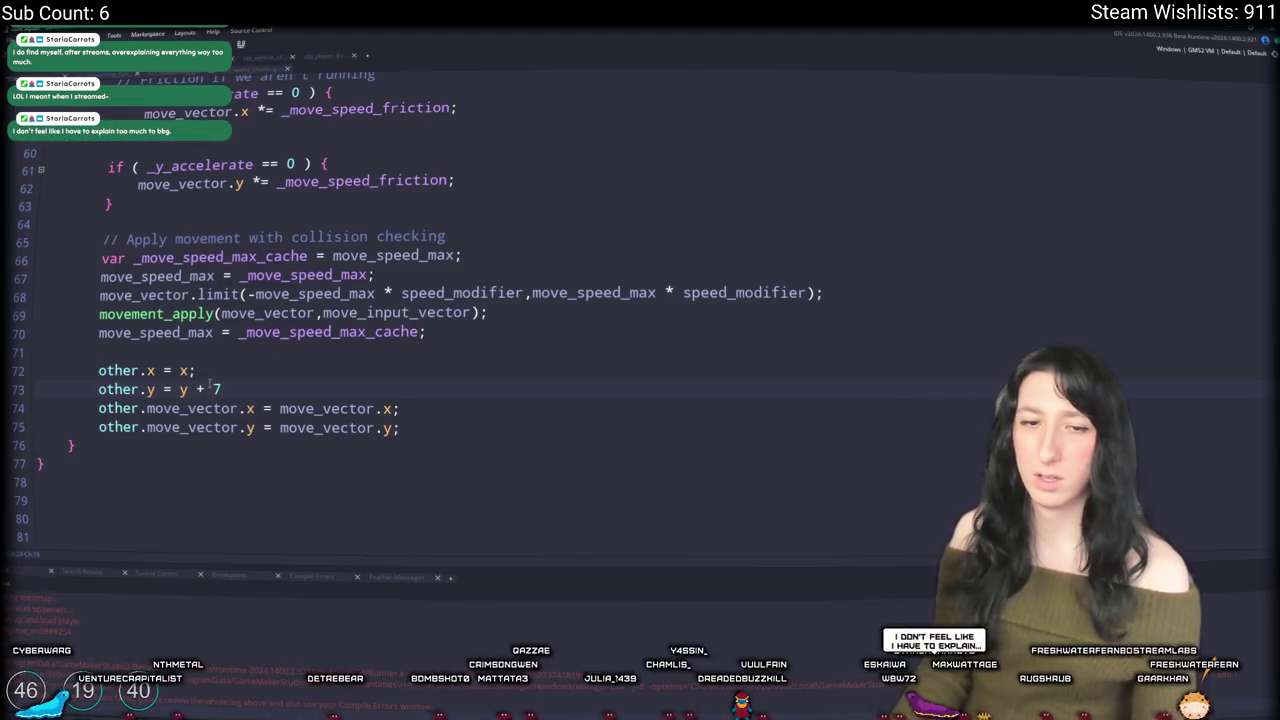
type(";")
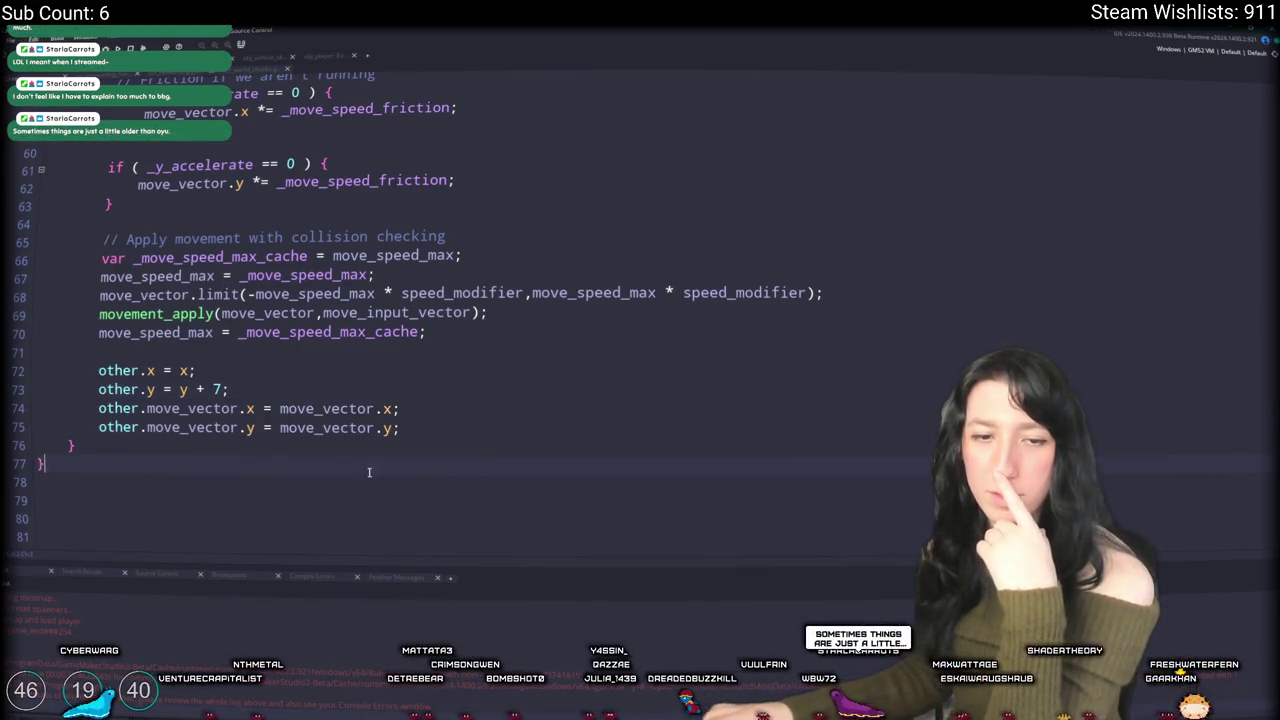
right_click(412, 456)
left_click(387, 340)
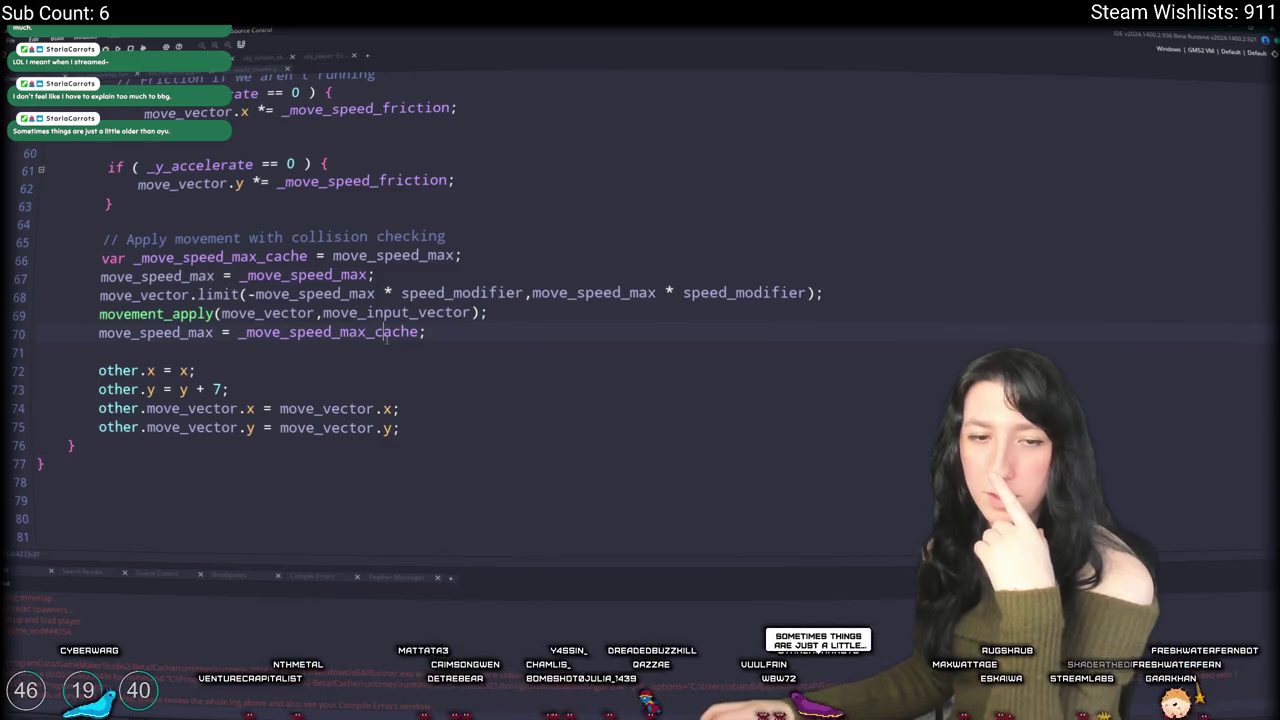
scroll(360, 330, "up", 8)
scroll(360, 330, "up", 7)
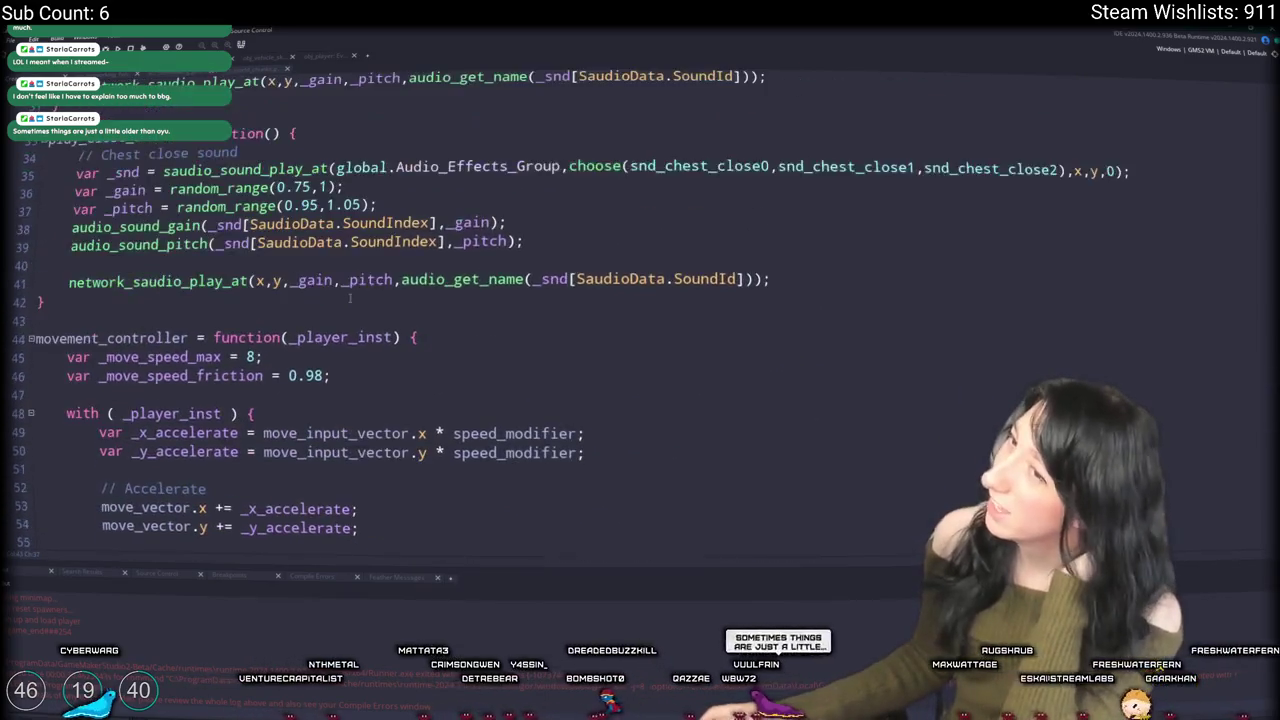
scroll(360, 330, "up", 4)
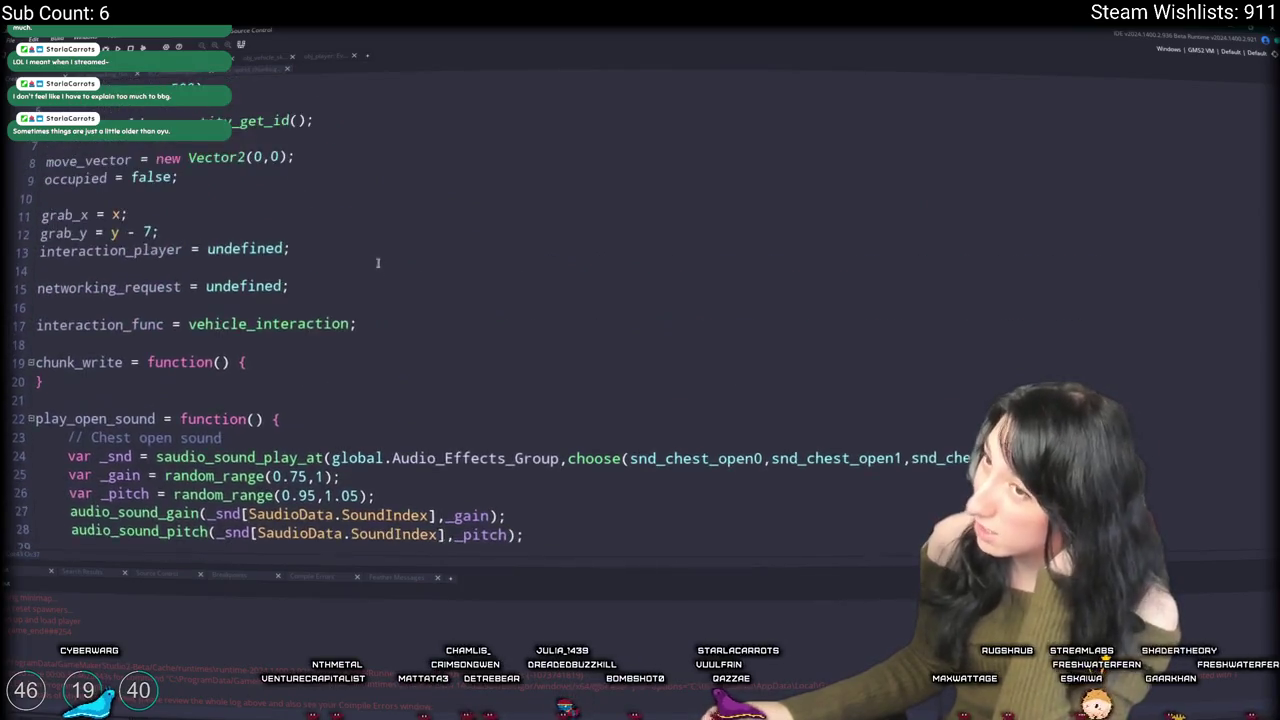
scroll(360, 330, "down", 9)
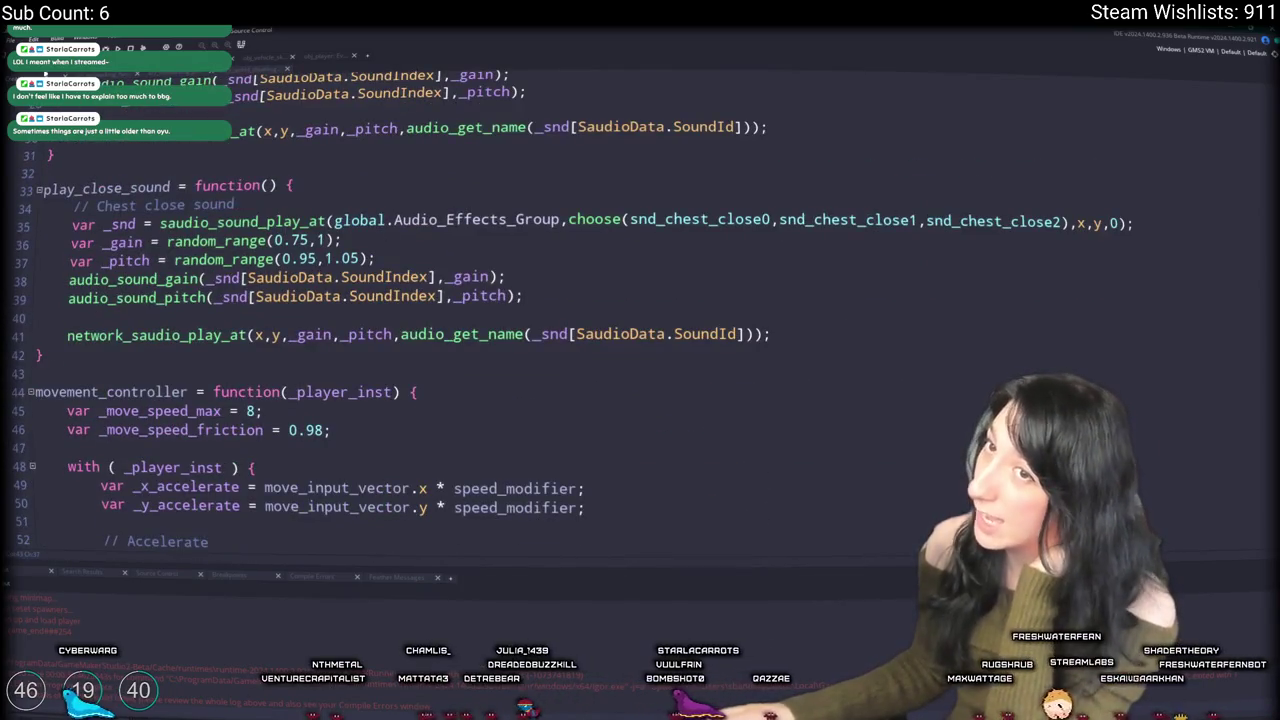
key("ctrl+Tab")
key("ctrl+t")
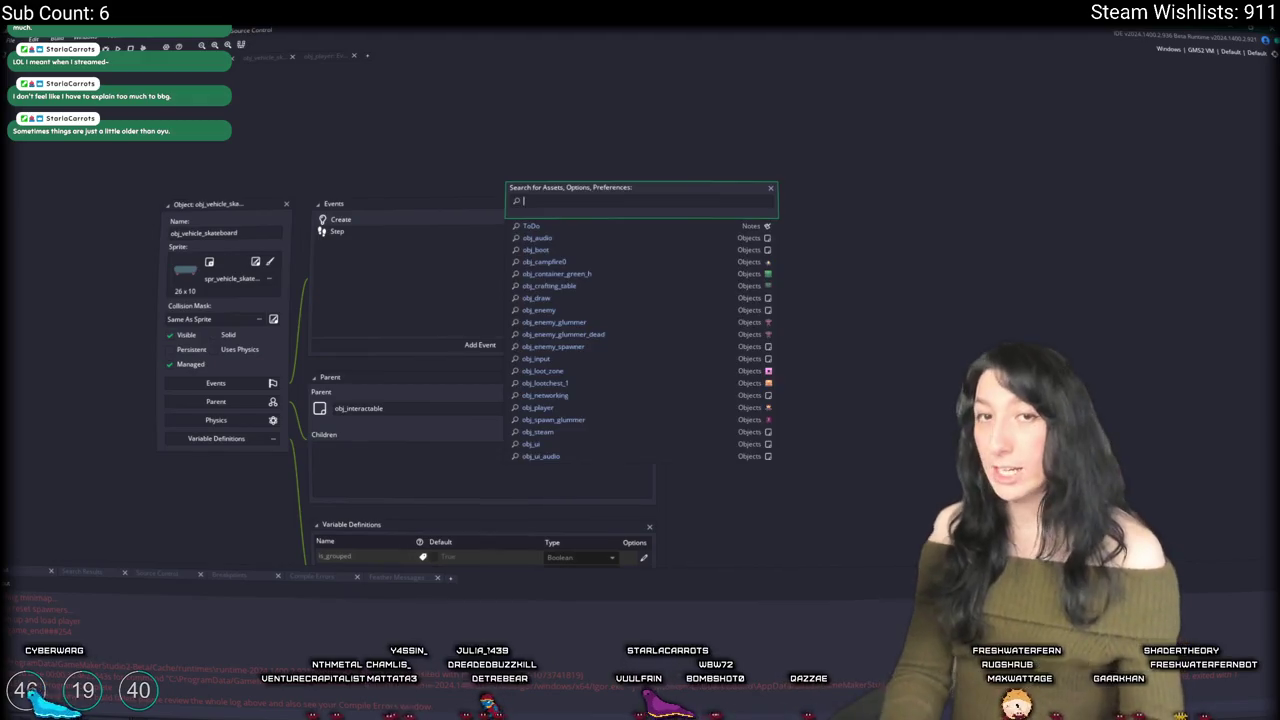
Step: Search the assets for obj_player and open its object editor
key("BackSpace")
key("BackSpace")
key("BackSpace")
type("p")
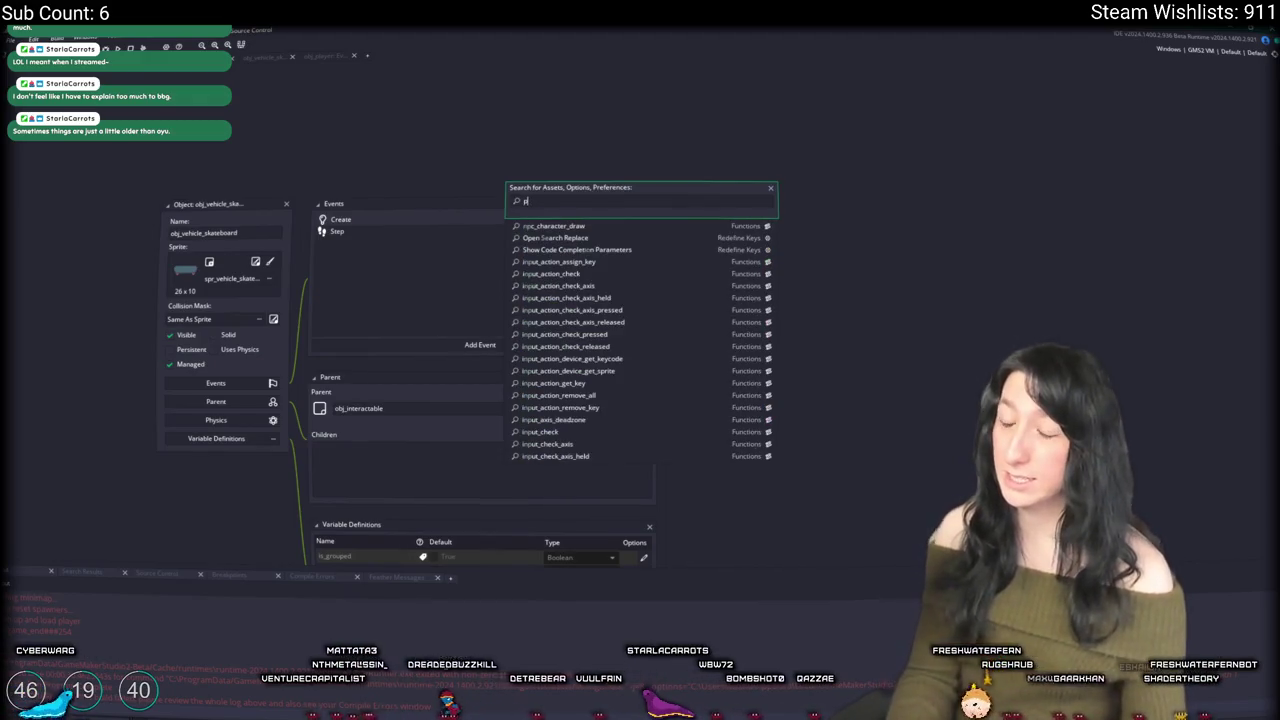
type("layer_obj")
key("ctrl+a")
type("draw")
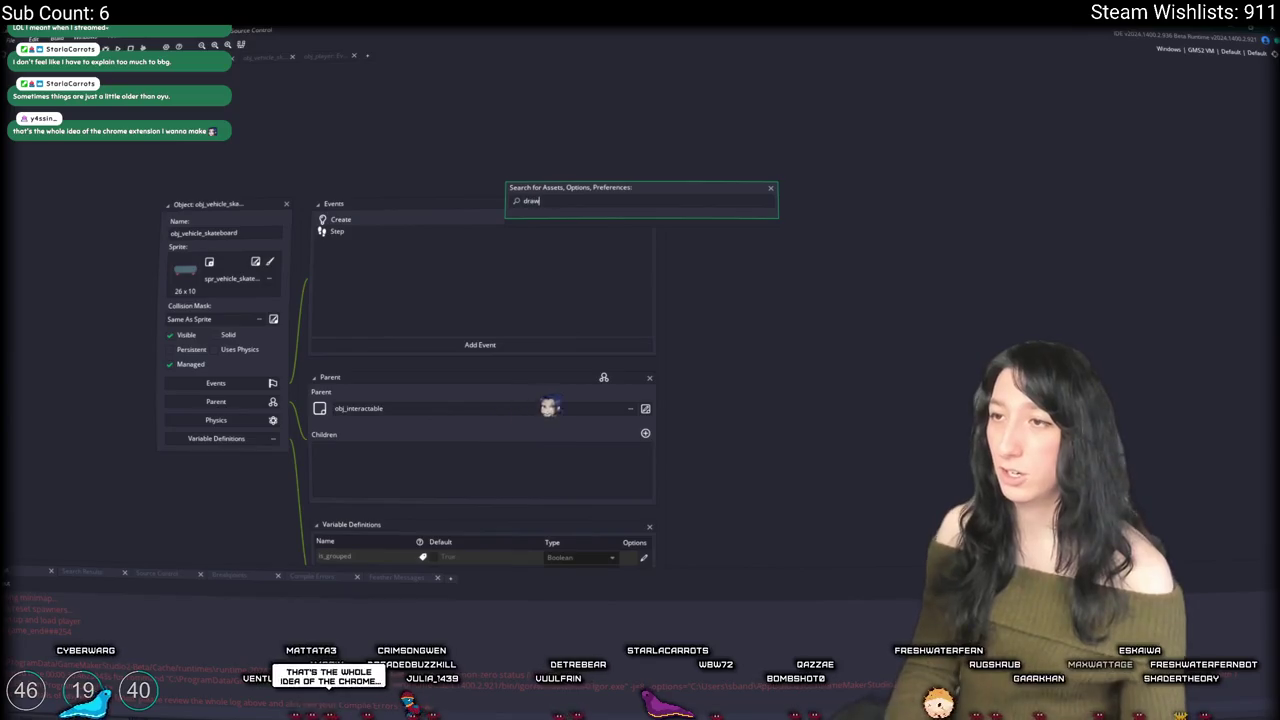
key("BackSpace")
key("BackSpace")
key("BackSpace")
type("player")
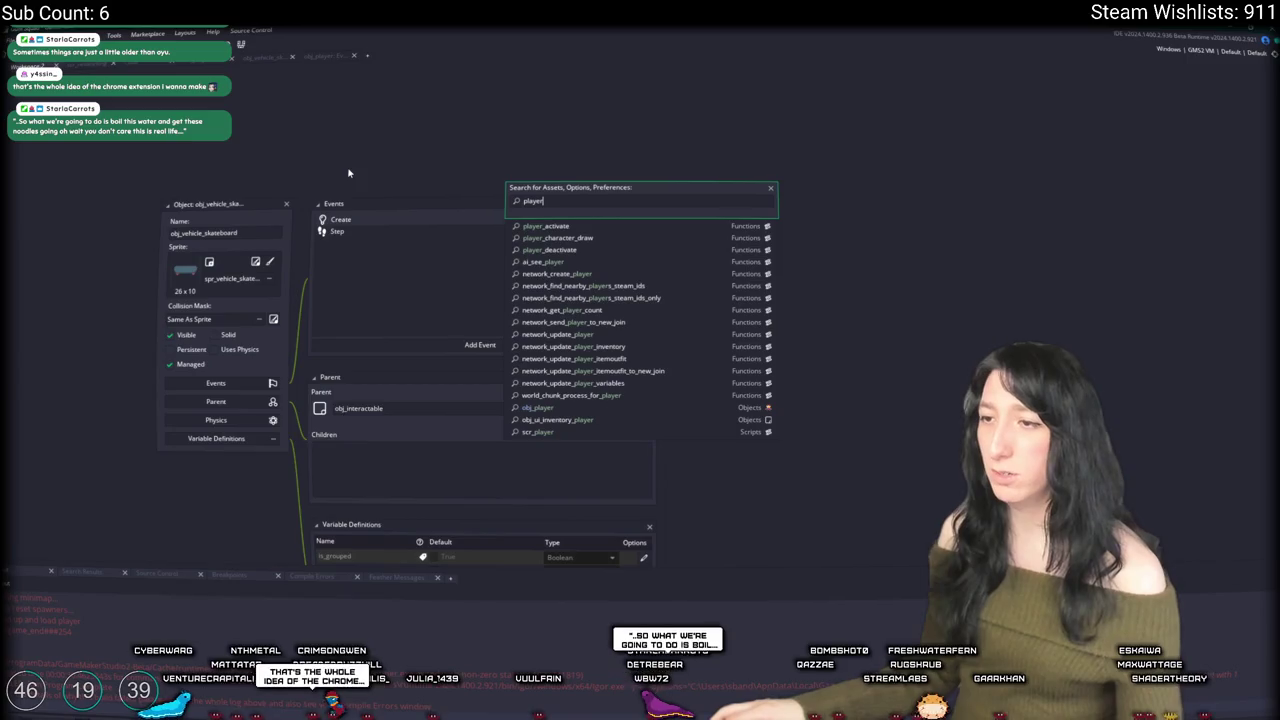
key("ctrl+a")
type("obj")
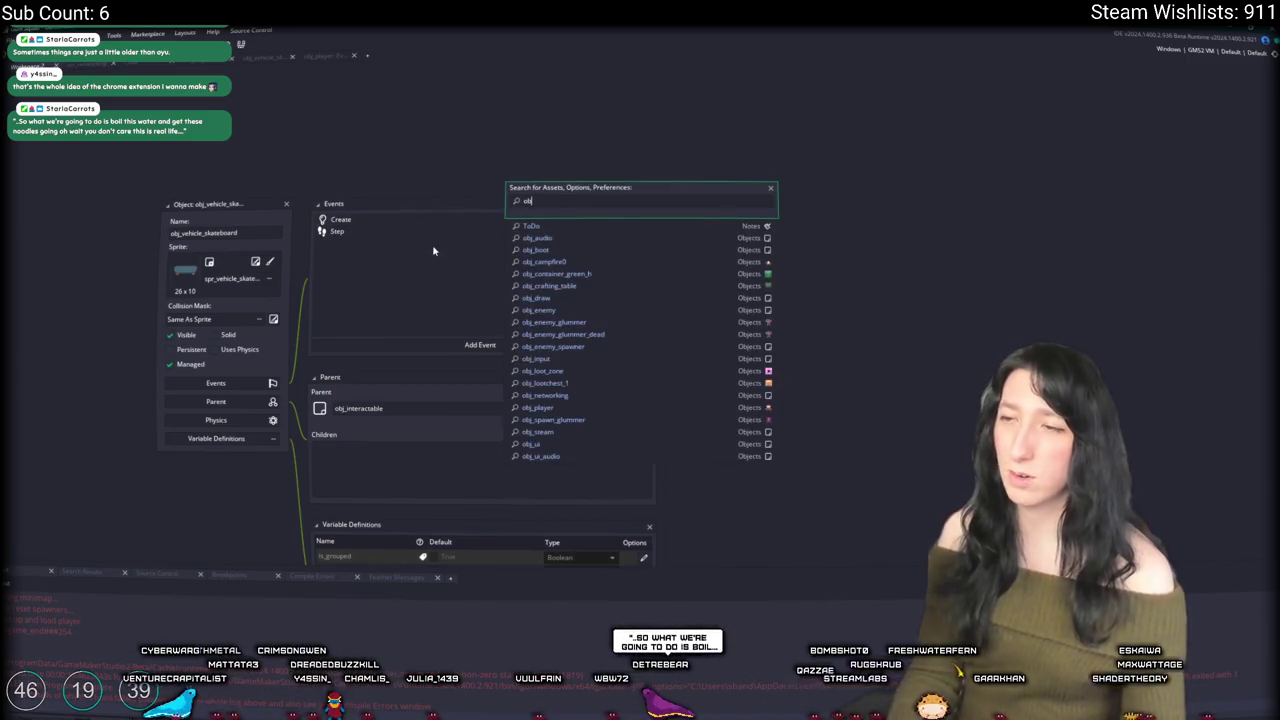
type("_player")
key("Return")
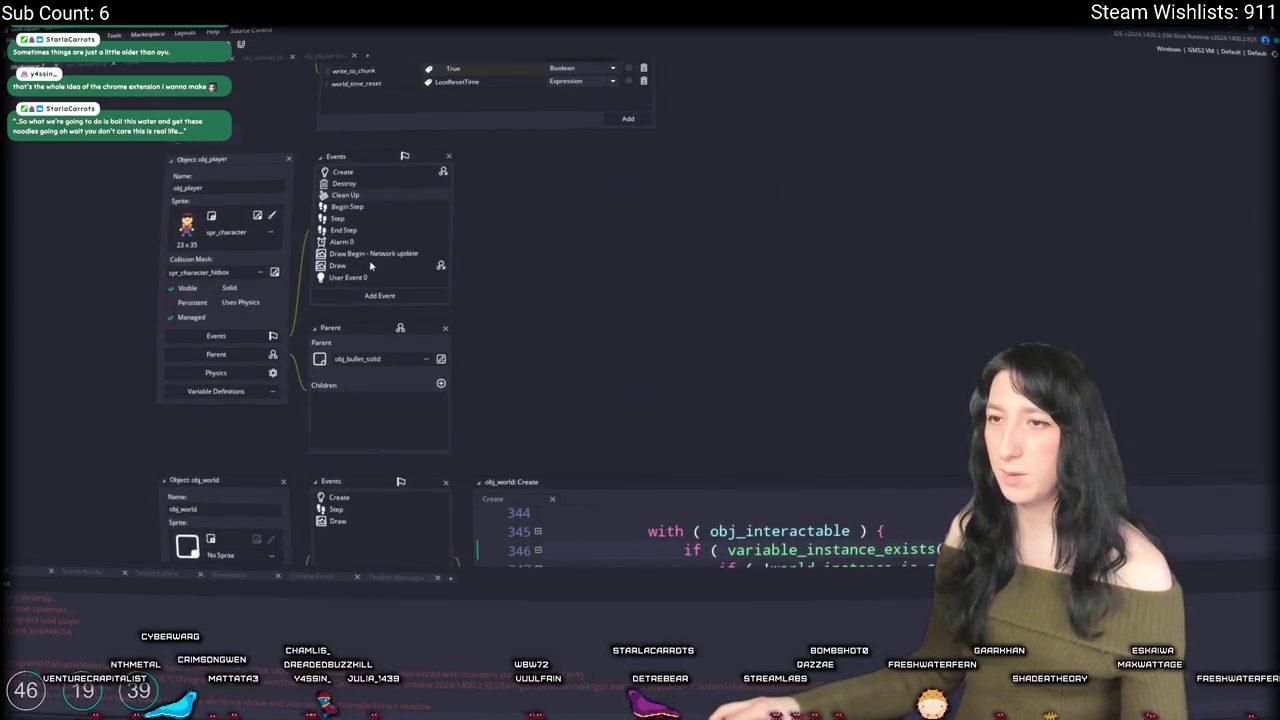
Step: Jump from obj_player's Draw event to player_character_draw in scr_character, maximized
double_click(365, 201)
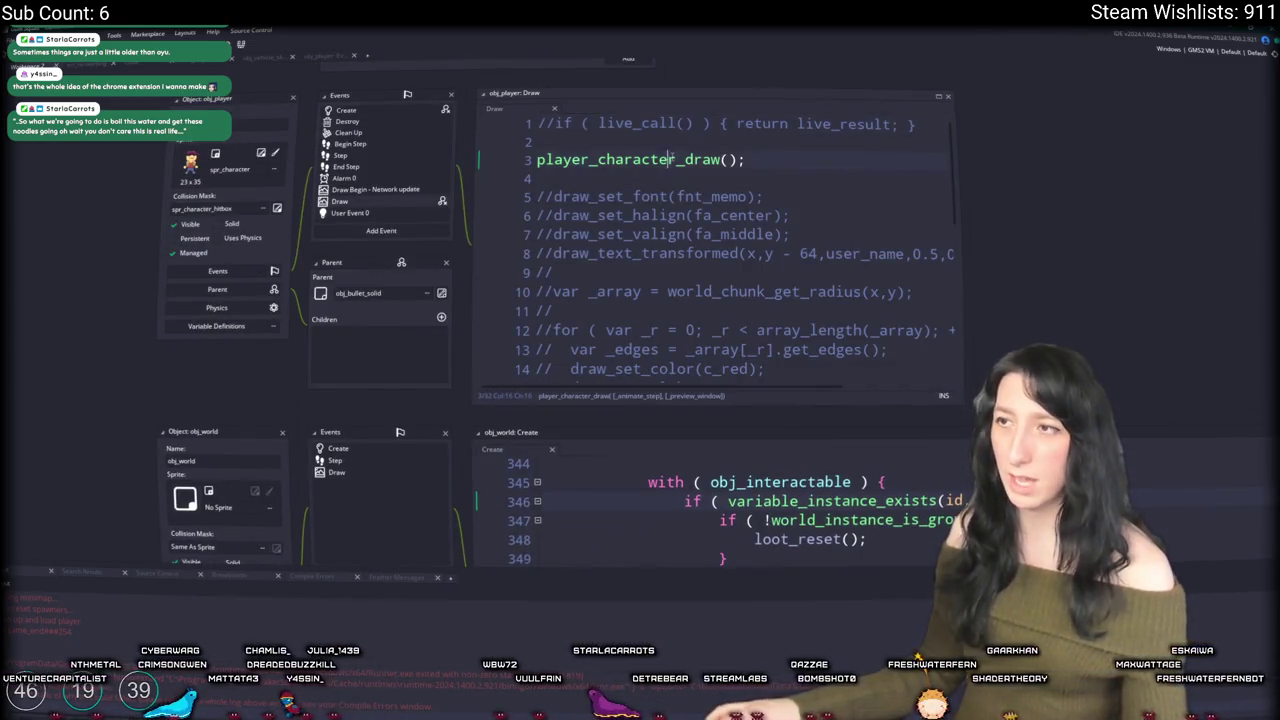
middle_click(671, 159)
left_click(948, 98)
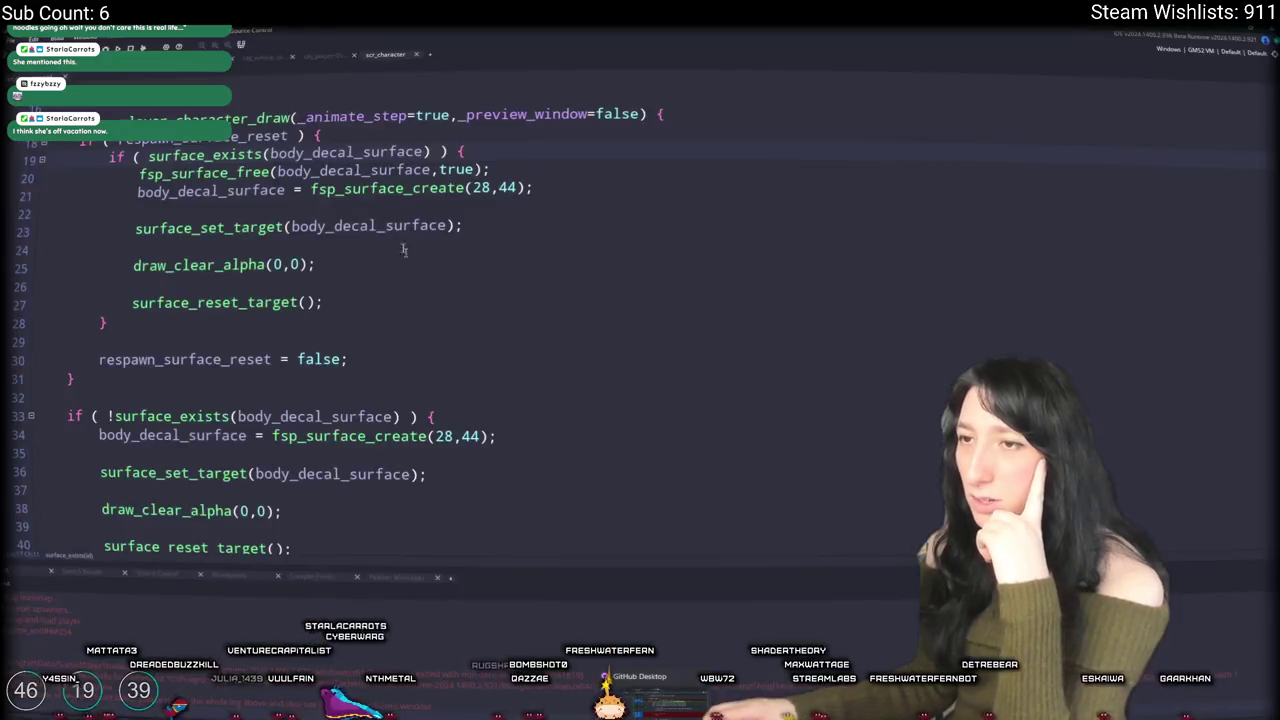
Step: Scroll scr_character to the end of the _animate_step block and highlight walk_cycle_randomness's uses
scroll(391, 220, "down", 8)
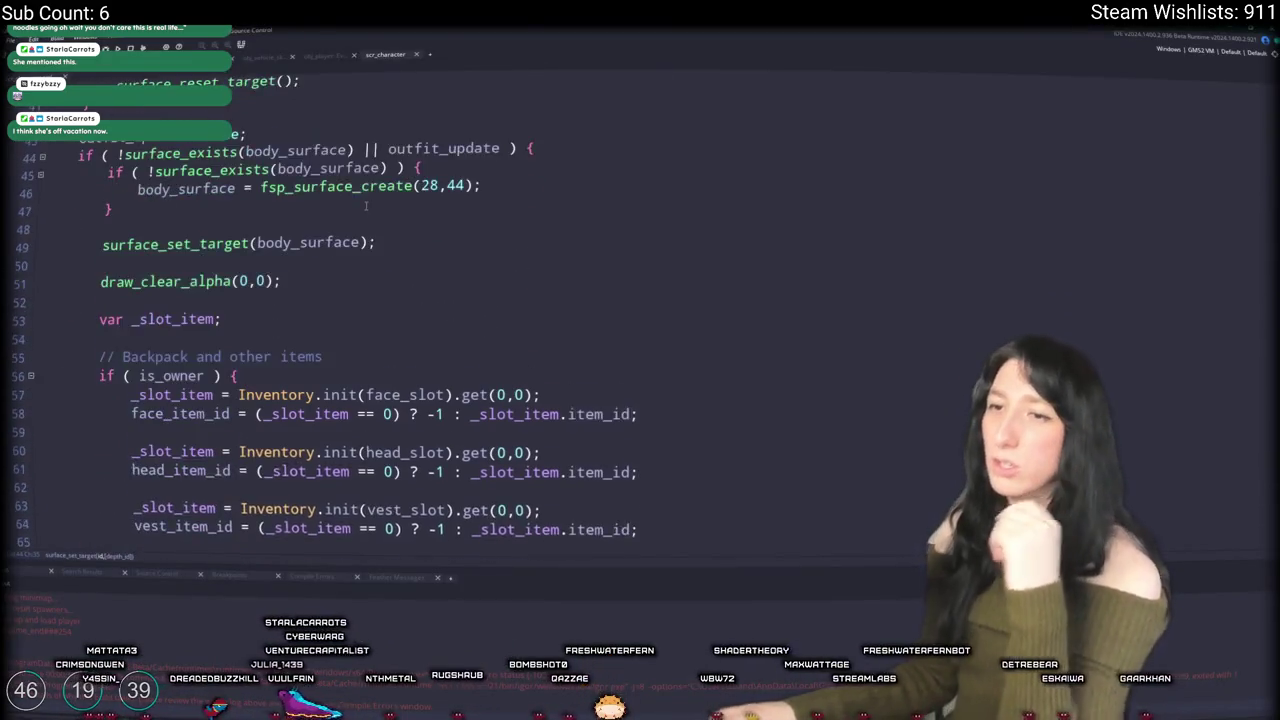
scroll(366, 206, "down", 14)
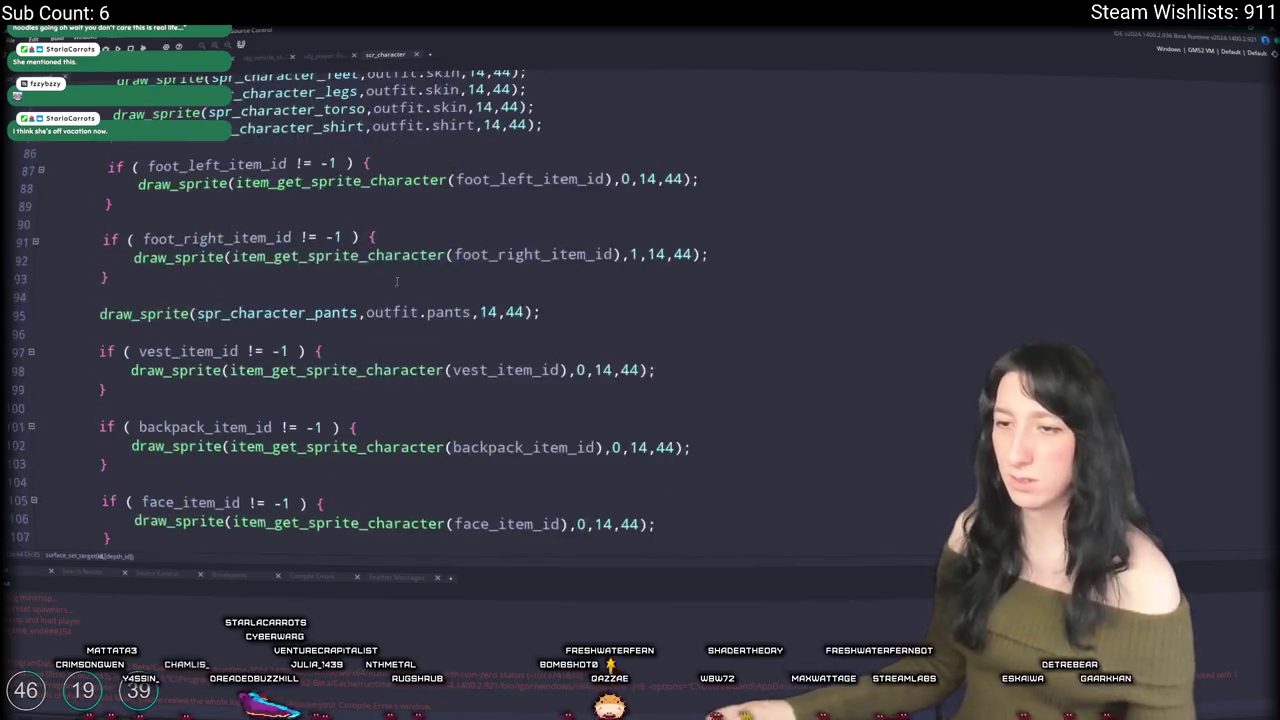
scroll(397, 282, "down", 13)
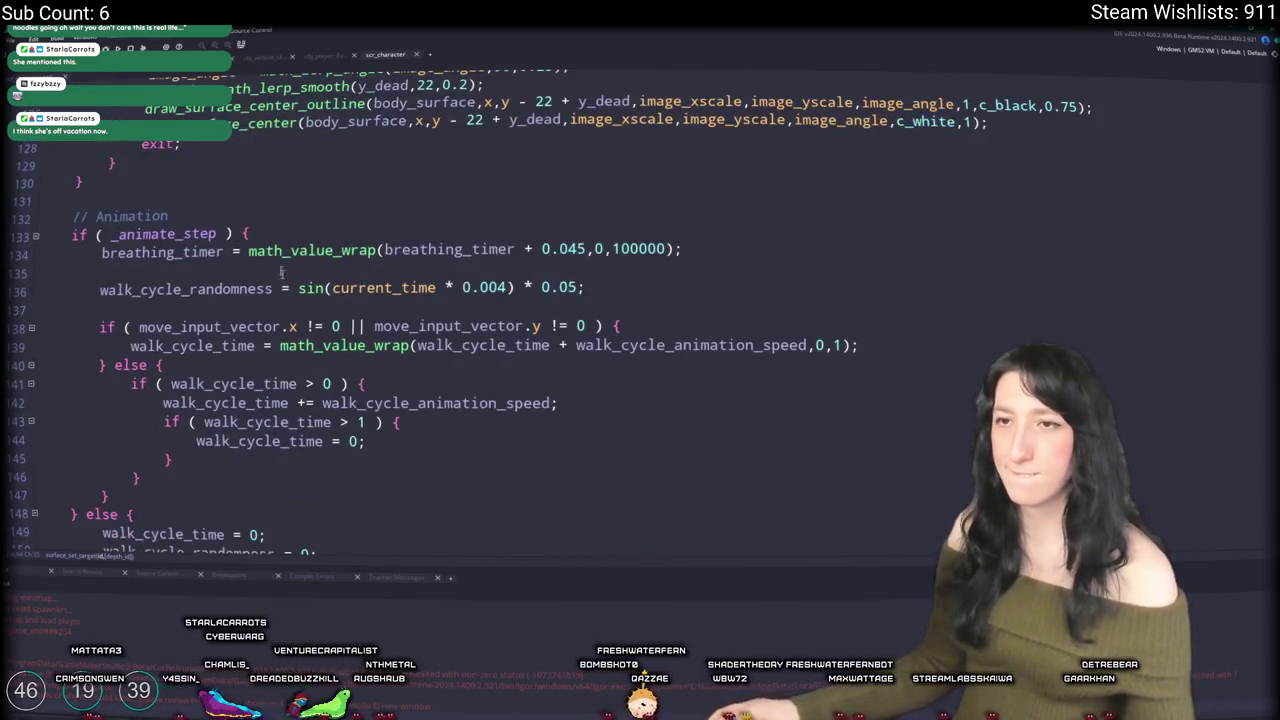
left_click(233, 234)
scroll(232, 260, "down", 4)
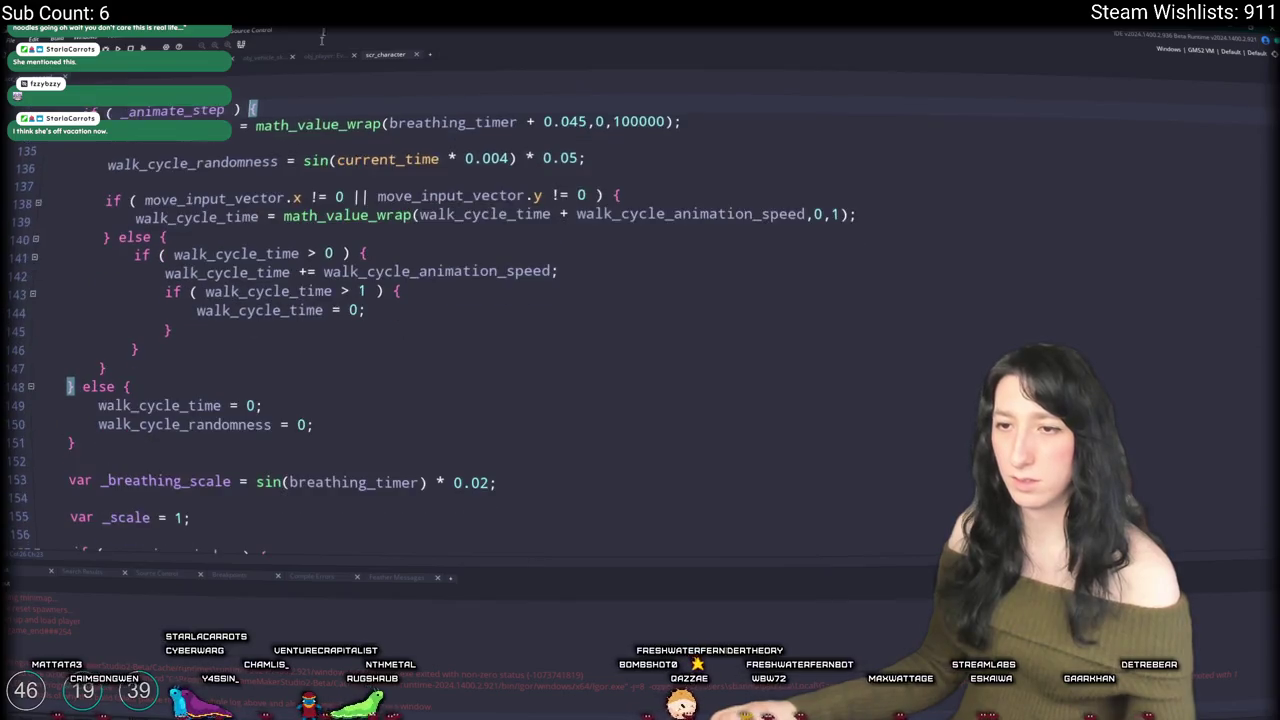
scroll(232, 297, "up", 3)
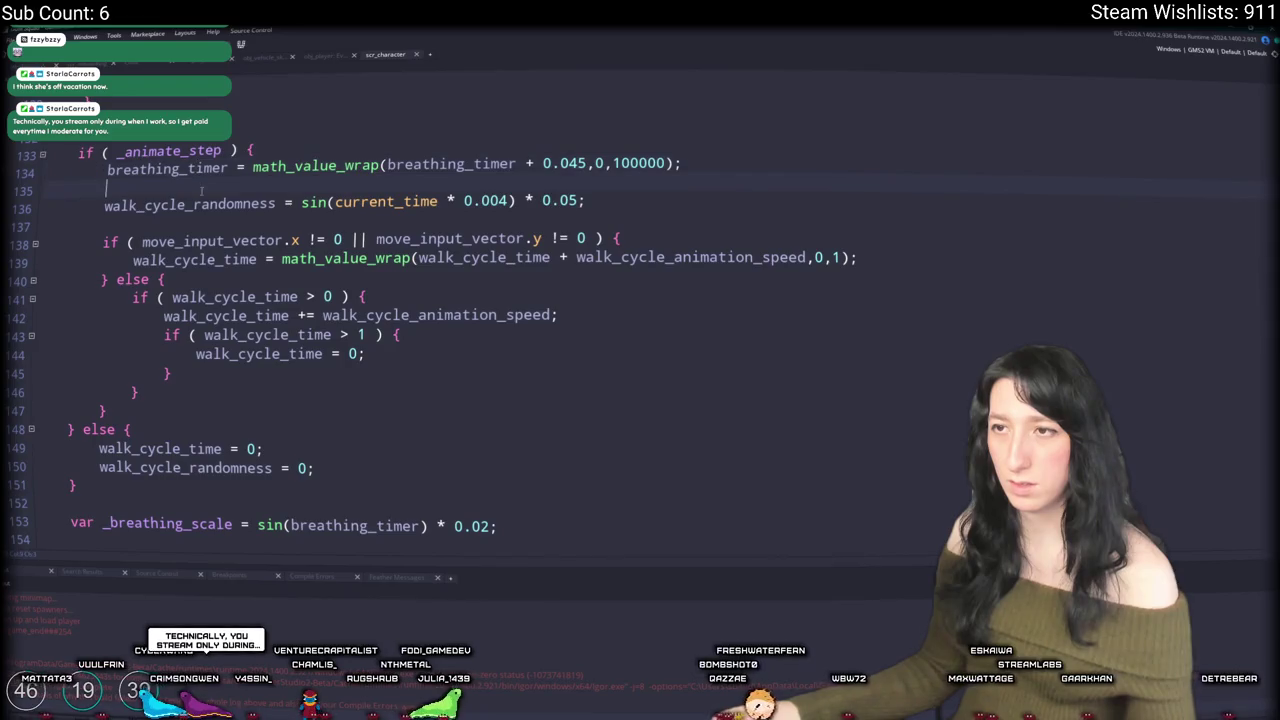
double_click(187, 205)
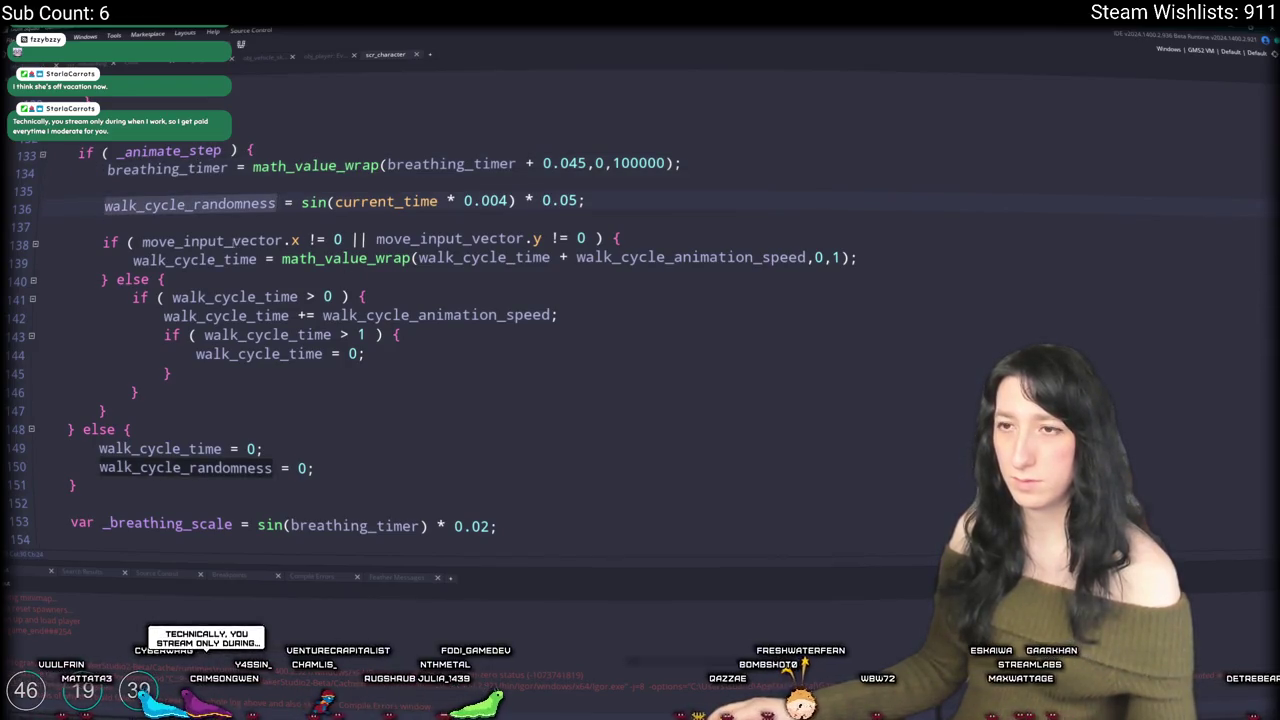
Step: Insert '( vehicle_instance == noone &&' before move_input_vector.x in line 138's walk-cycle condition
left_click(232, 241)
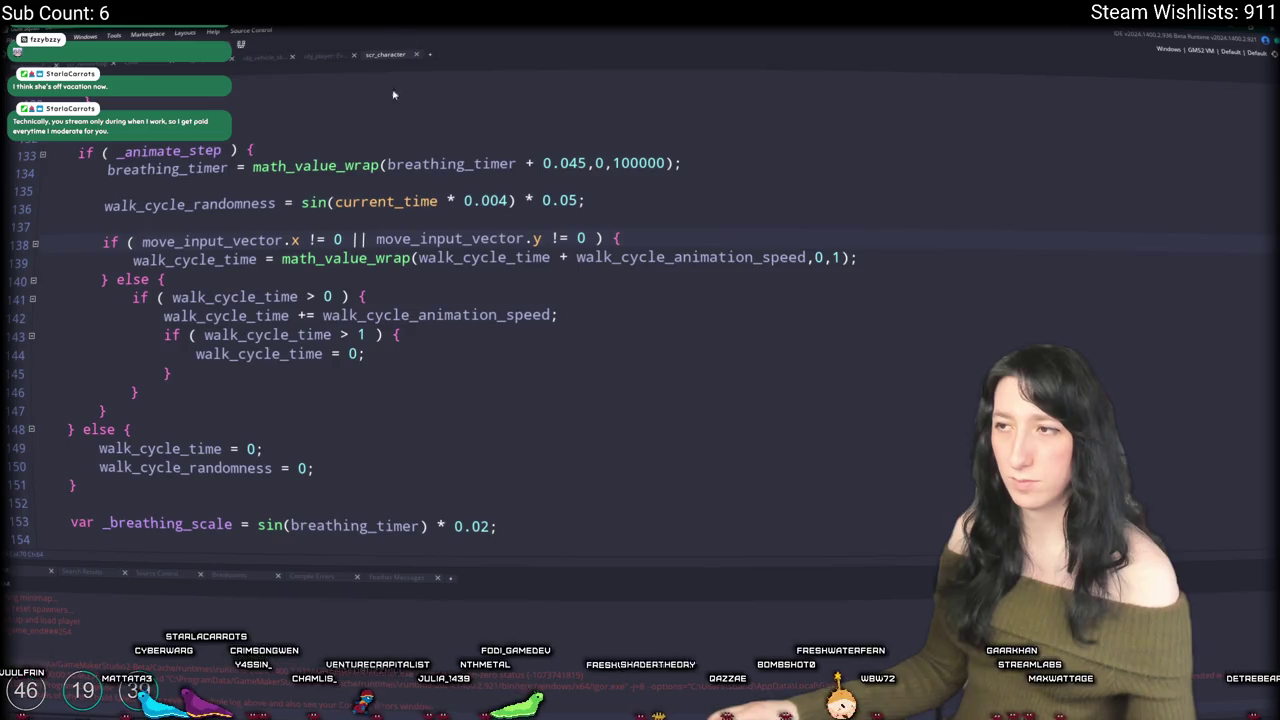
left_click(588, 238)
left_click(143, 241)
type("( ")
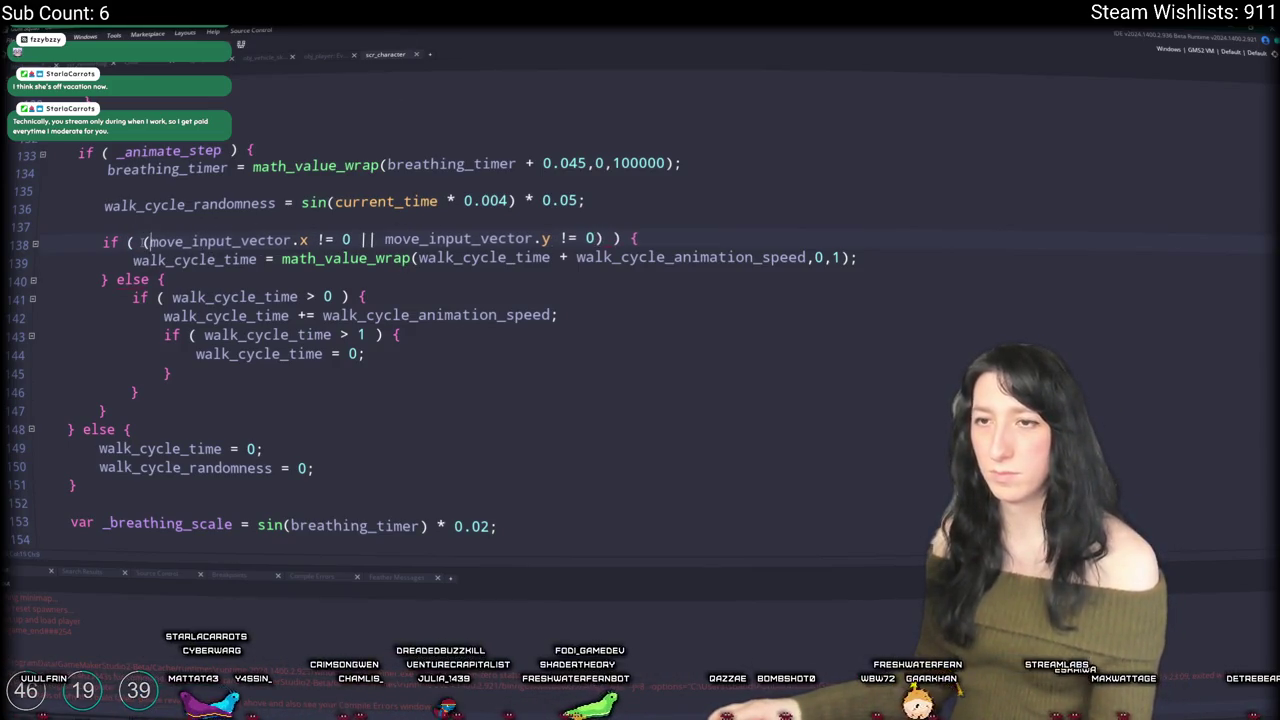
type("v")
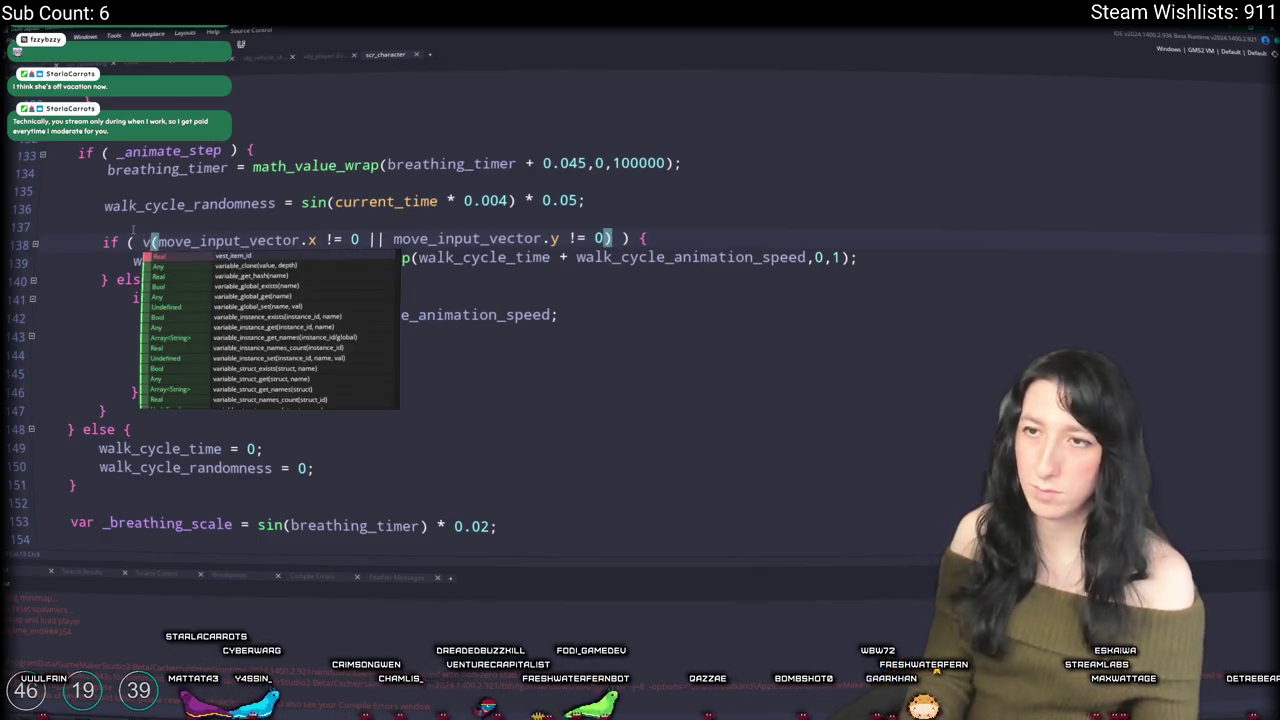
type("ehicle_instace")
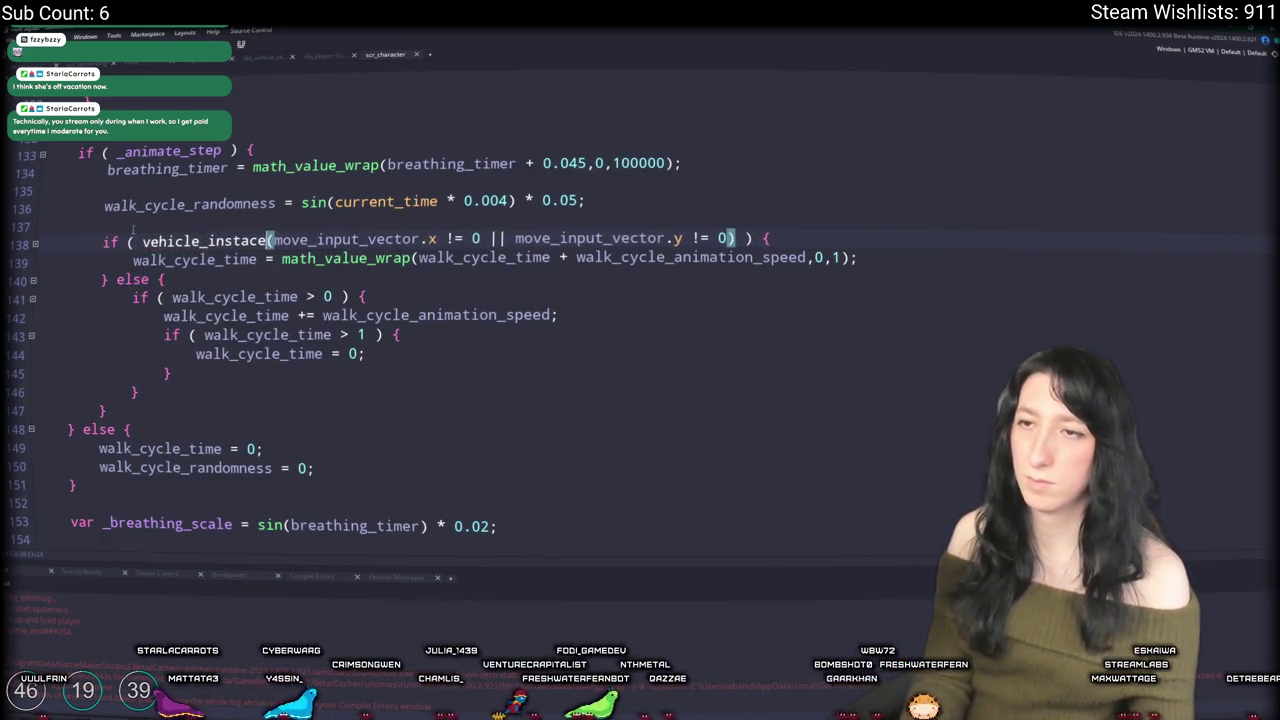
key("BackSpace")
key("BackSpace")
type("nce == noone ")
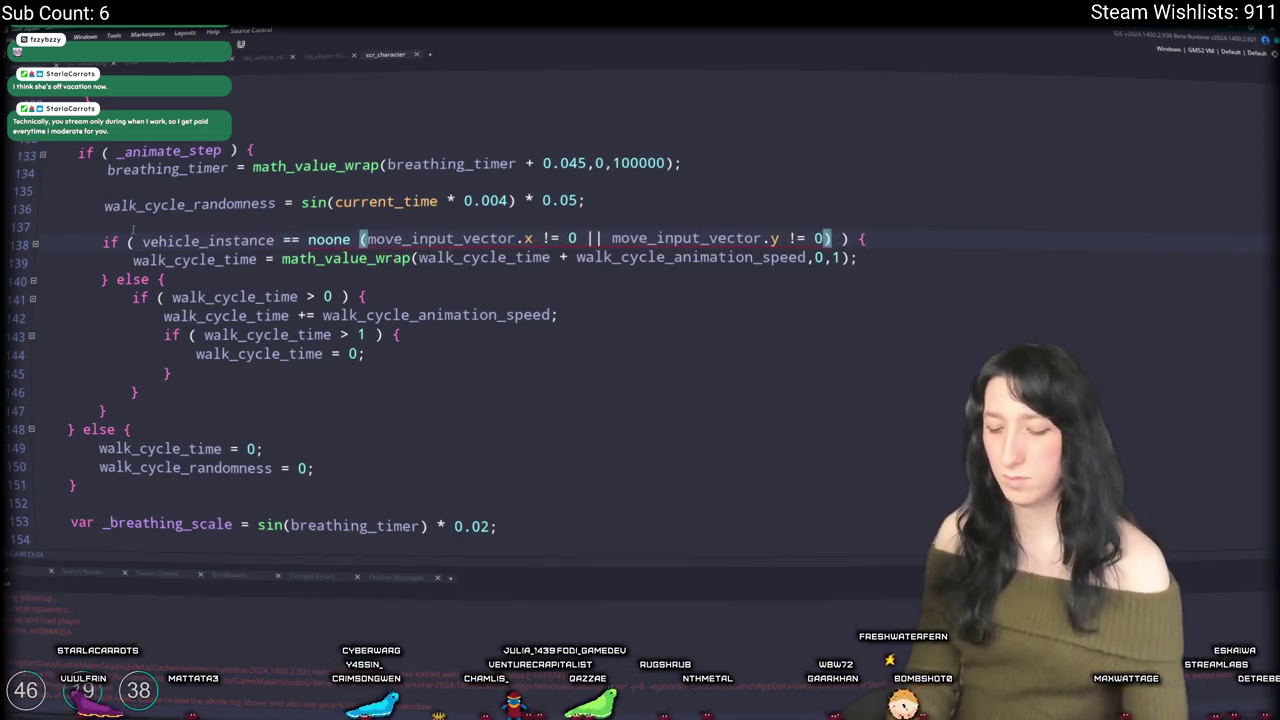
type("&&")
left_click(458, 282)
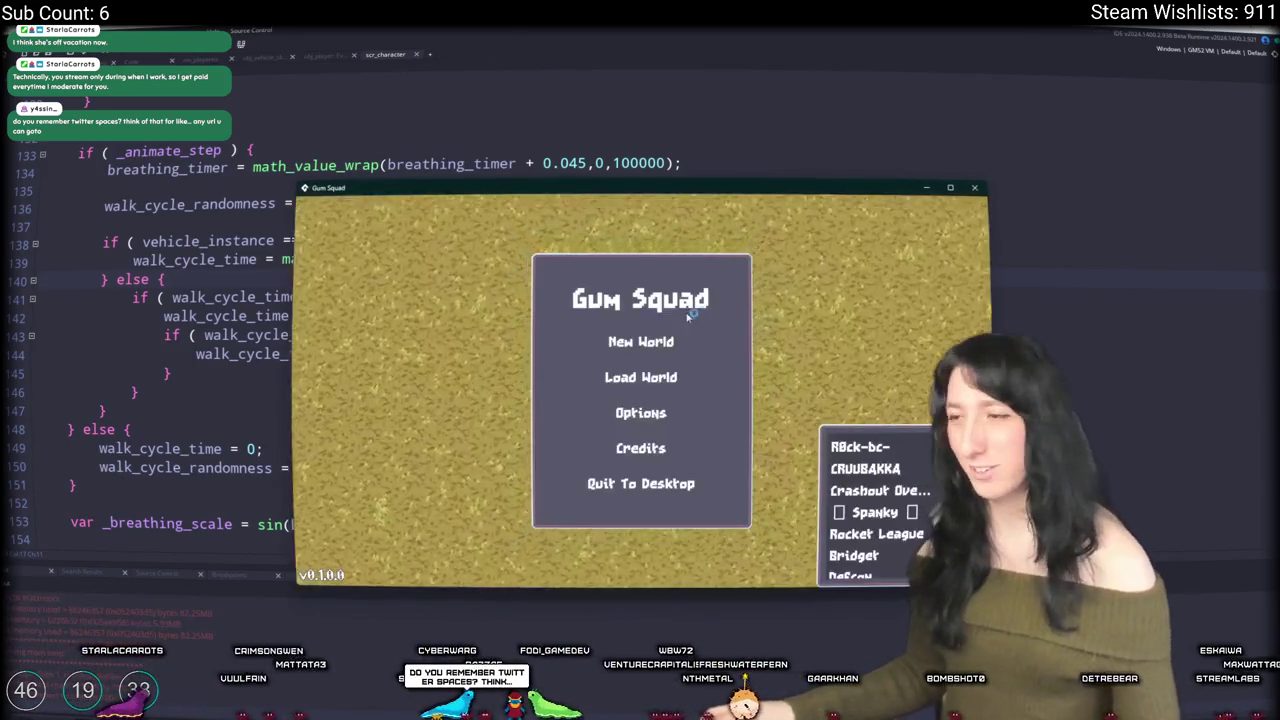
Step: Load the MildObject world and enter it by creating a lobby
left_click(645, 293)
left_click(729, 323)
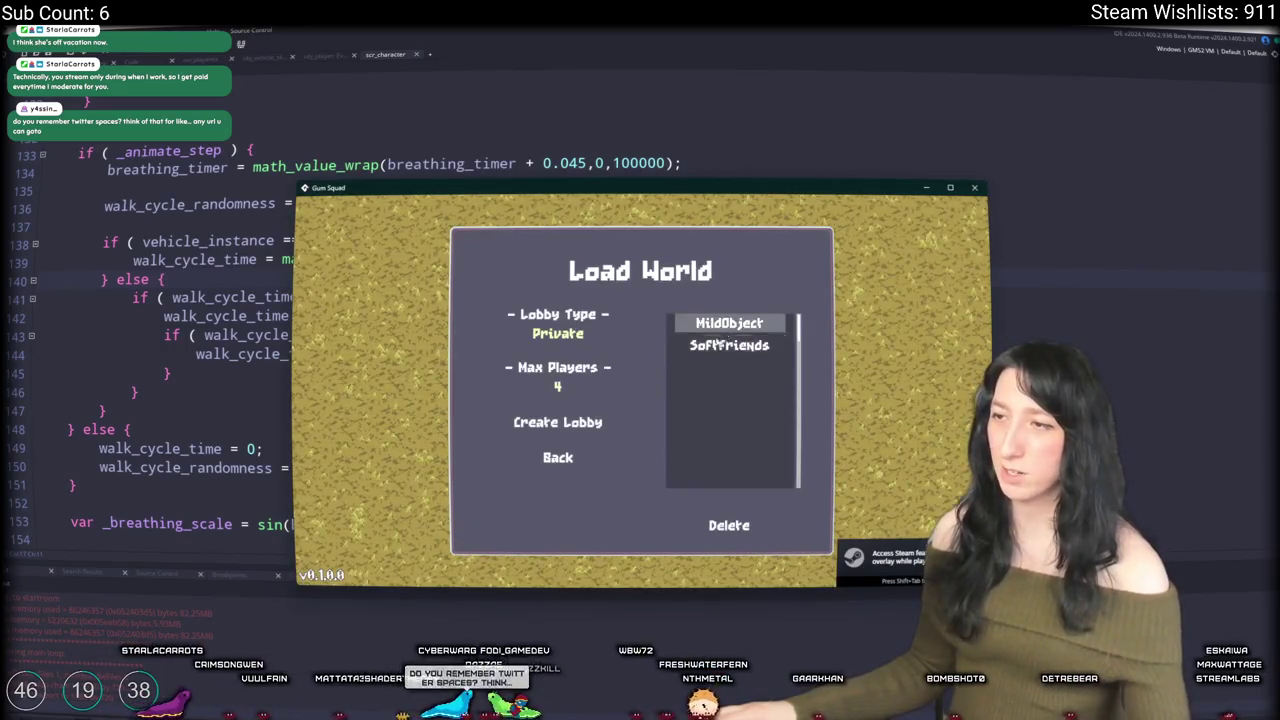
left_click(557, 422)
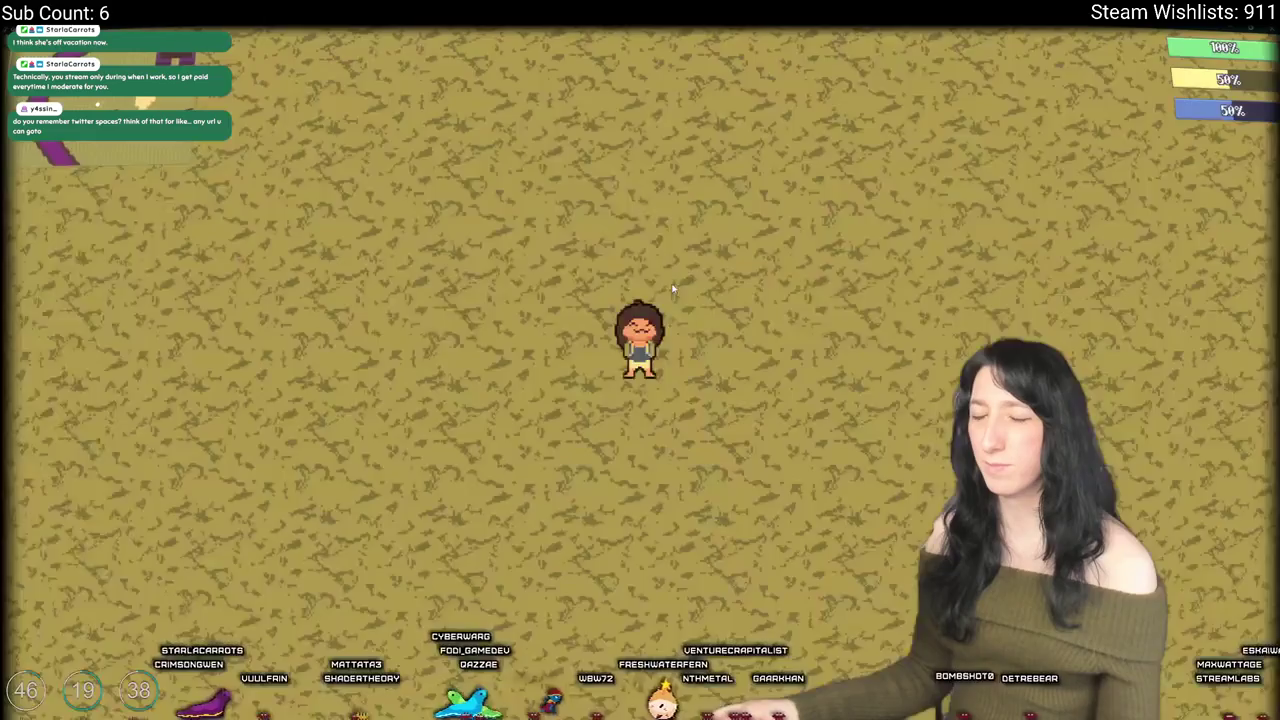
Step: Walk the character past a tree, through the sandy clearing, then left toward the green container
key("d")
key("s")
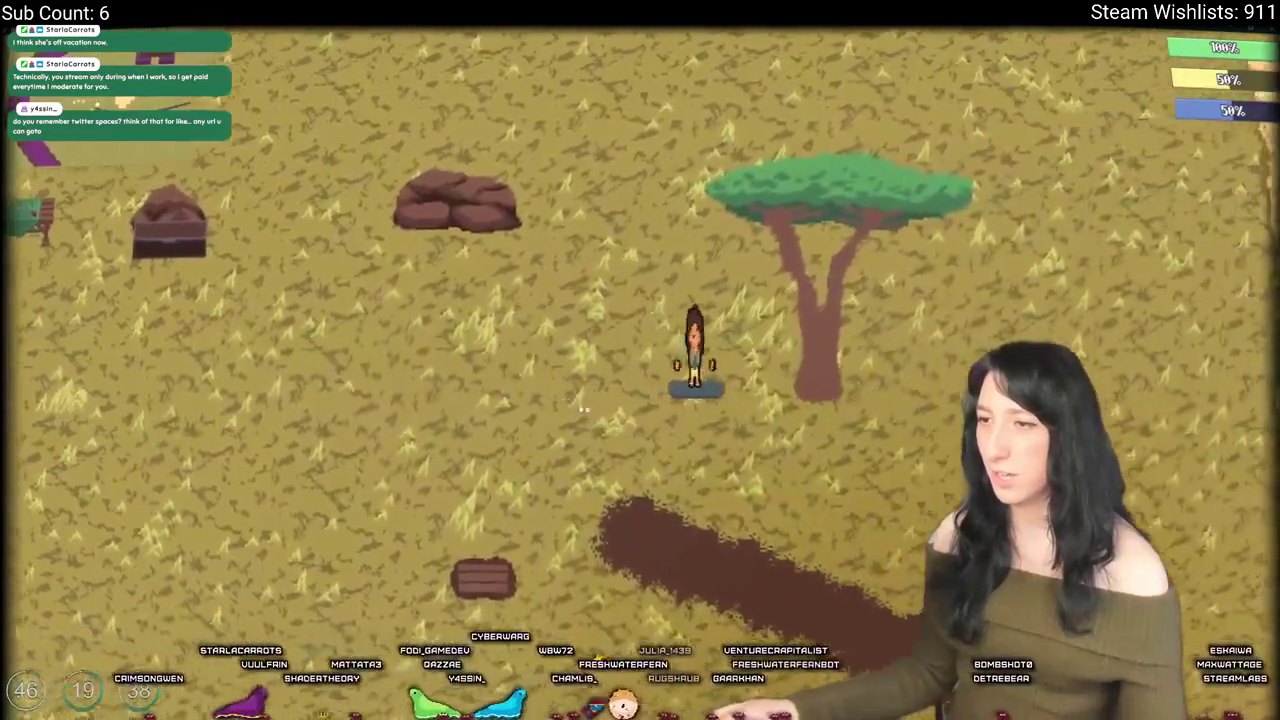
key("w")
key("d")
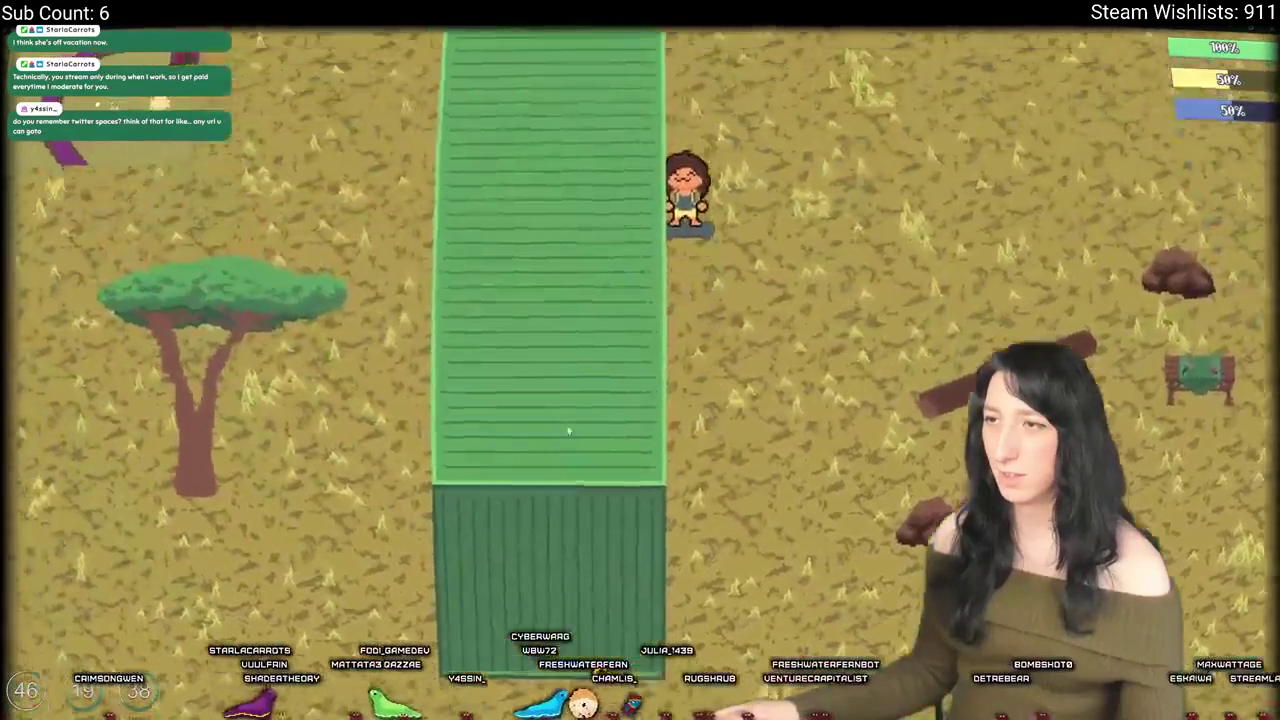
key("a")
key("s")
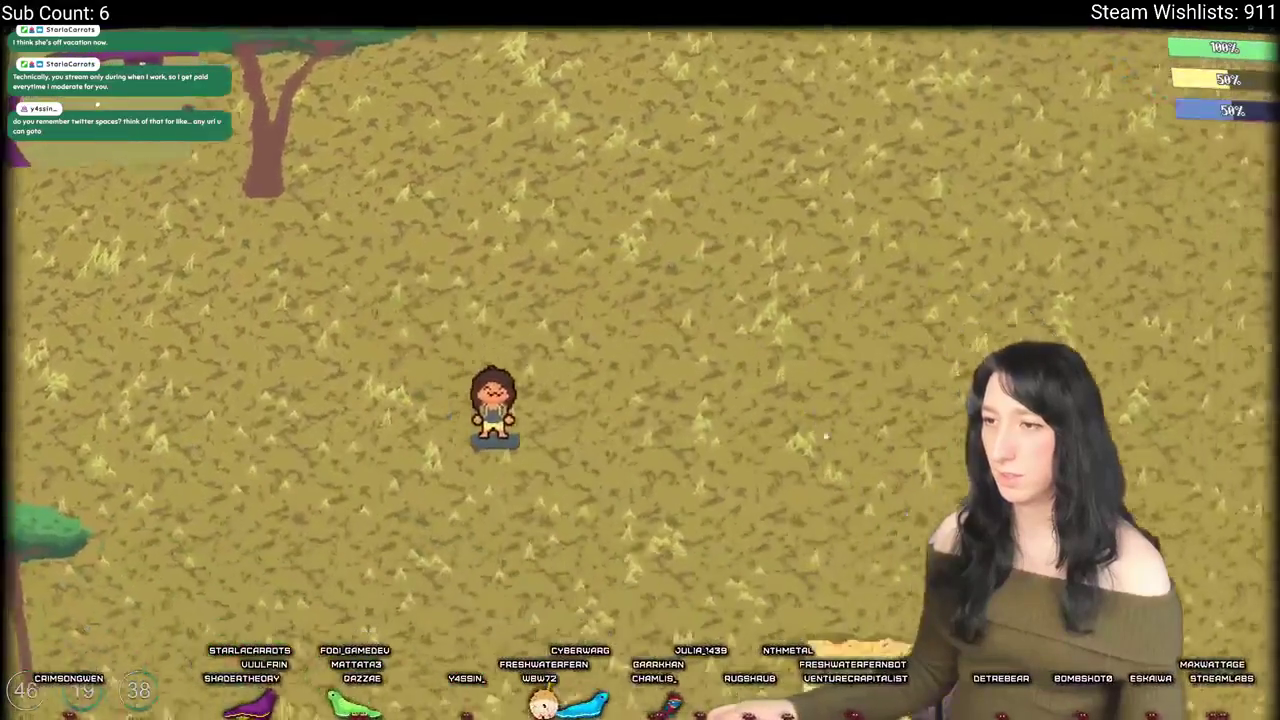
key("d")
key("w")
key("a")
key("s")
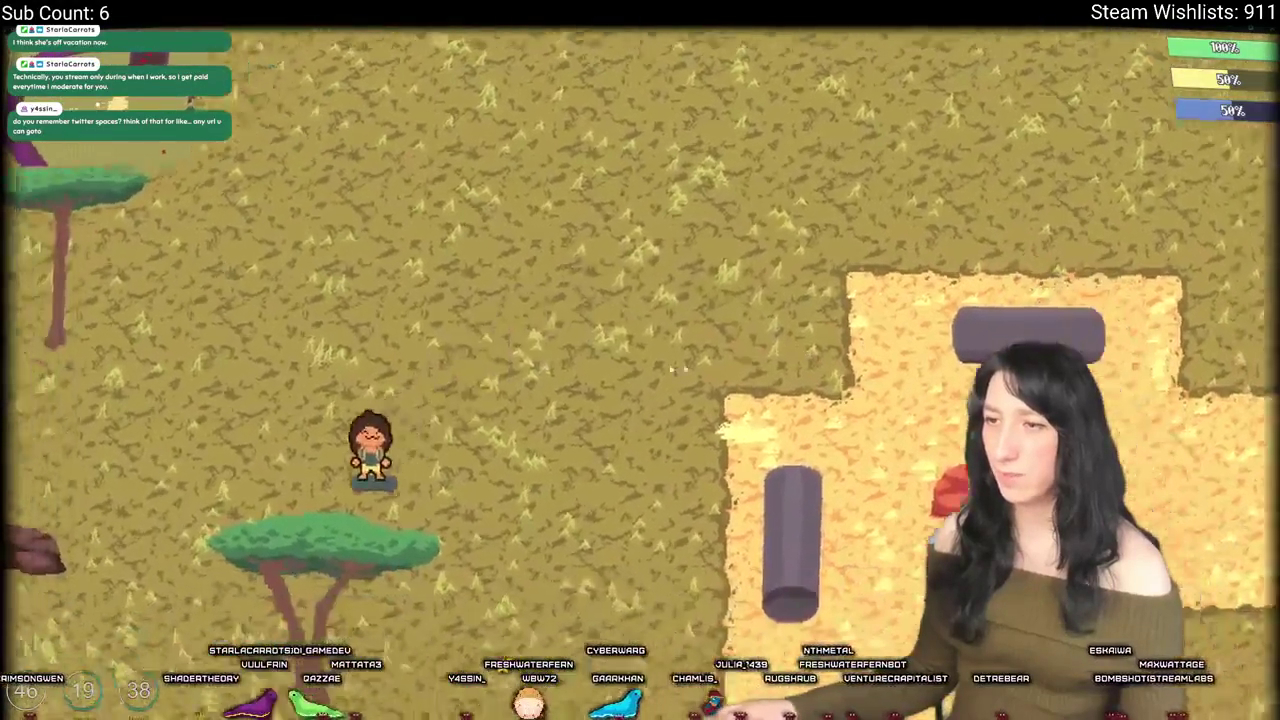
key("a")
key("w")
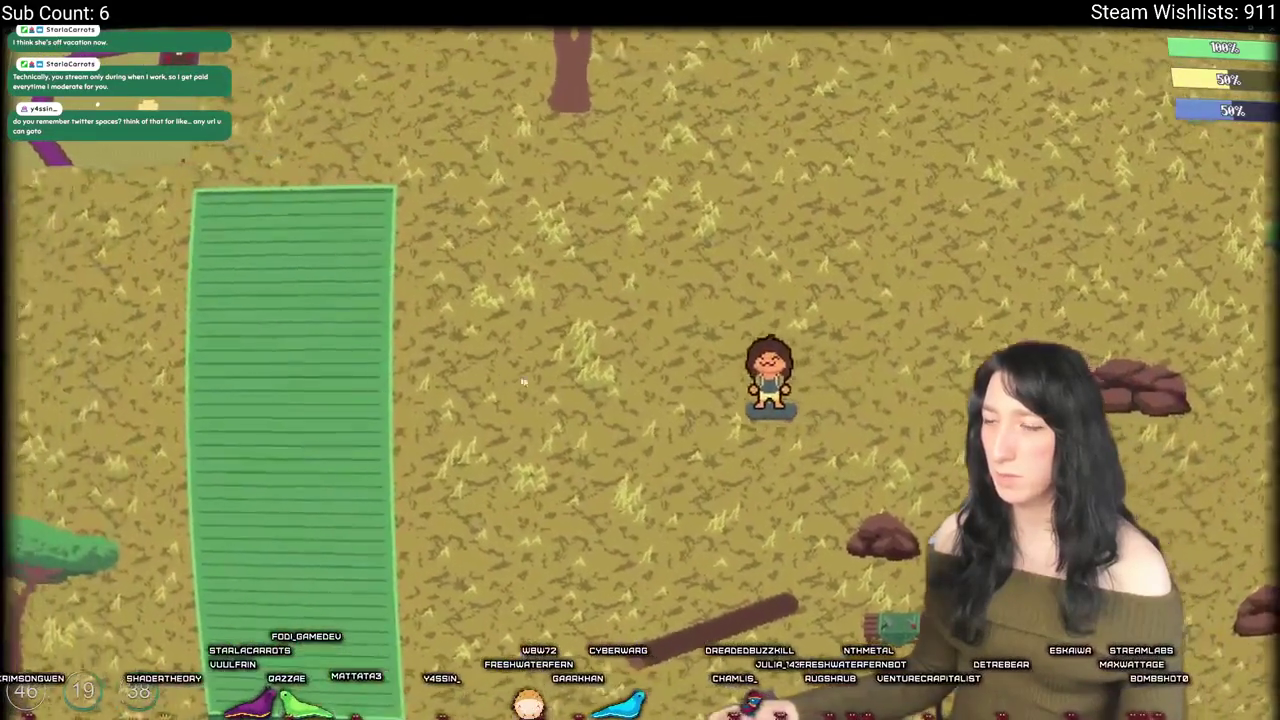
key("s")
Step: Ride through the sandy clearing and up onto a rock pile, then quit the game with Escape
key("a")
key("s")
key("d")
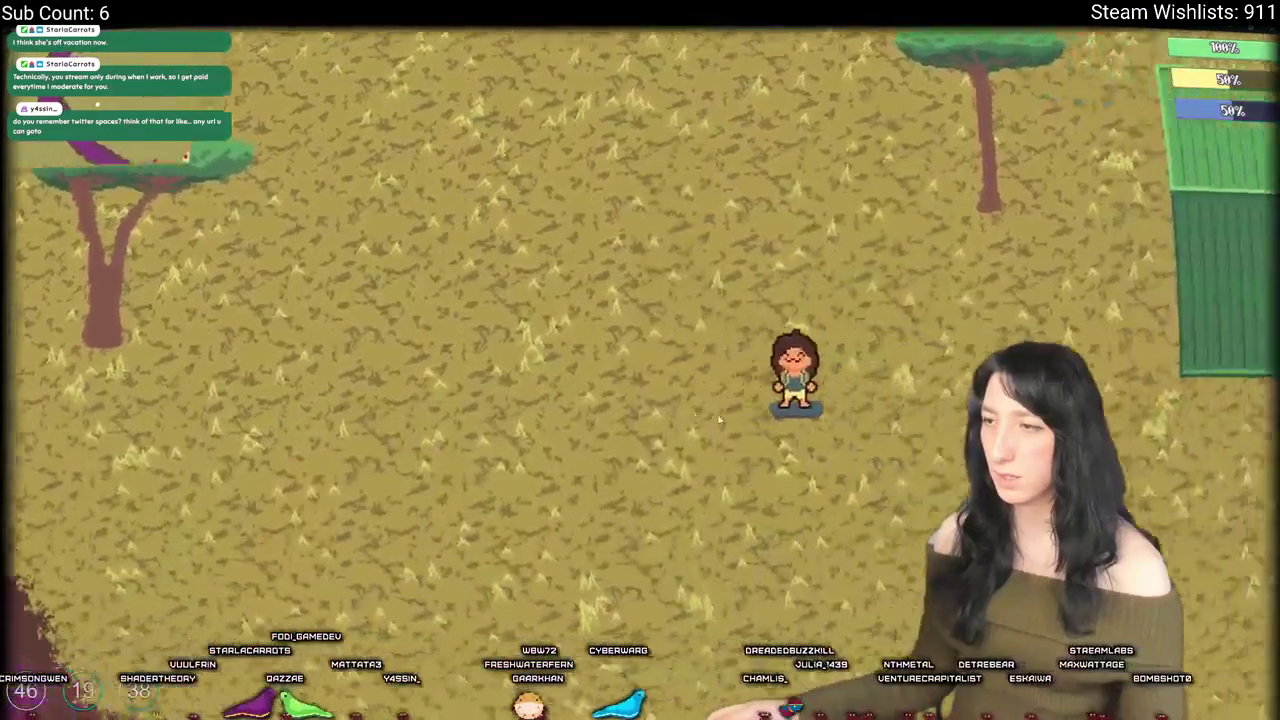
key("w")
key("d")
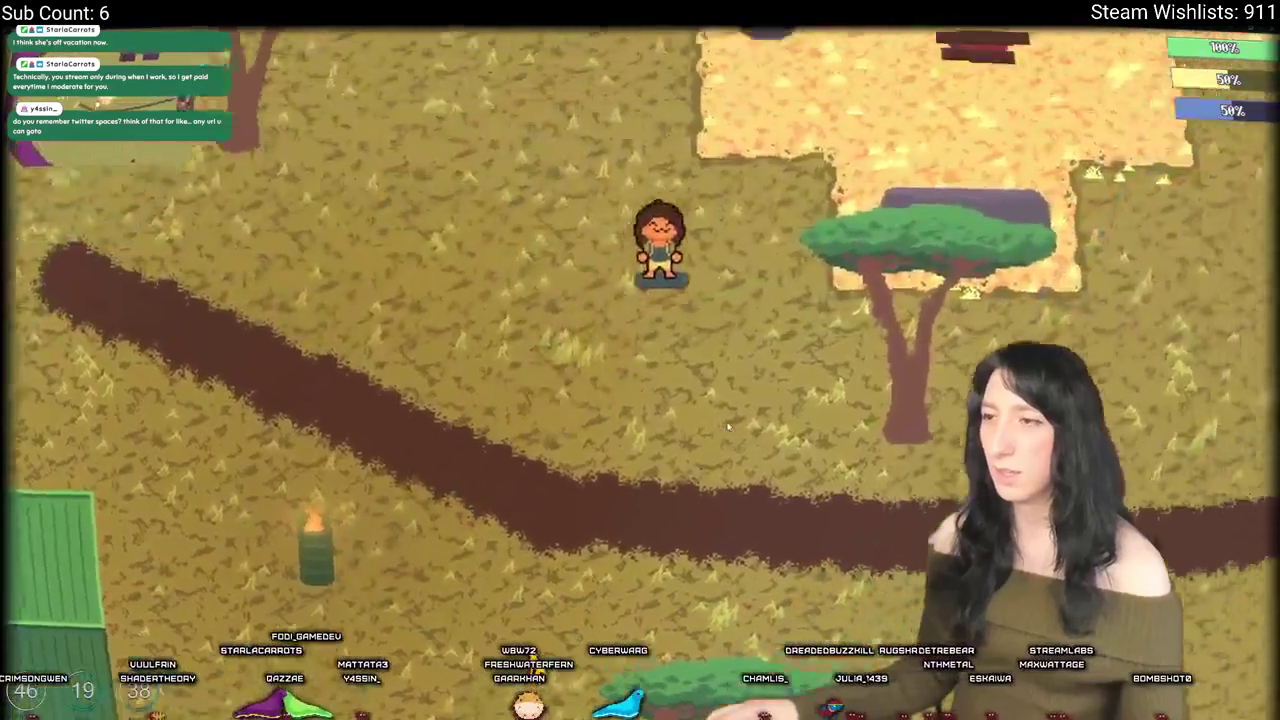
key("w")
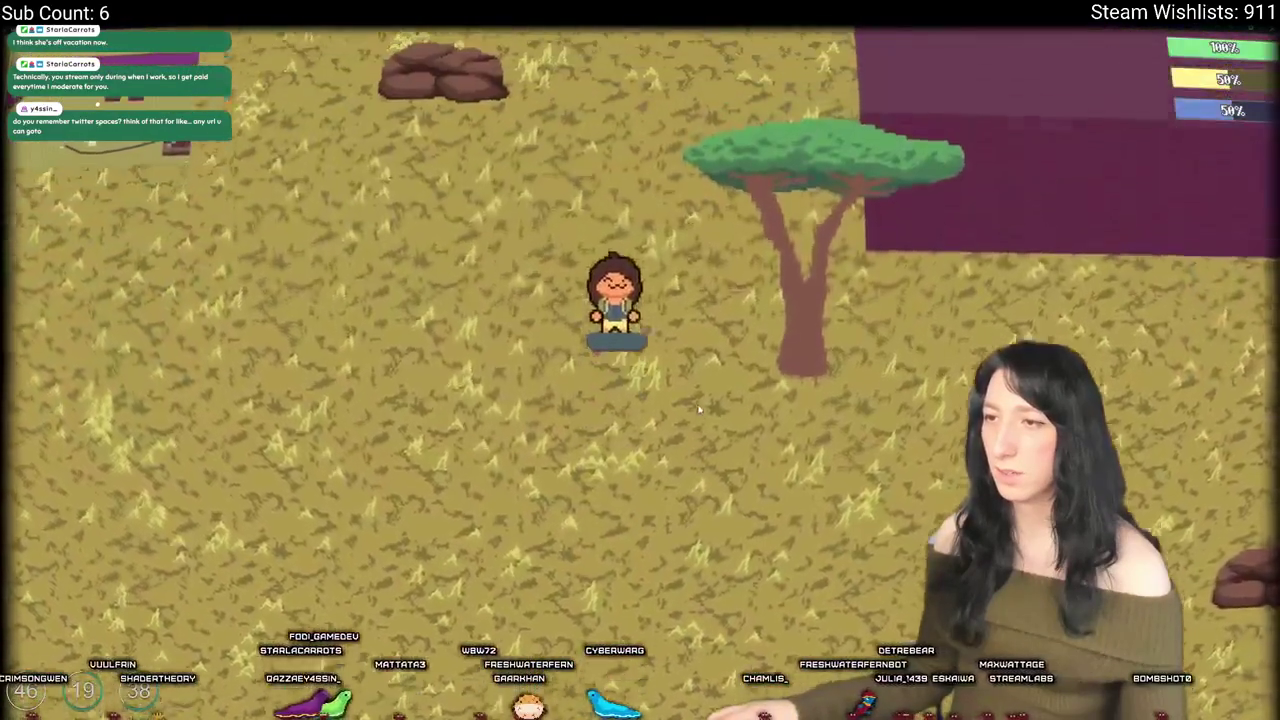
key("a")
key("s")
key("w")
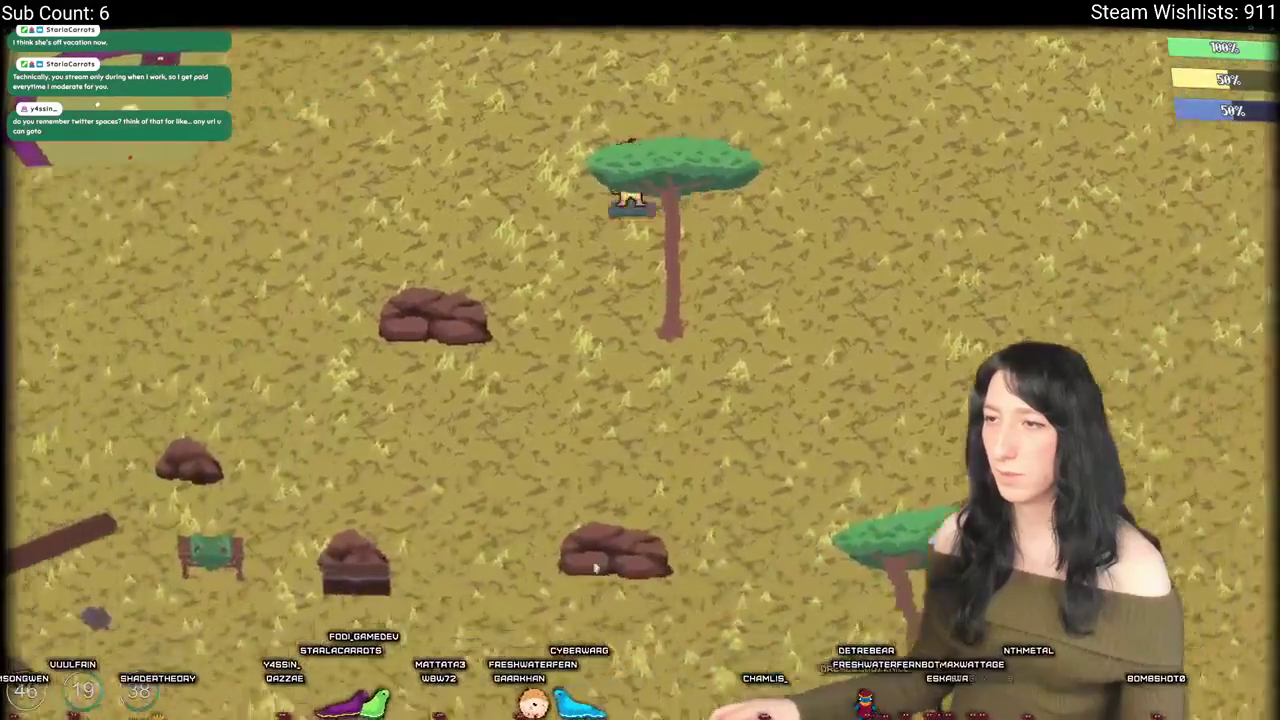
key("a")
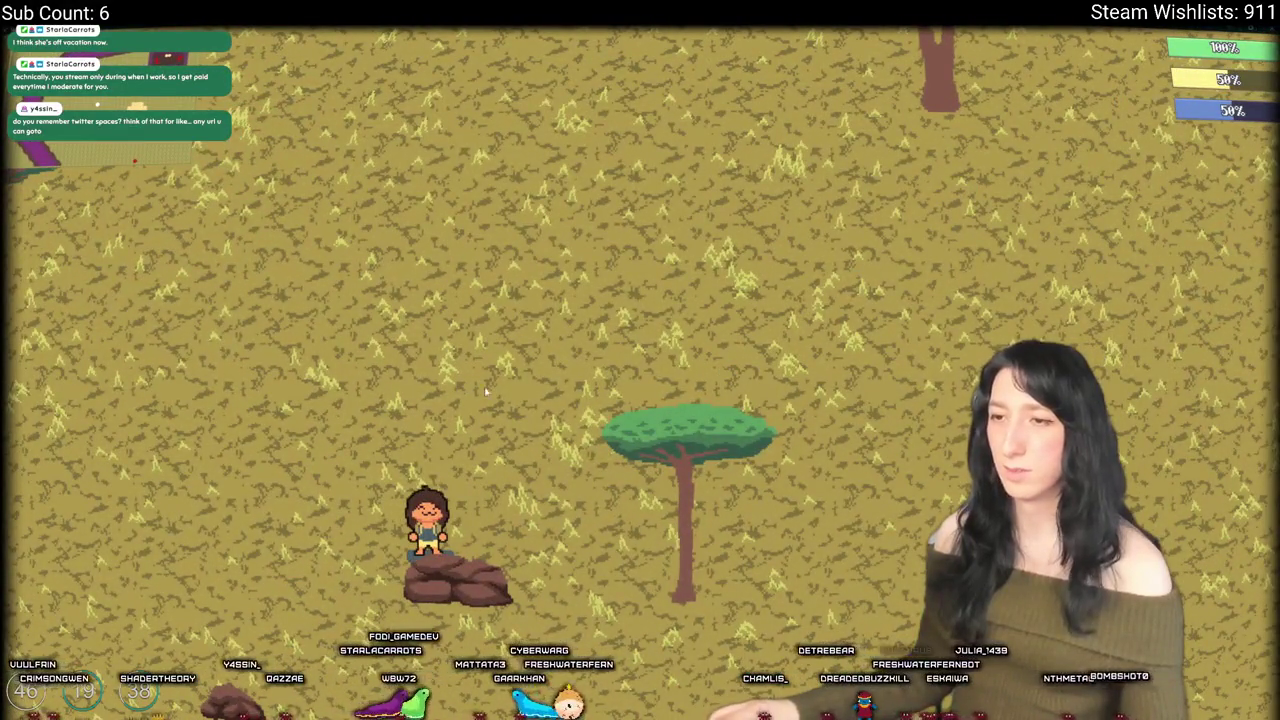
key("Escape")
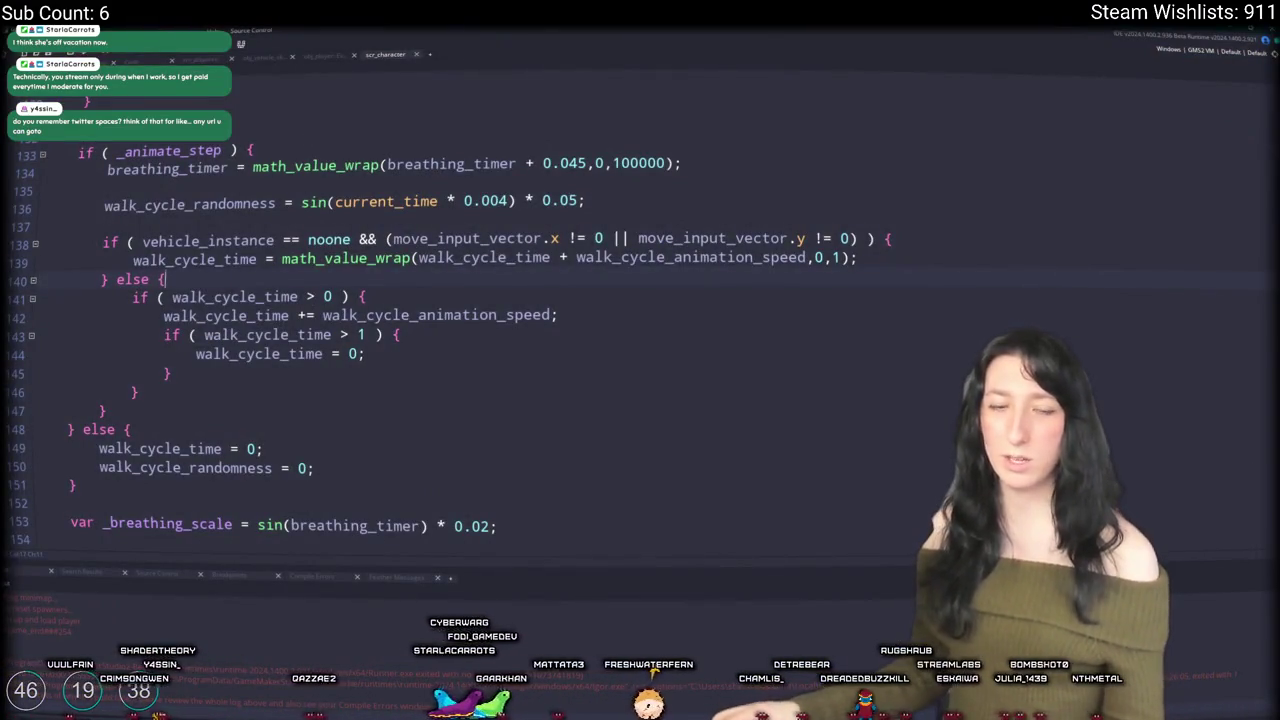
Step: Close the scr_character workspace and open obj_vehicle_skateboard's Step event code
left_click(775, 257)
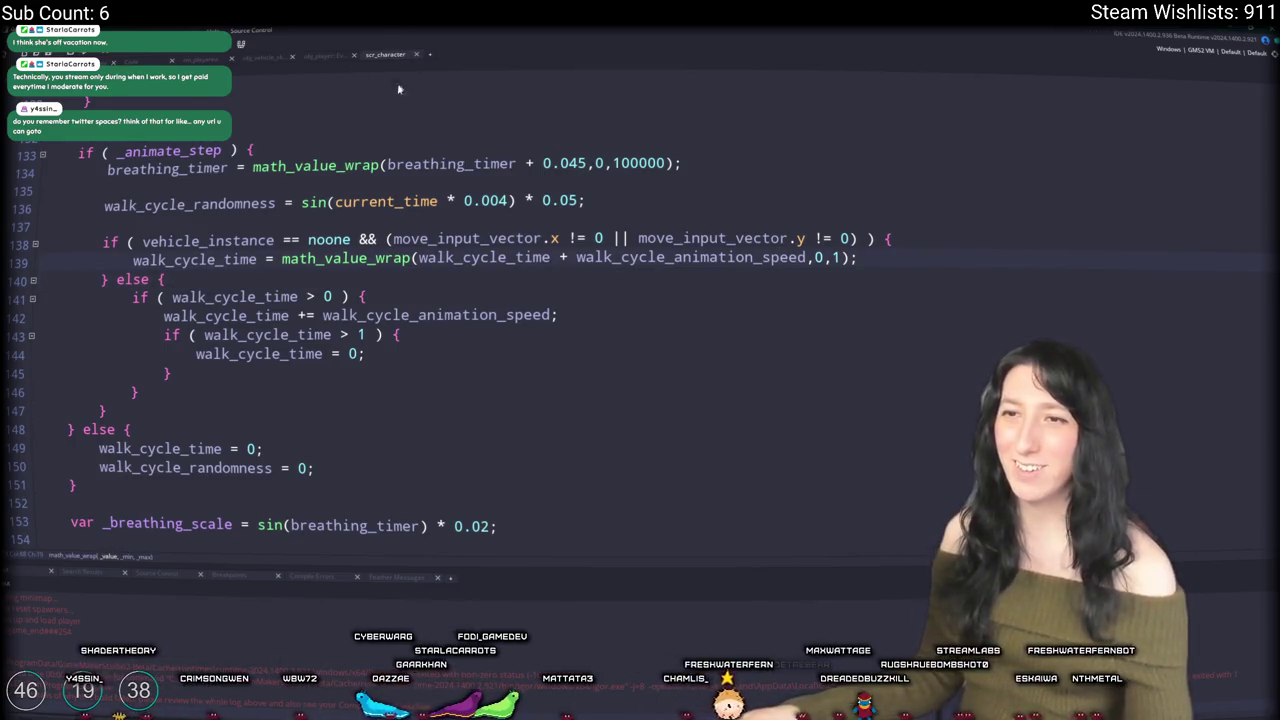
left_click(416, 54)
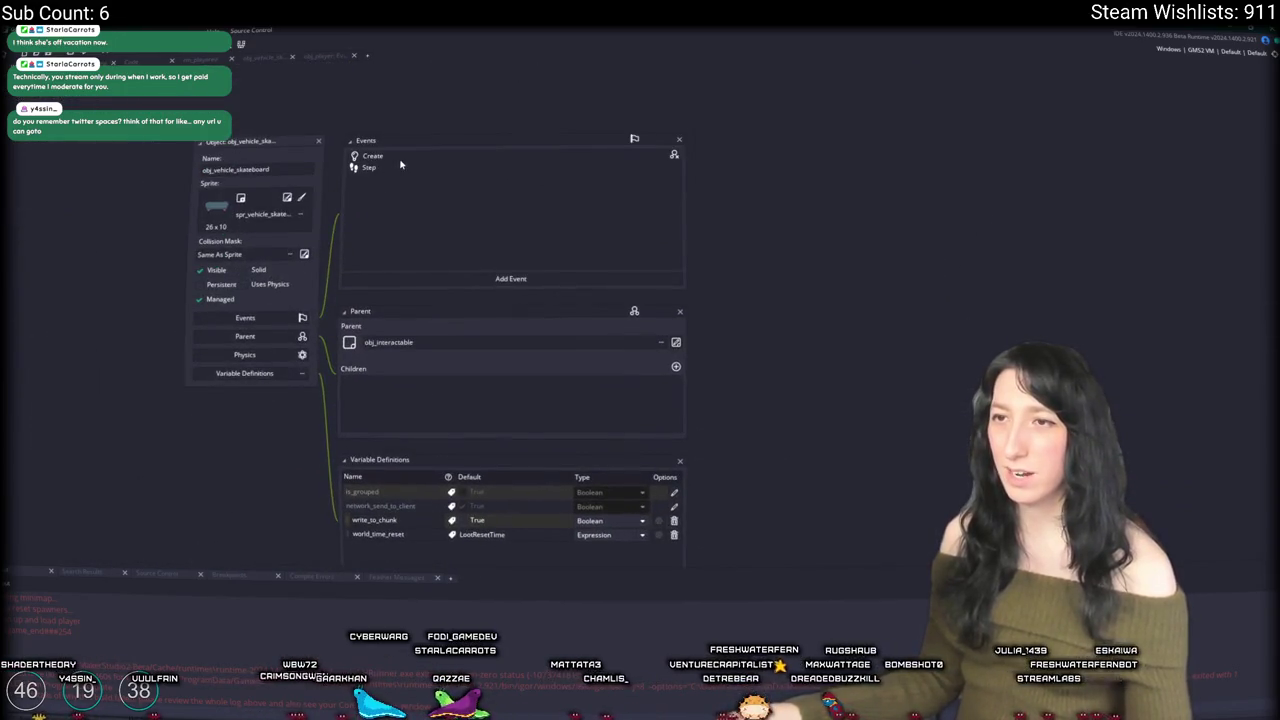
key("ctrl+Tab")
scroll(134, 163, "up", 1)
key("ctrl+Tab")
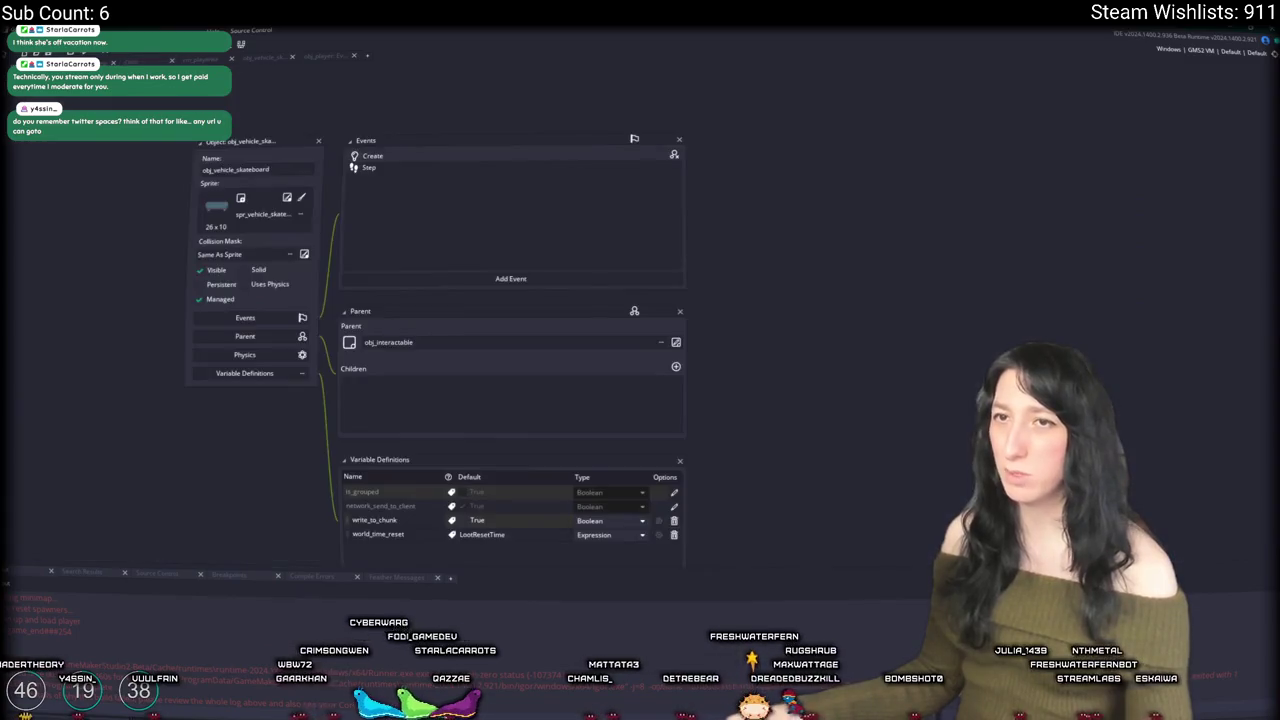
left_click(367, 170)
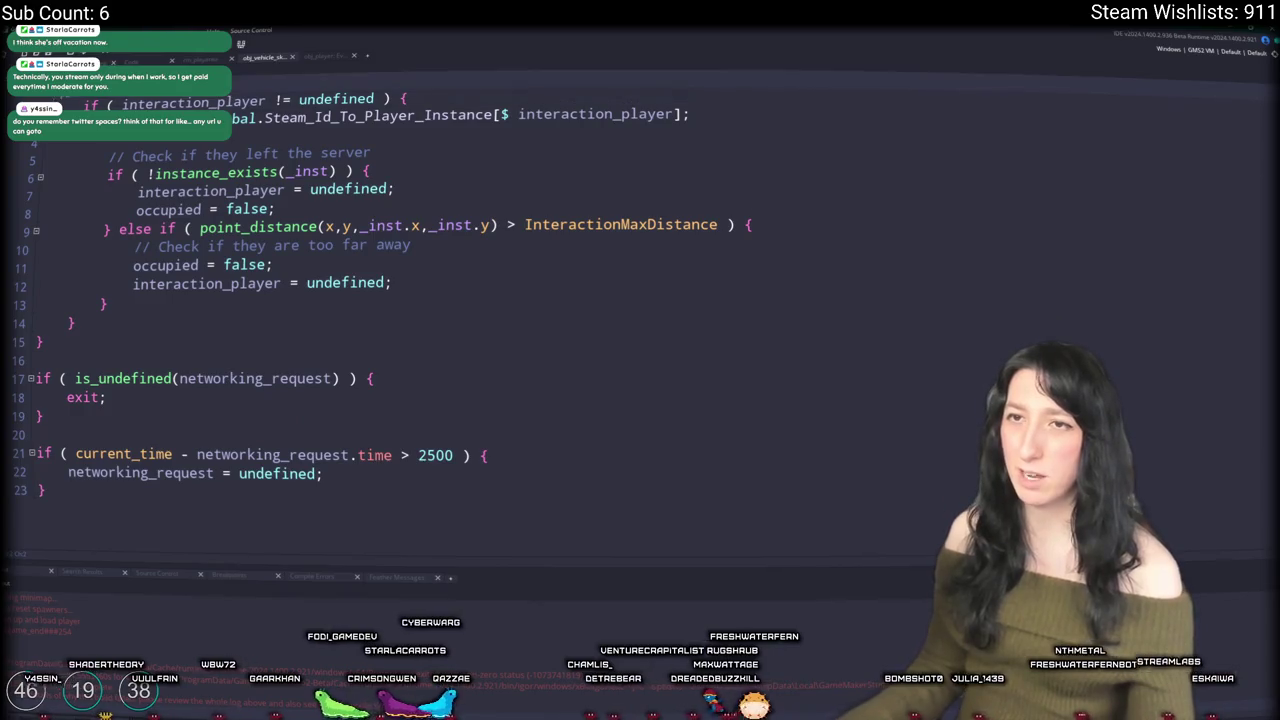
scroll(380, 360, "up", 1)
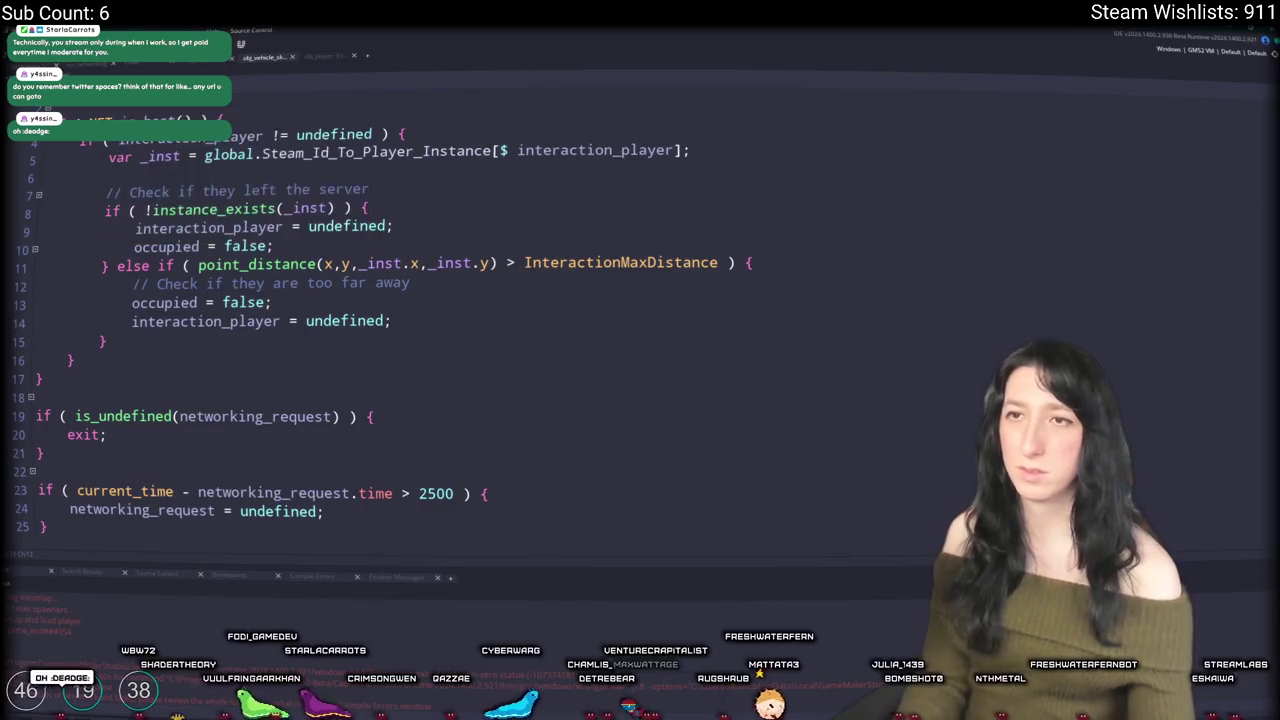
Step: Save the project, then cycle through the depth script, the Step event and the skateboard object editor
key("ctrl+s")
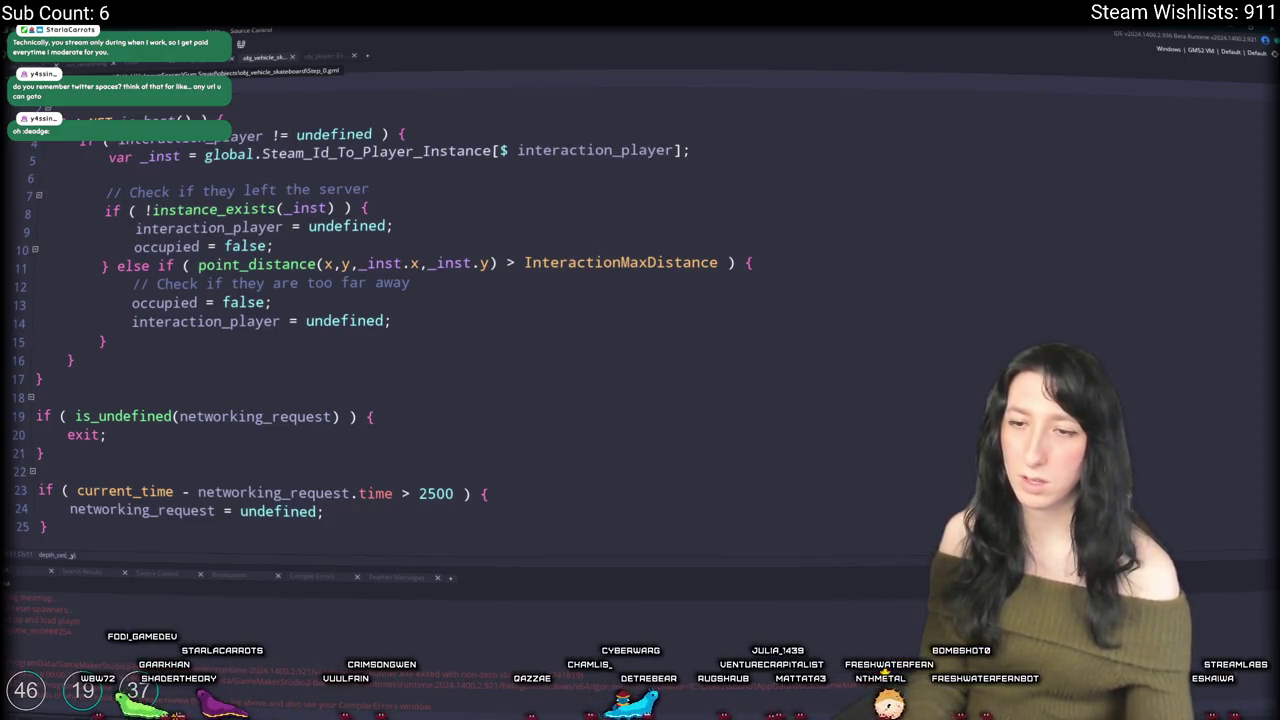
key("ctrl+Tab")
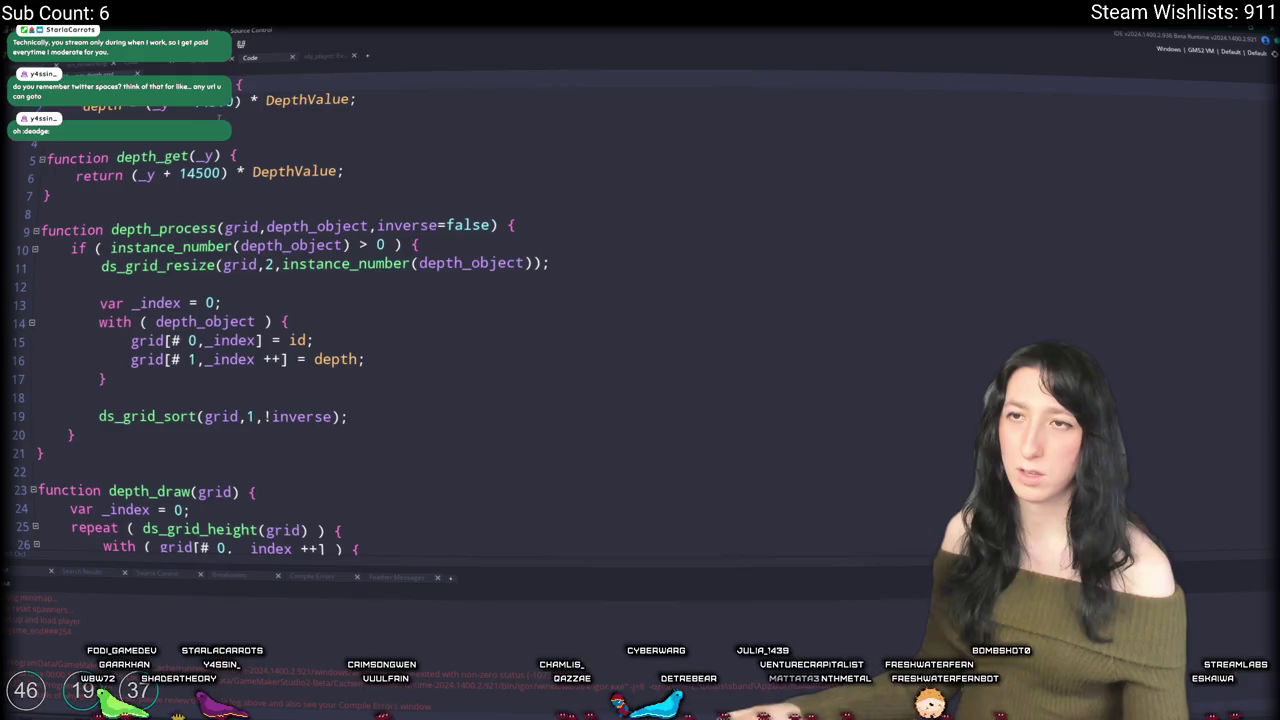
key("ctrl+Tab")
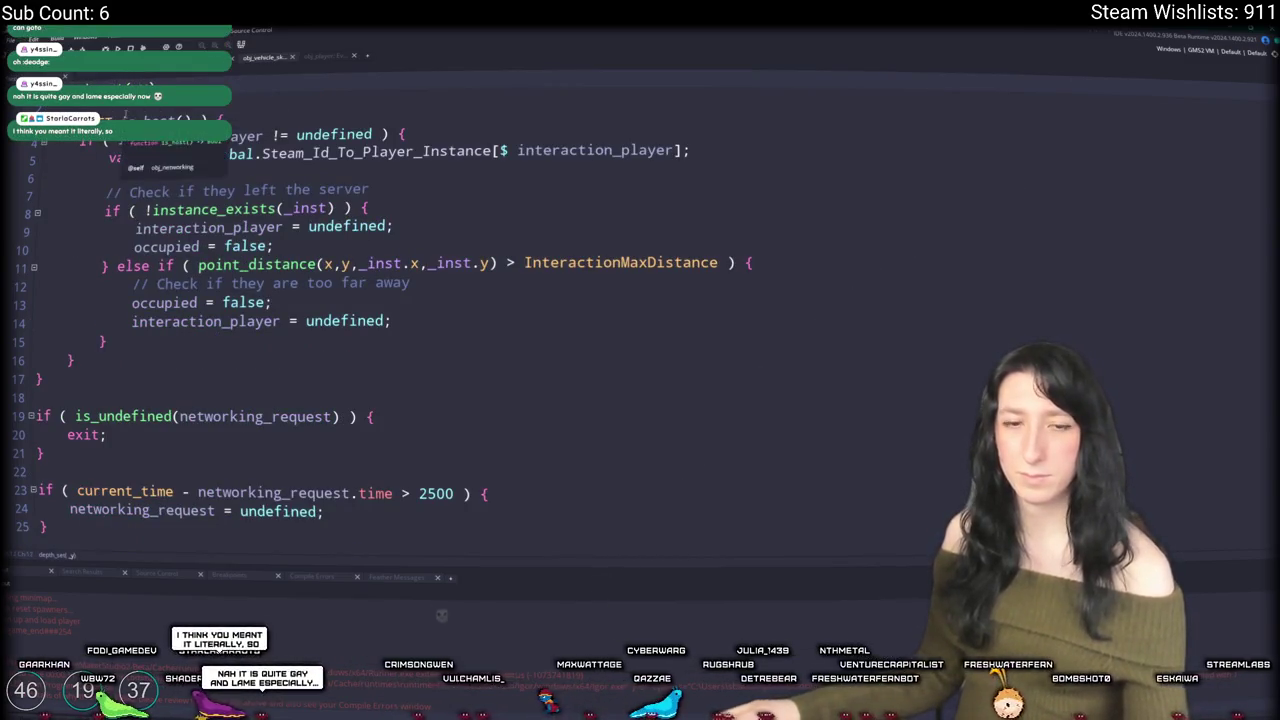
key("ctrl+Tab")
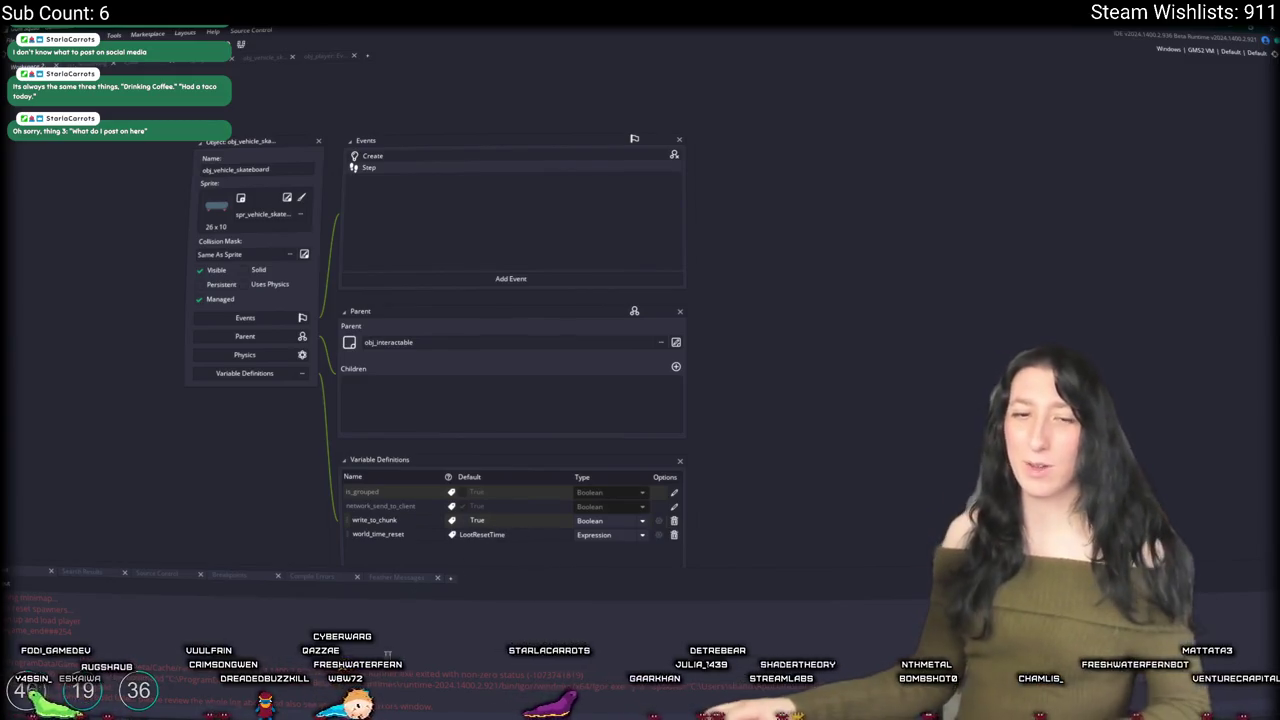
Step: Open the Windows Start menu over the obj_vehicle_skateboard editor
key("super")
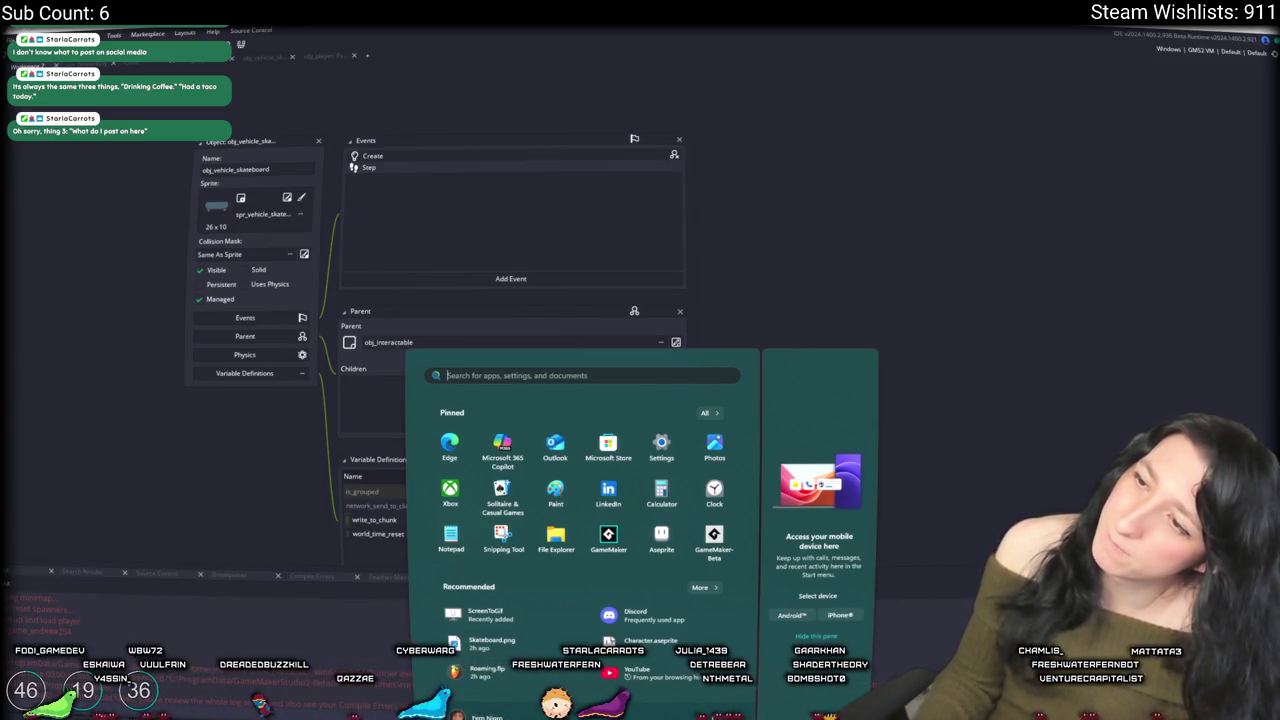
Step: Search 'steam' in the Start menu and launch the Steam app
type("steam")
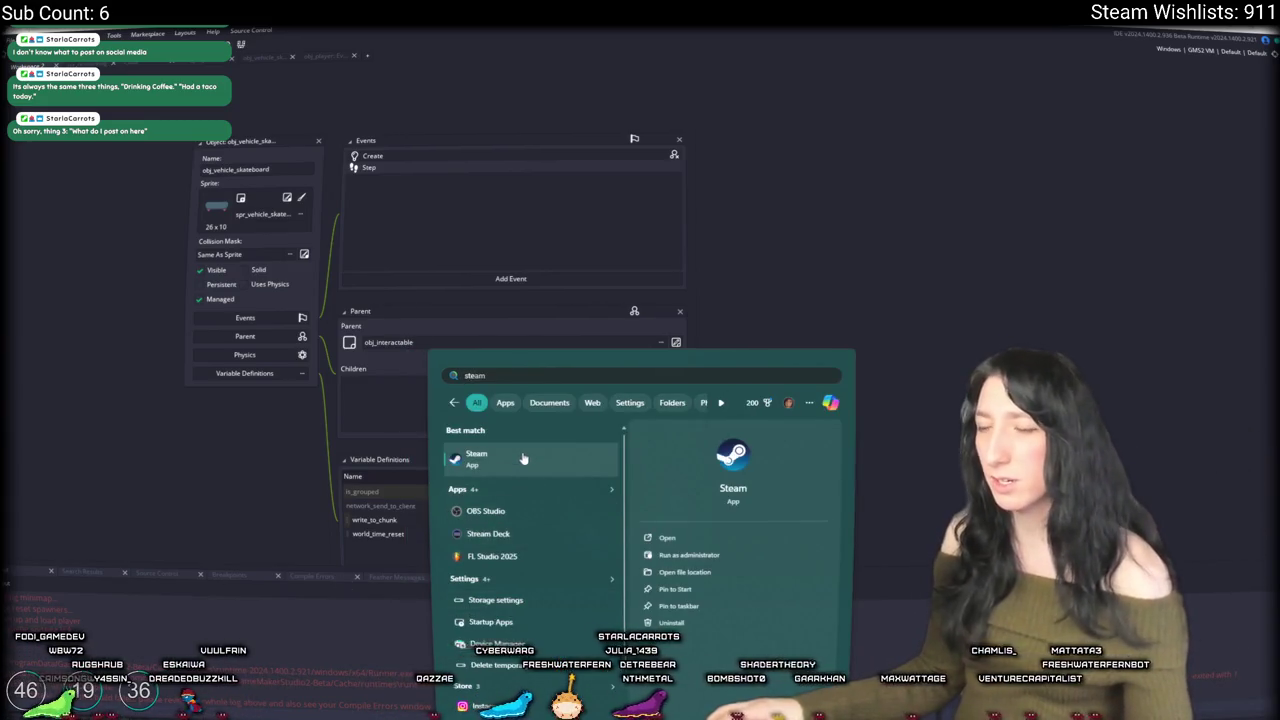
left_click(515, 453)
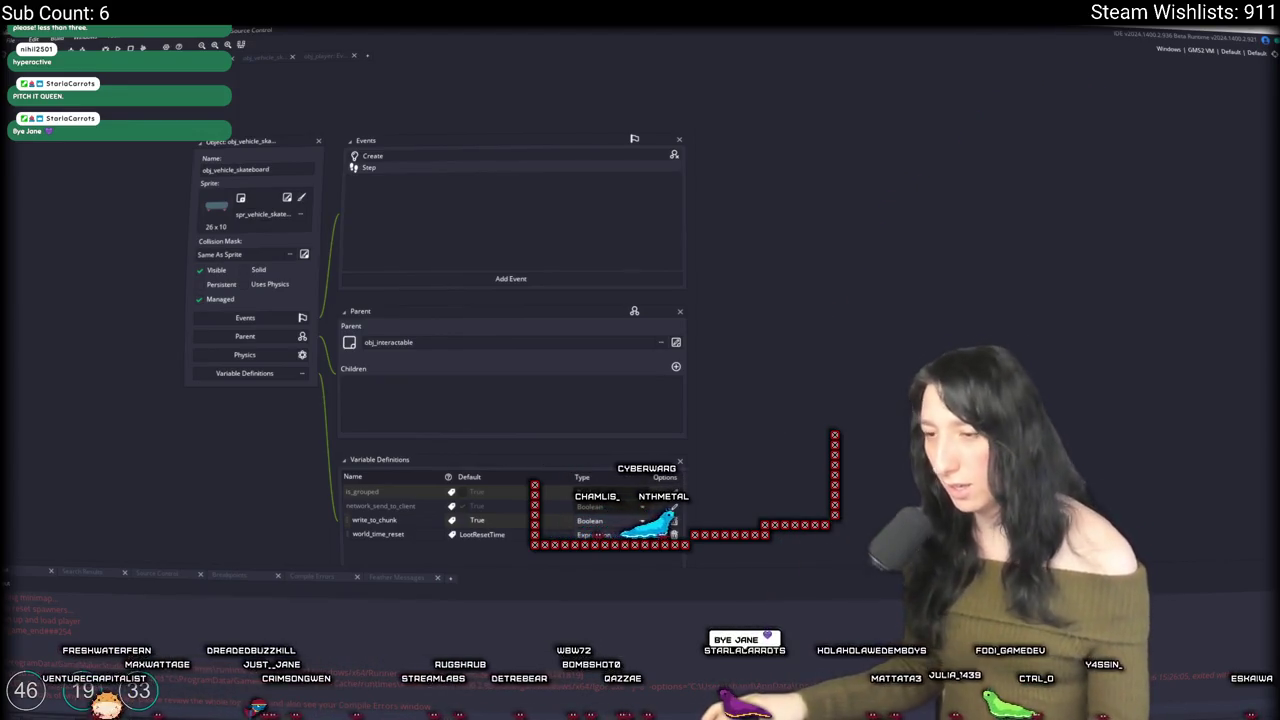
Step: Open File Explorer, go to Downloads, and open the Gum_Squad_Trailer_Rough_Cut MP4
key("super+e")
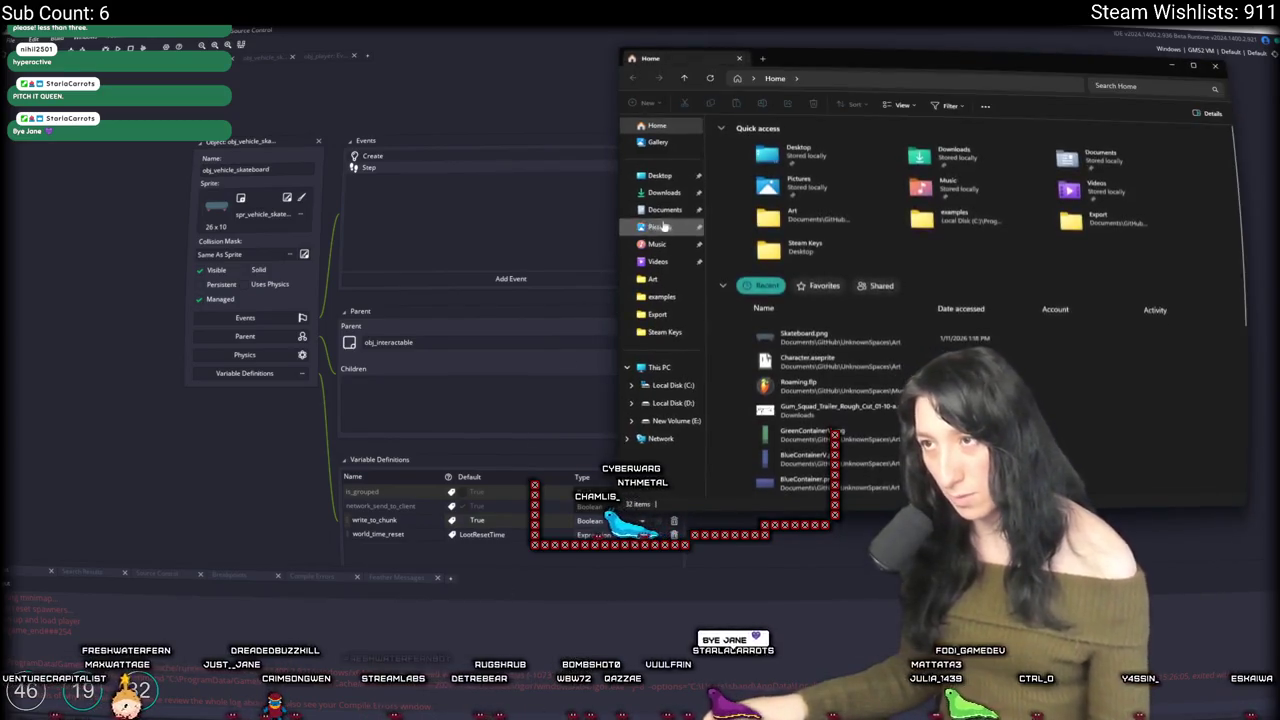
left_click(660, 175)
scroll(900, 390, "down", 3)
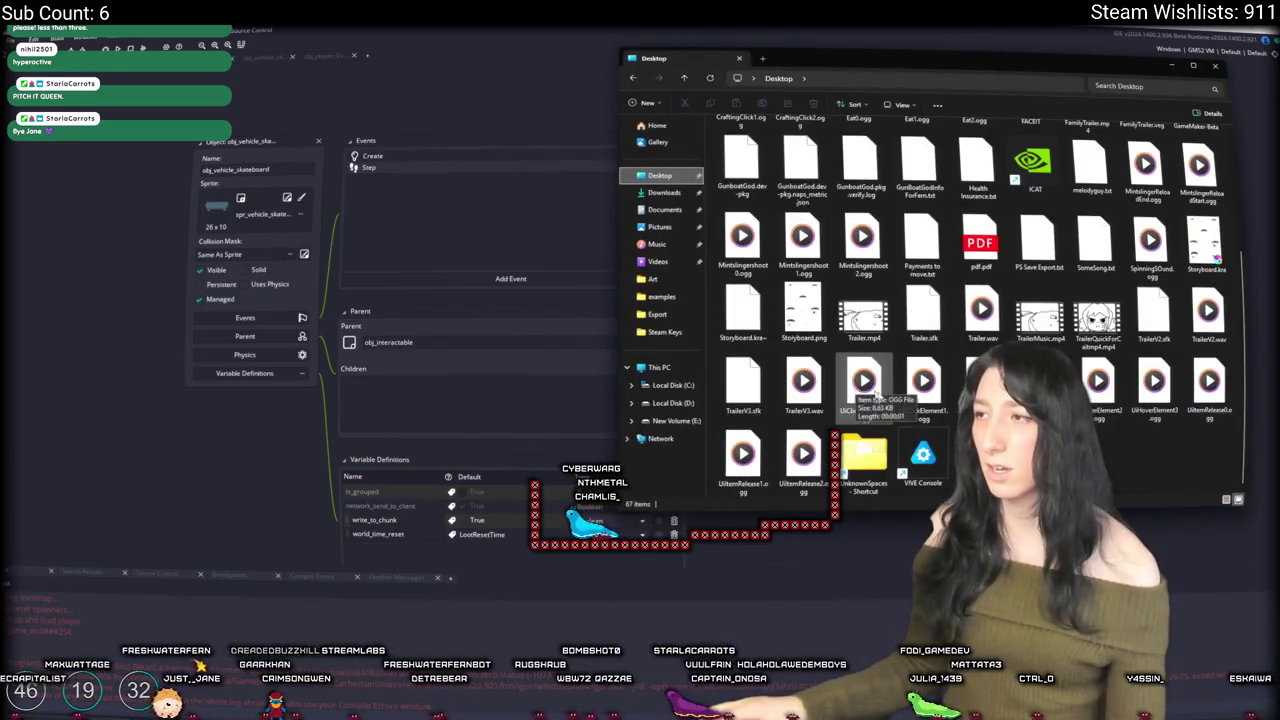
left_click(664, 192)
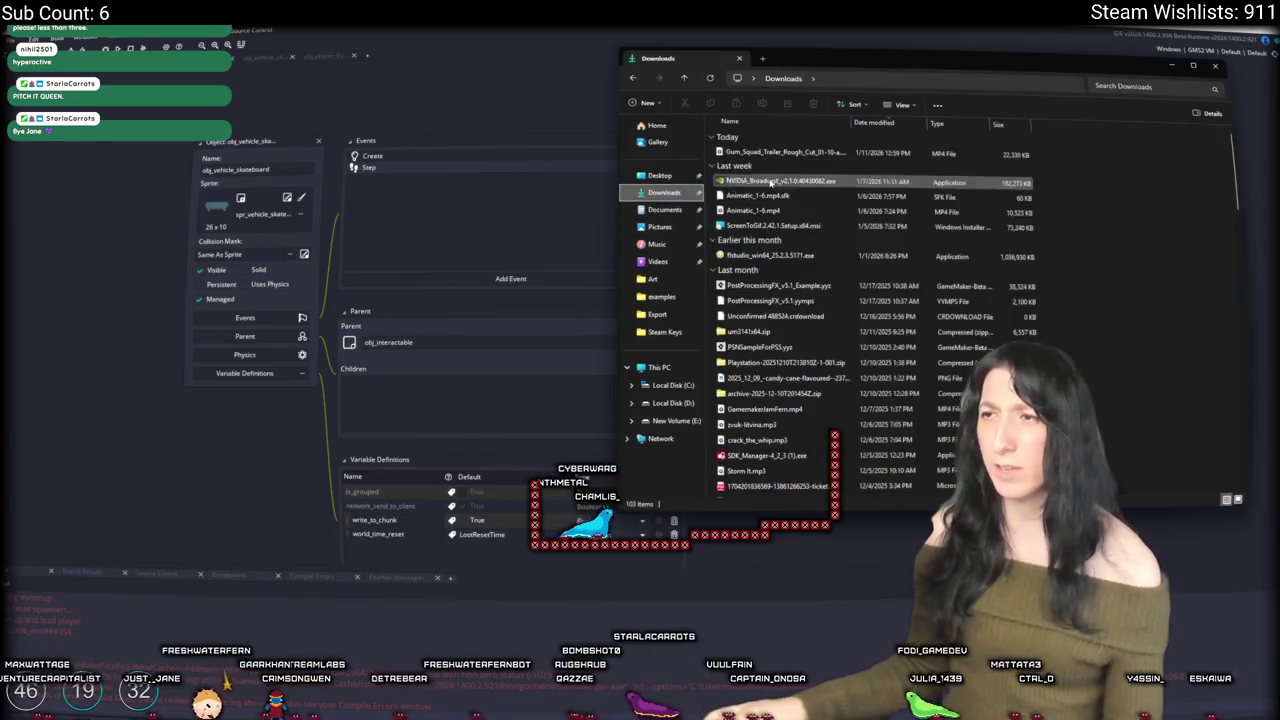
double_click(771, 153)
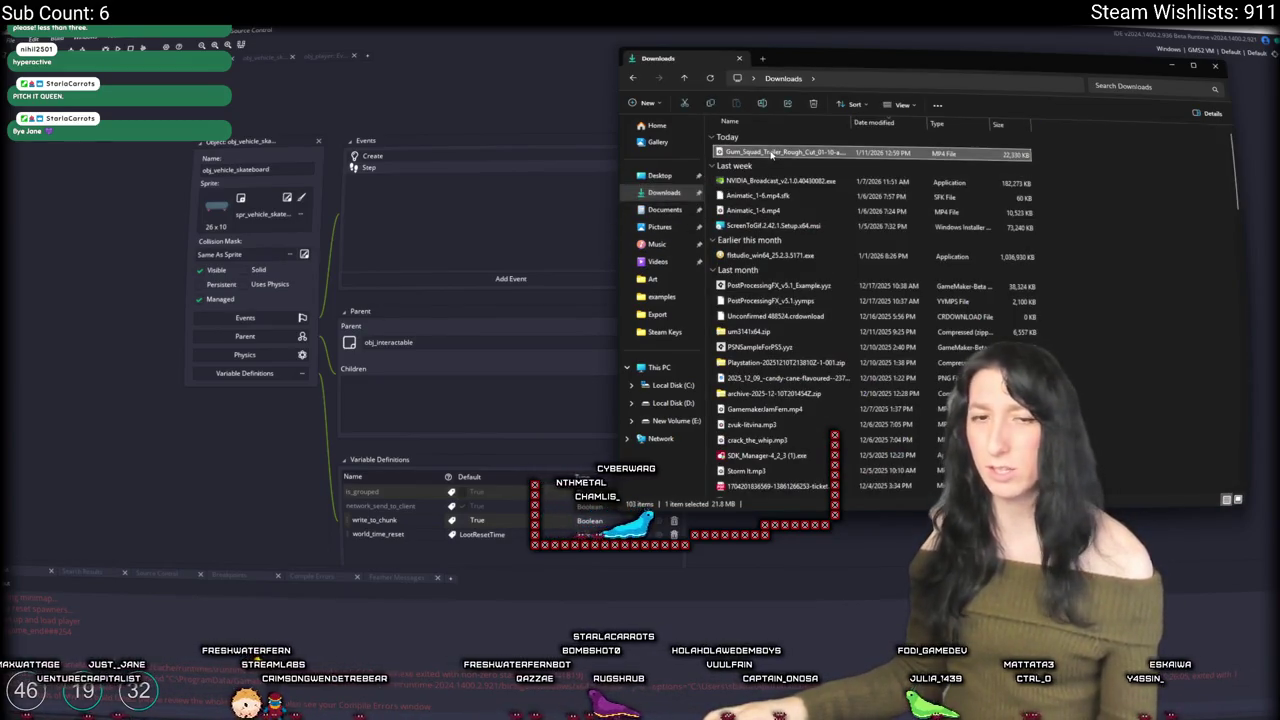
Step: Watch the Gum Squad trailer full screen, then leave fullscreen playback with Escape
double_click(763, 64)
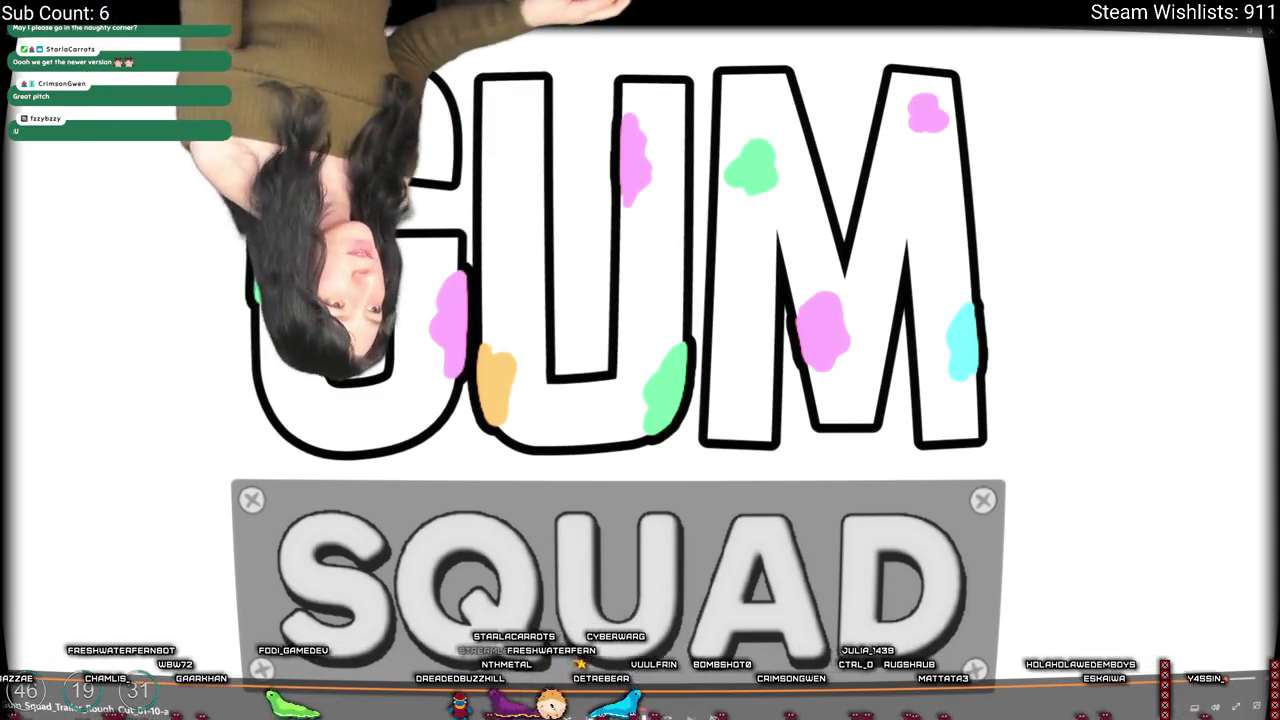
key("Escape")
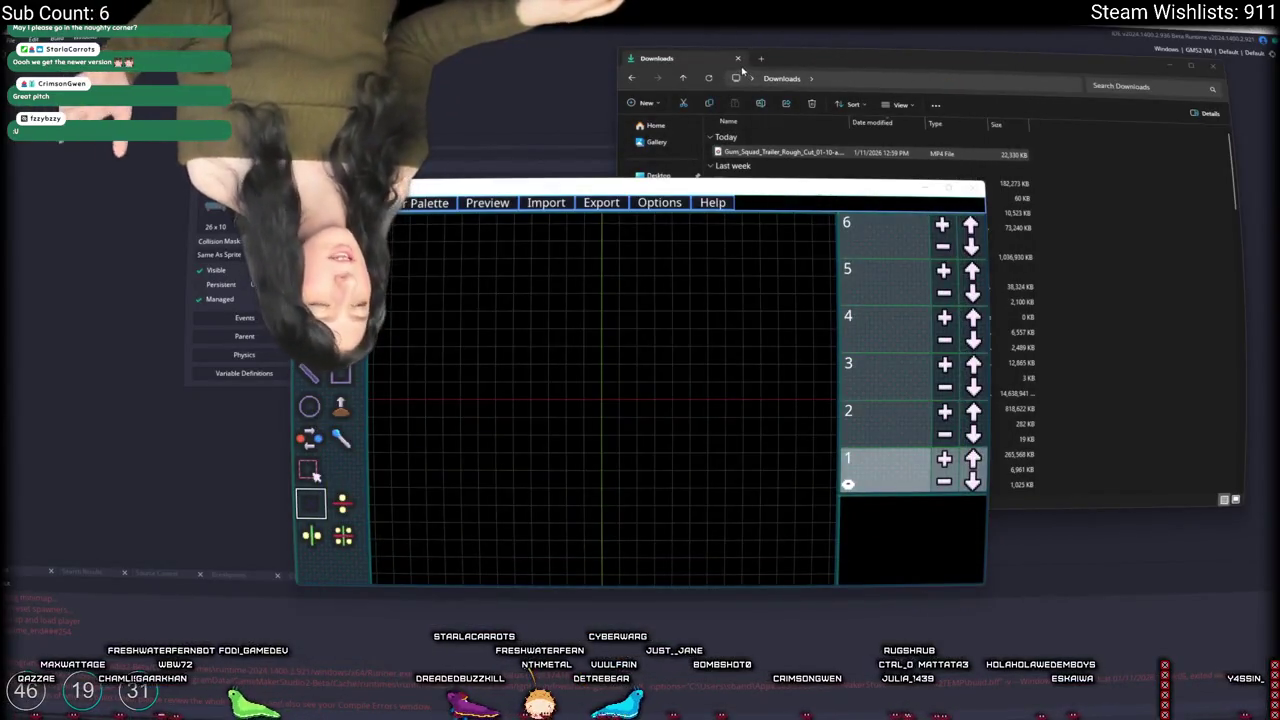
Step: Bring the Downloads Explorer window forward and minimize it, uncovering SpriteFile 2.0
left_click(675, 64)
left_click(738, 58)
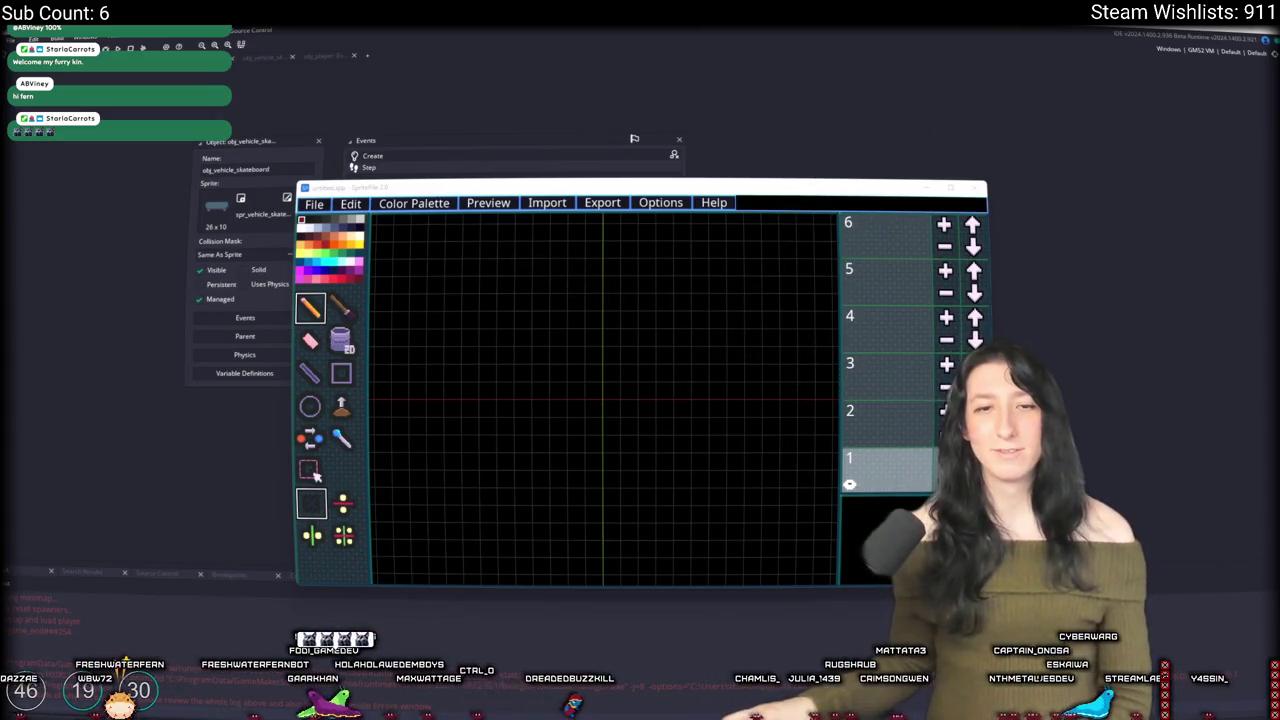
Step: On the stream dashboard, move the raider's viewer card aside and copy their avatar image link
key("alt+Tab")
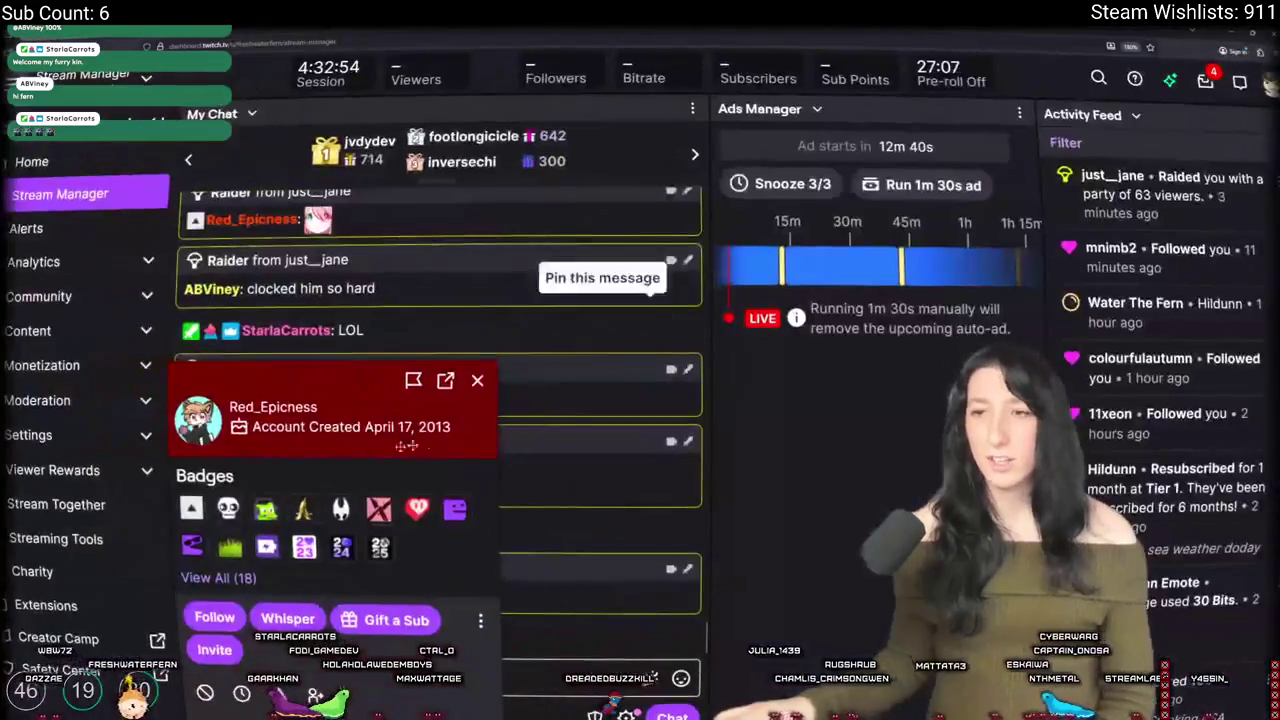
left_click_drag(240, 372, 442, 196)
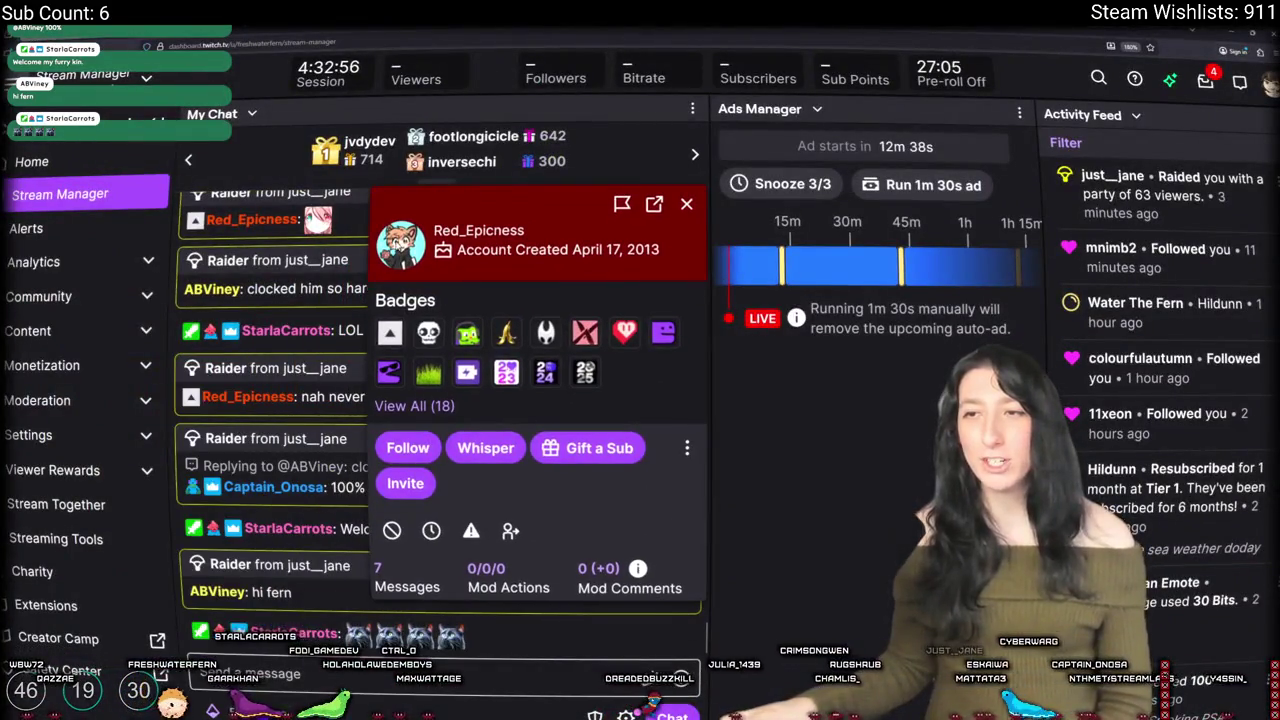
right_click(410, 238)
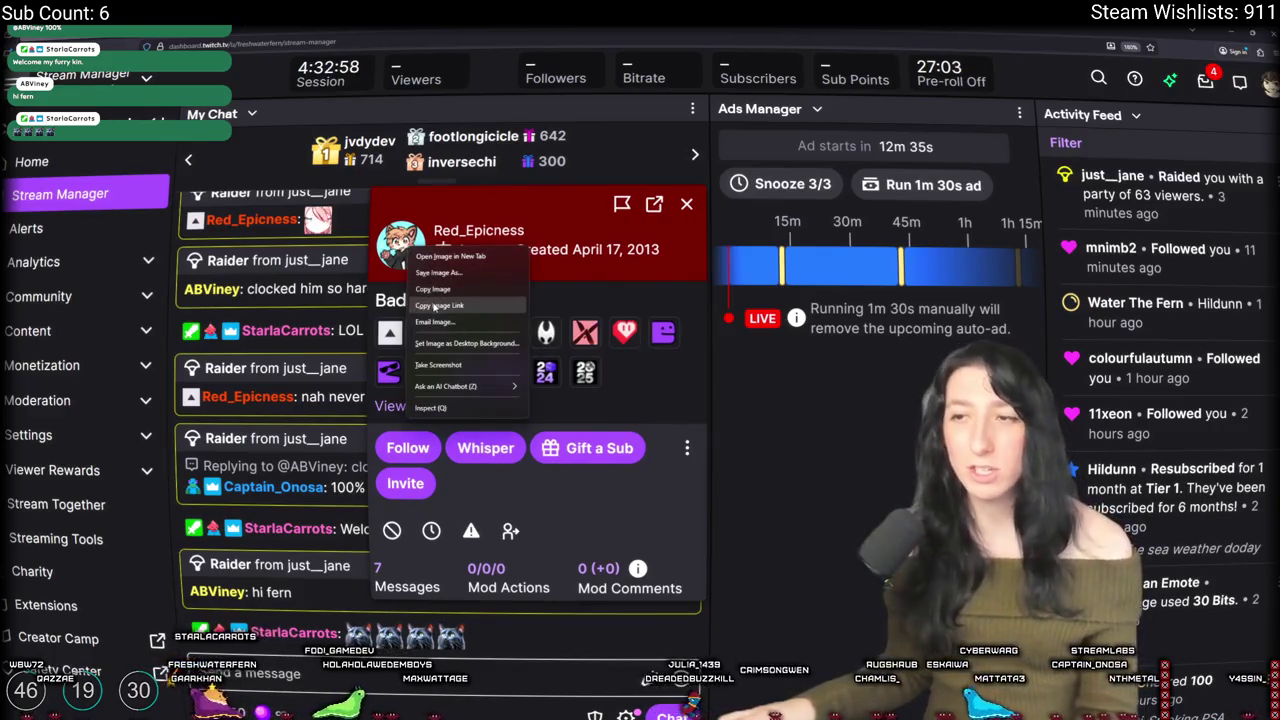
left_click(460, 290)
scroll(606, 434, "up", 7)
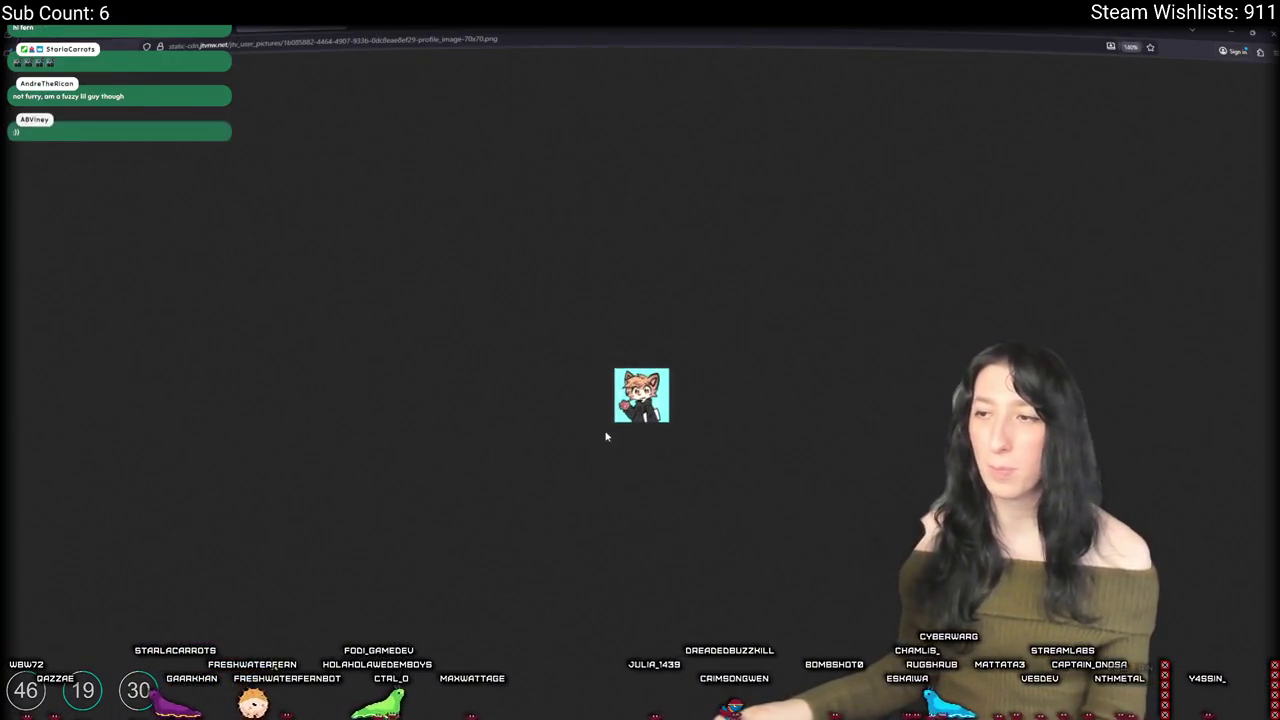
scroll(645, 435, "up", 3)
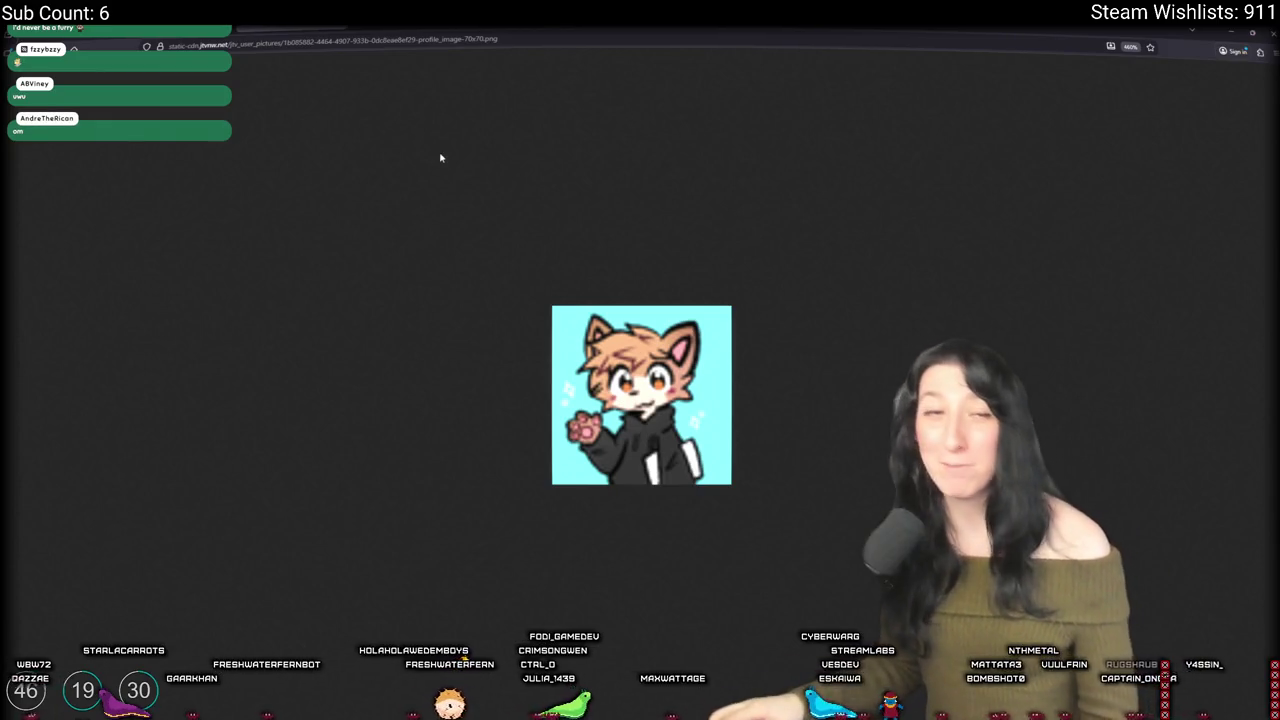
key("alt+Tab")
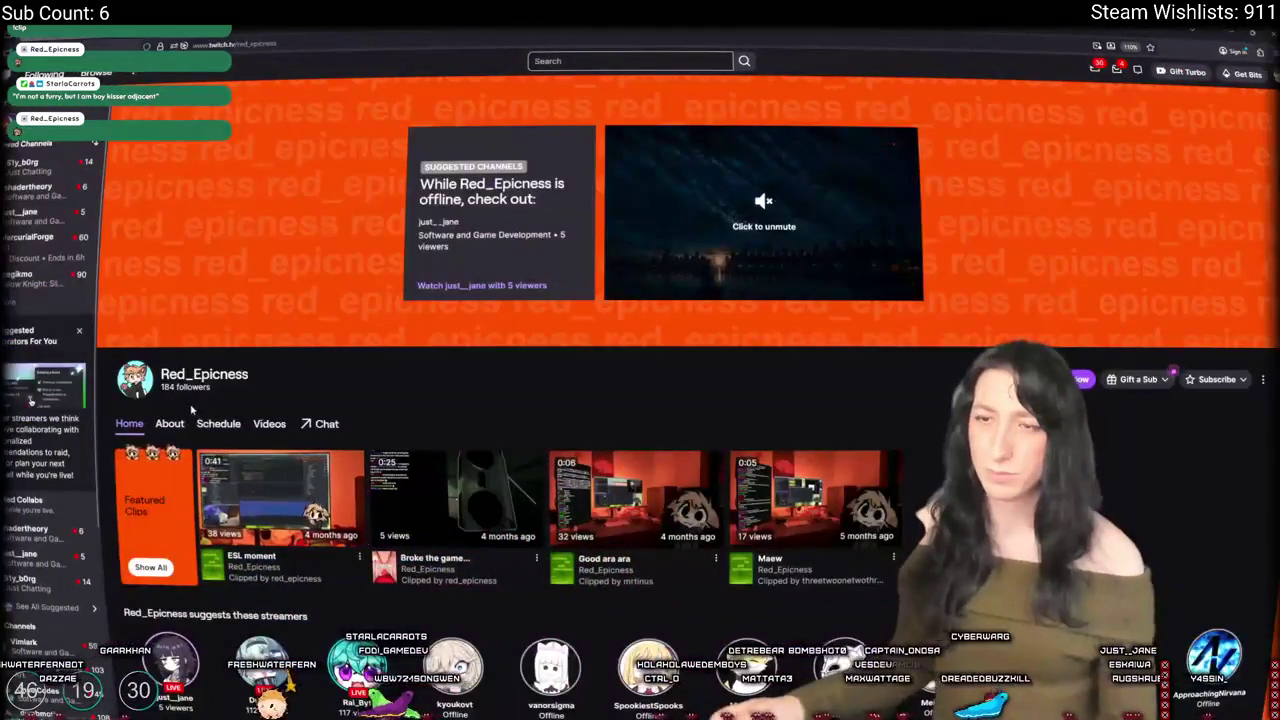
Step: Browse Red_Epicness's About and Videos pages and watch the ESL moment clip
left_click(170, 424)
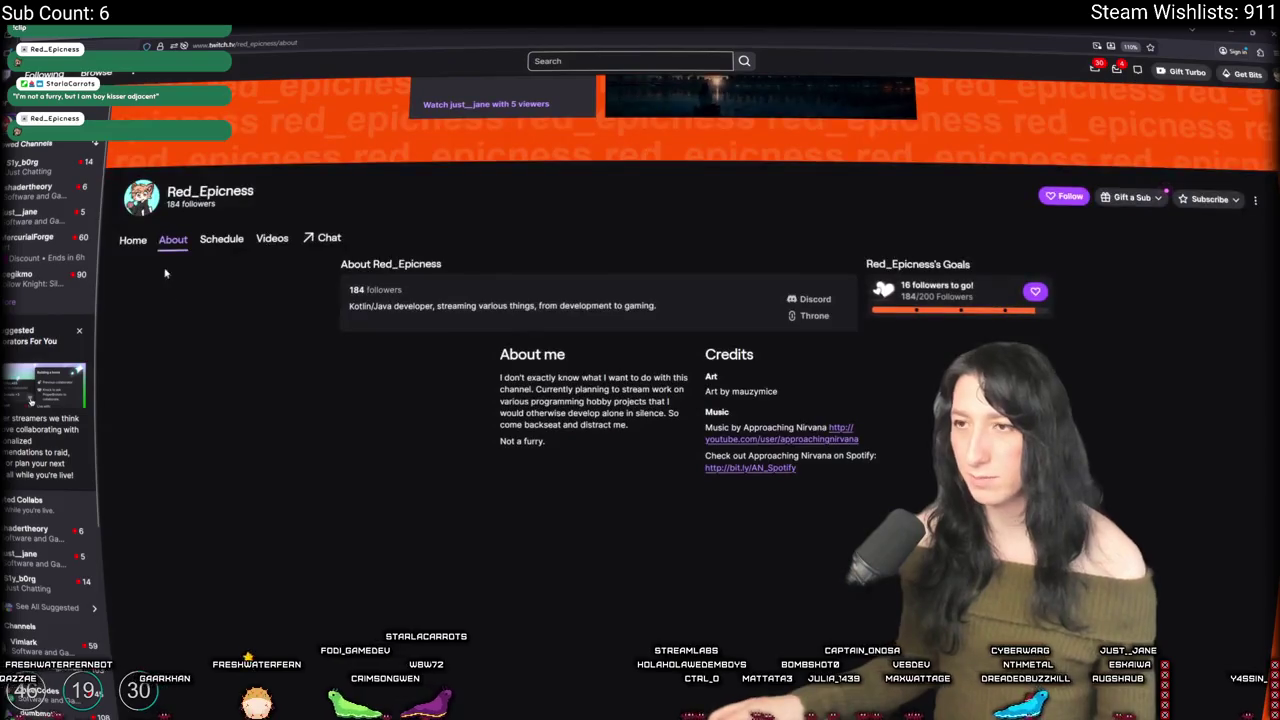
left_click(272, 242)
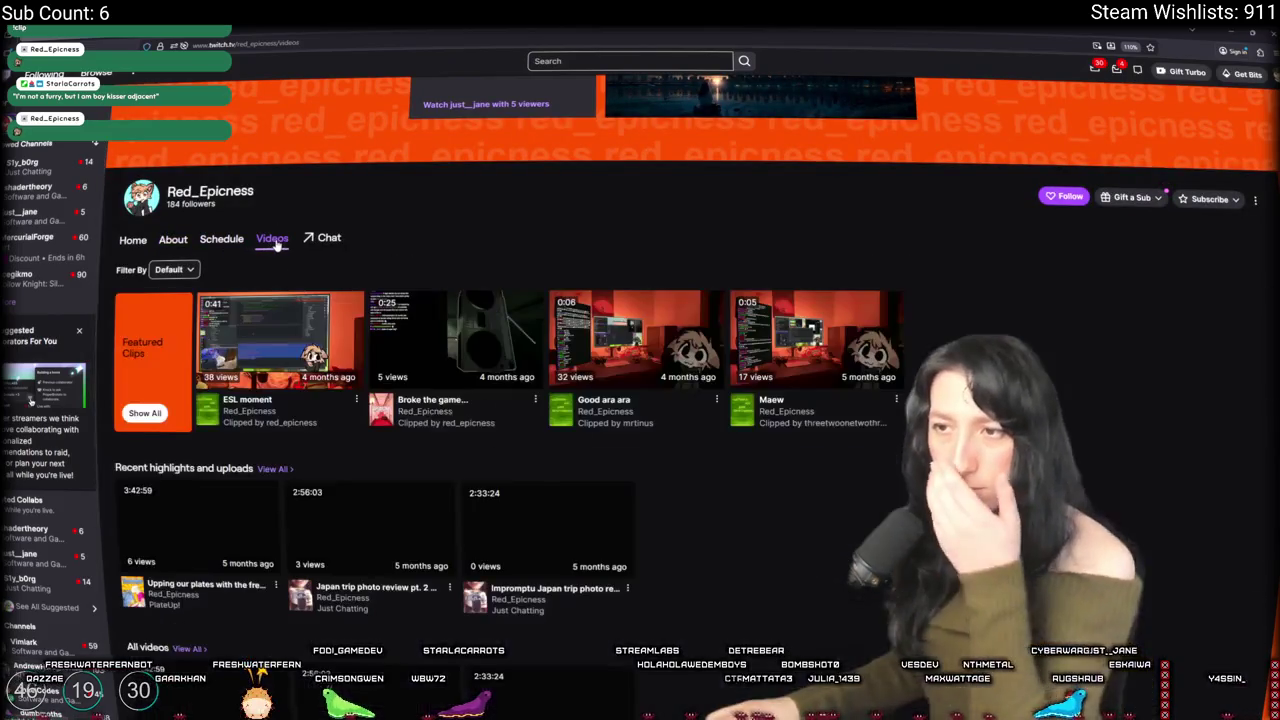
left_click(279, 361)
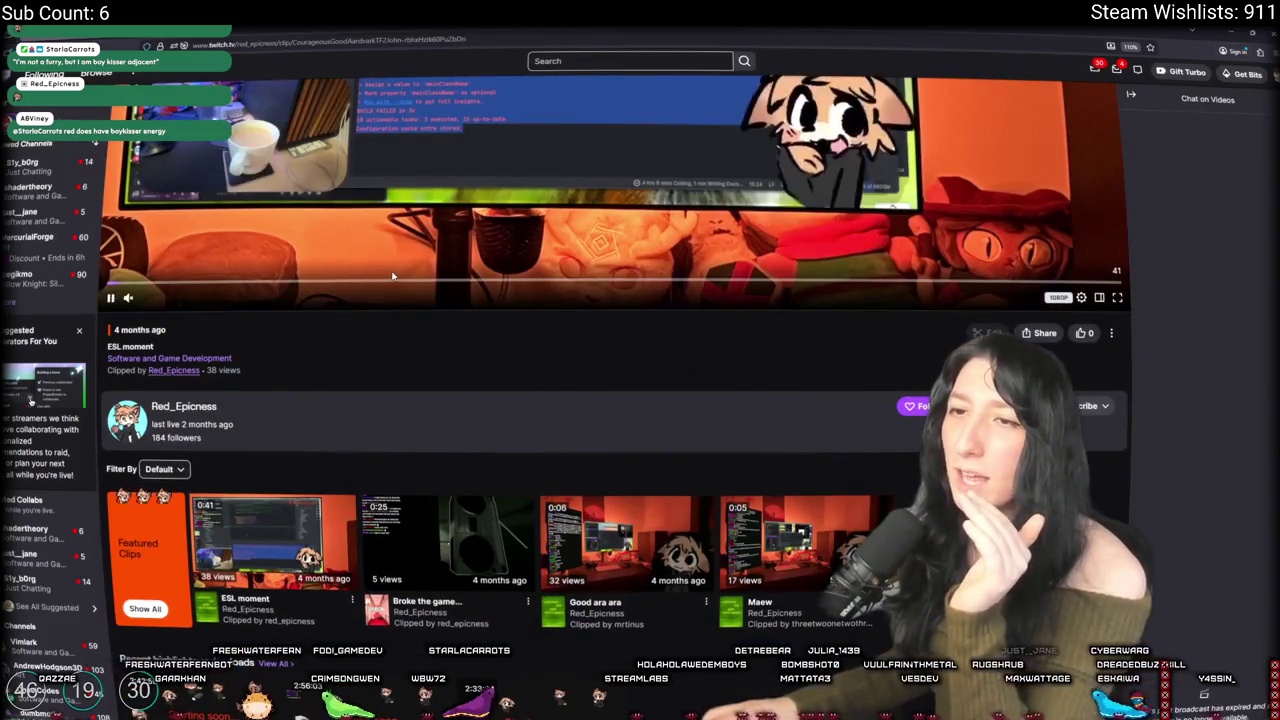
scroll(465, 436, "up", 3)
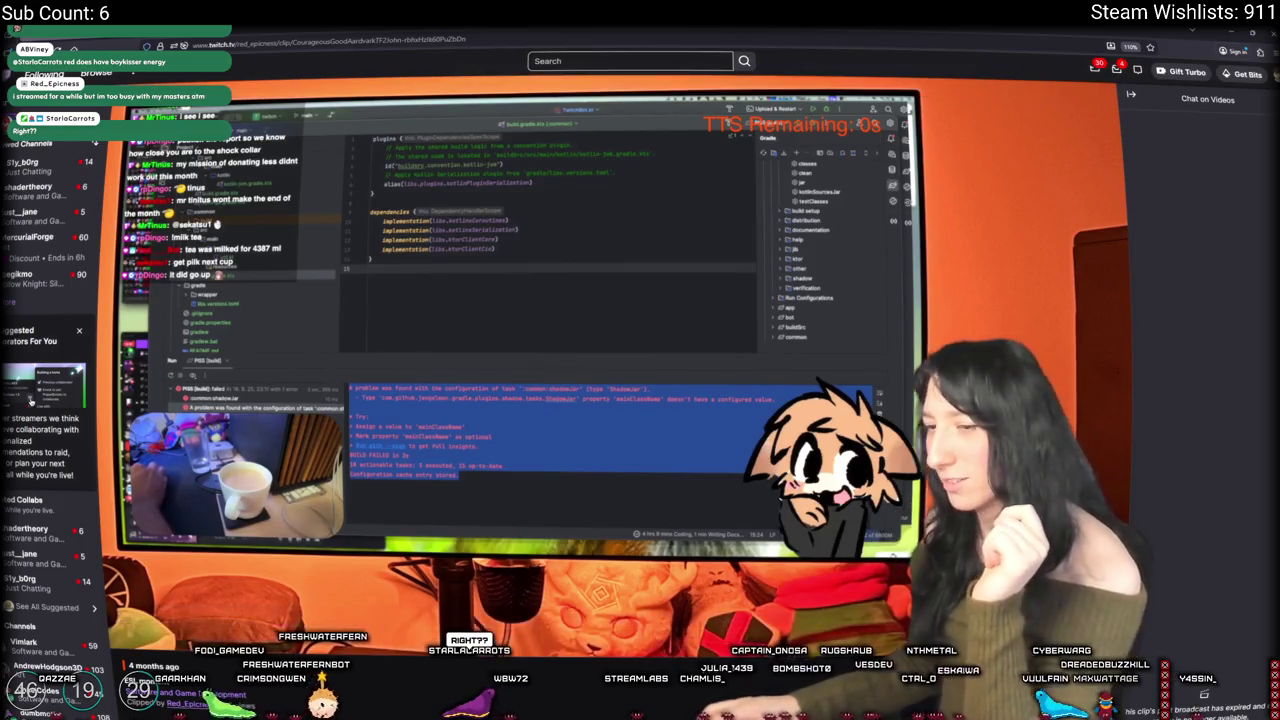
scroll(305, 690, "down", 2)
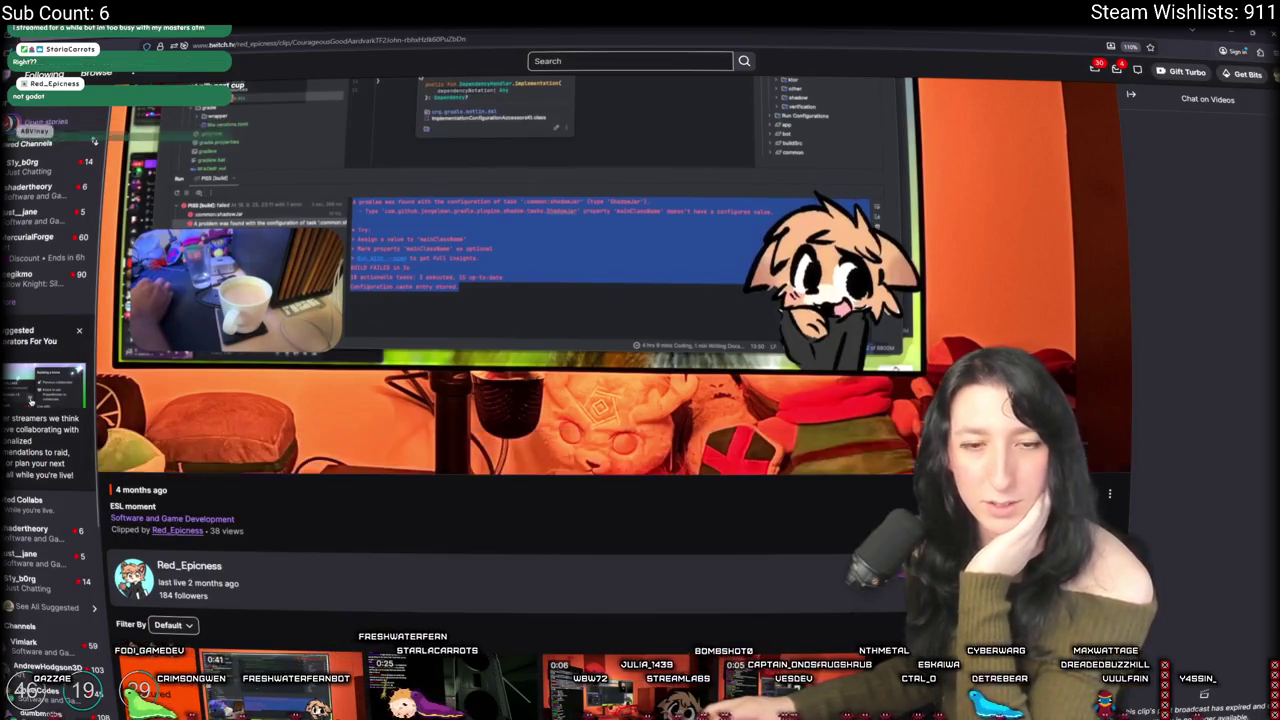
scroll(510, 390, "up", 2)
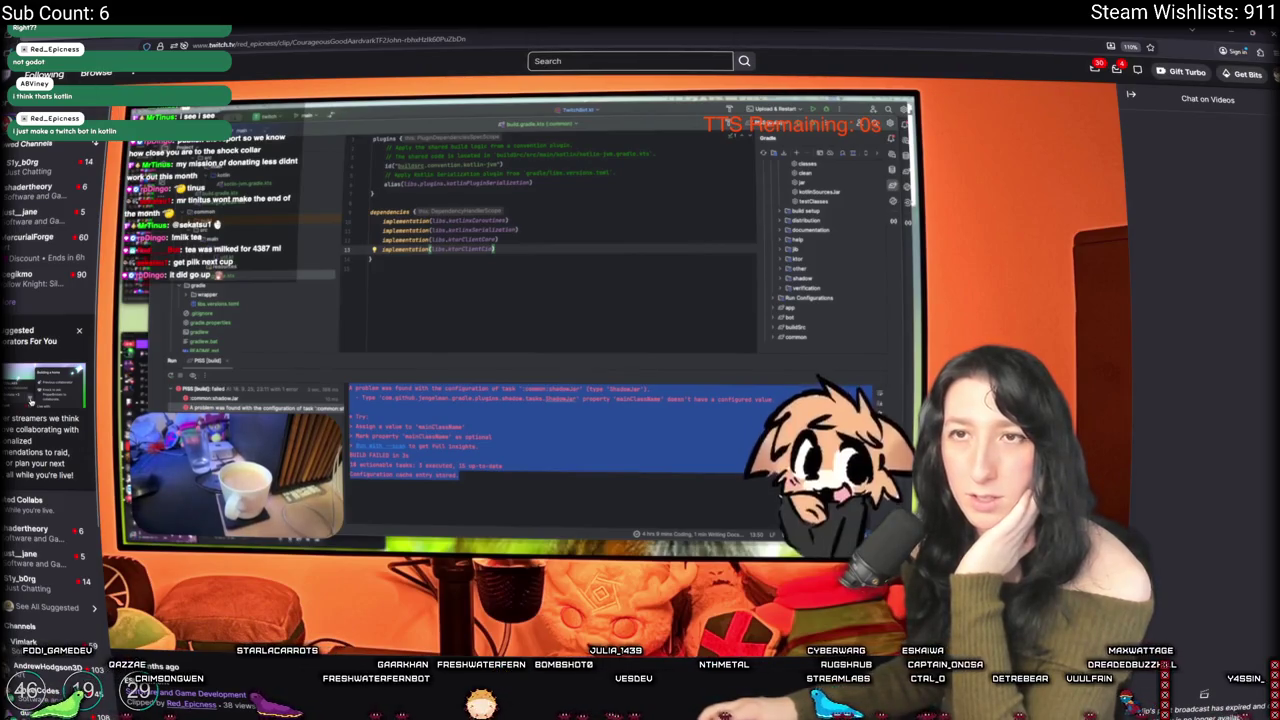
Step: Return to the videos list and open the Good ara ara clip
key("alt+Left")
scroll(615, 350, "down", 2)
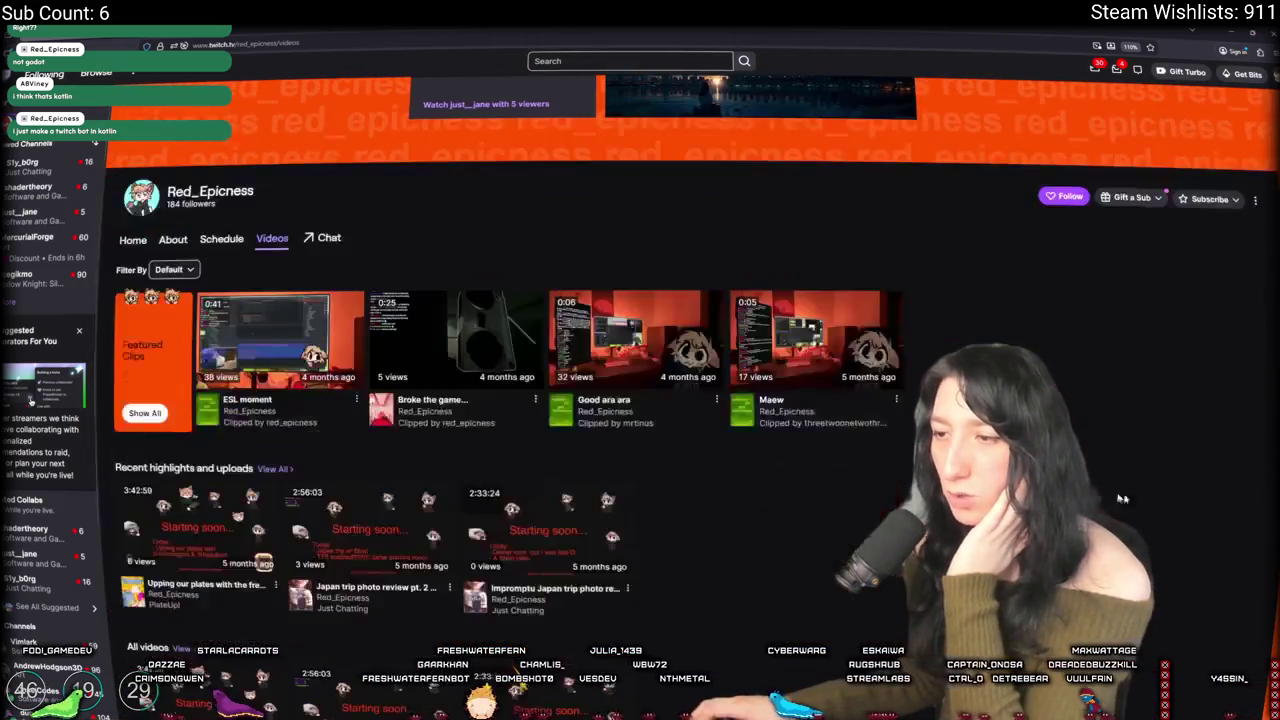
left_click(615, 349)
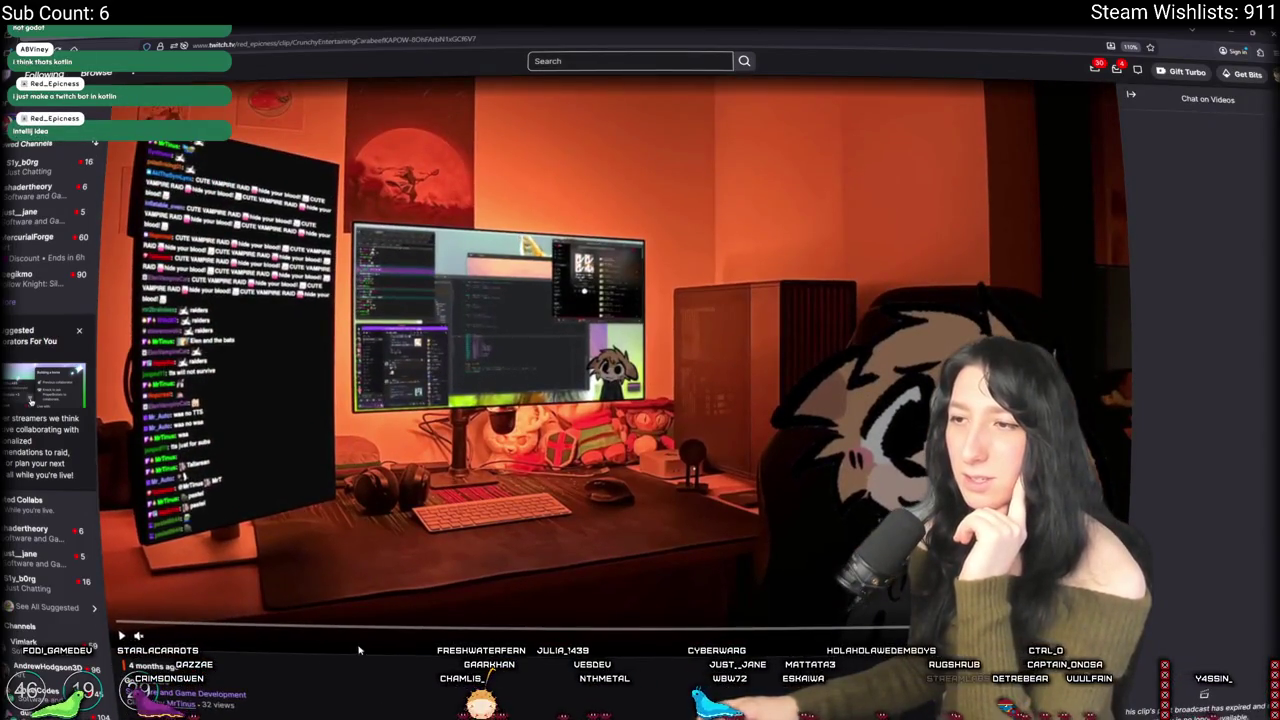
Step: Skip a couple of seconds into the Twitch clip of the streamer's desk setup
left_click_drag(414, 633, 676, 636)
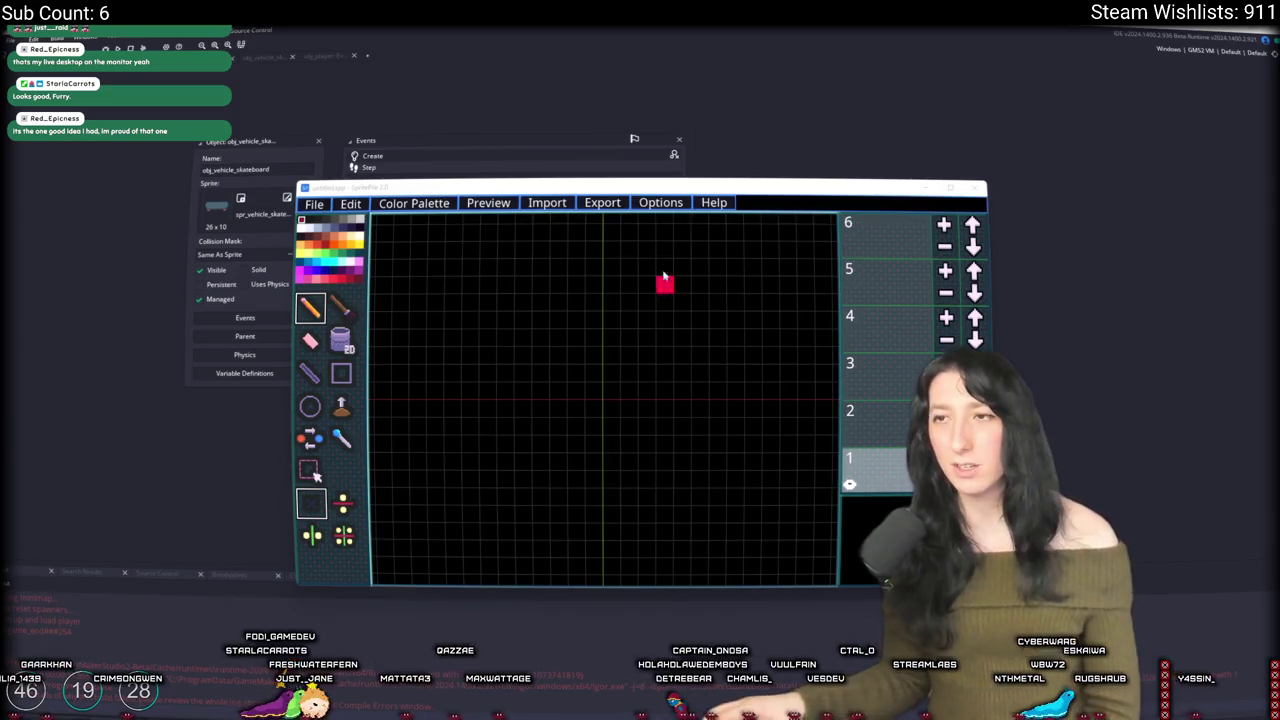
Step: Maximize SpriteFile, discard the unsaved project, and measure the skateboard's full size in Aseprite
double_click(611, 178)
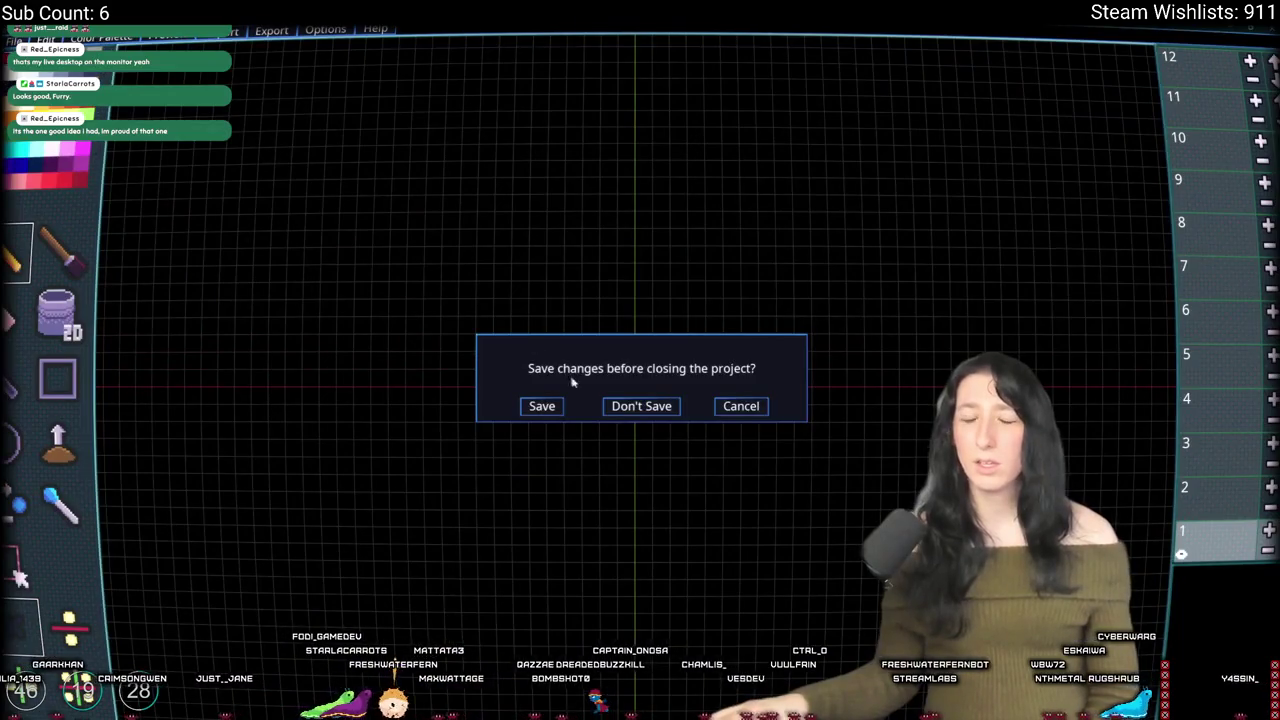
left_click(641, 406)
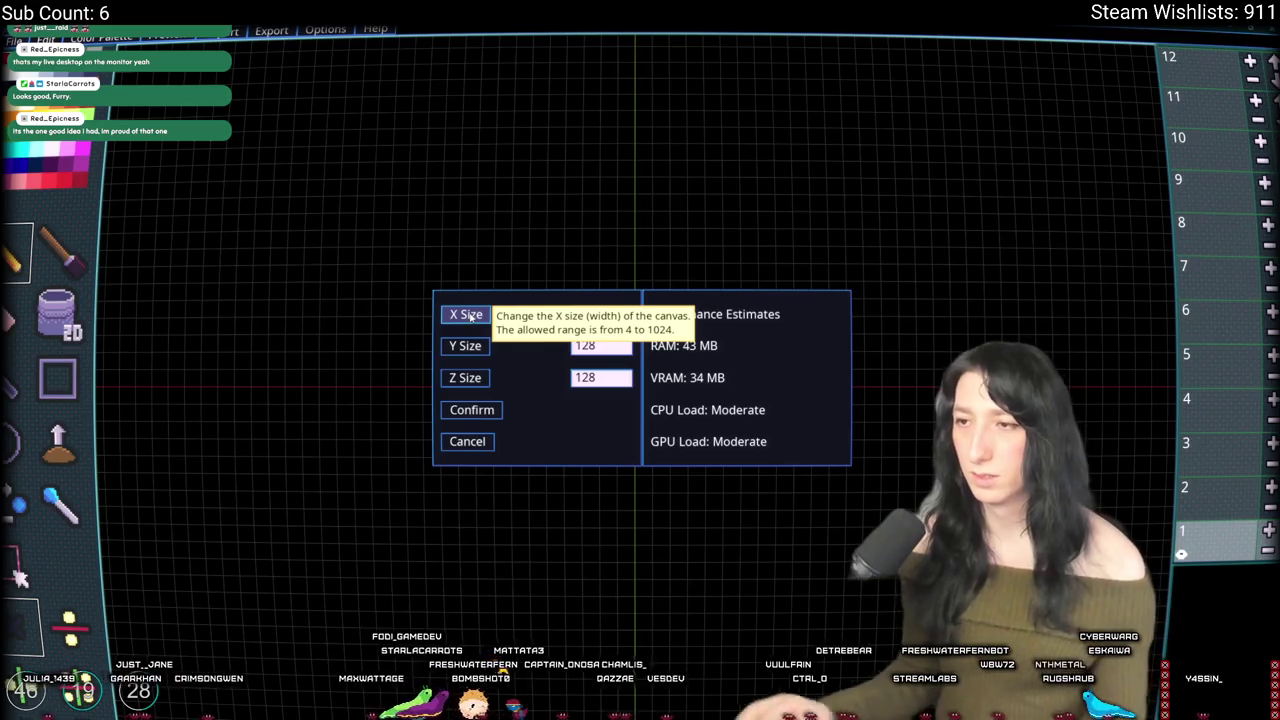
key("alt+Tab")
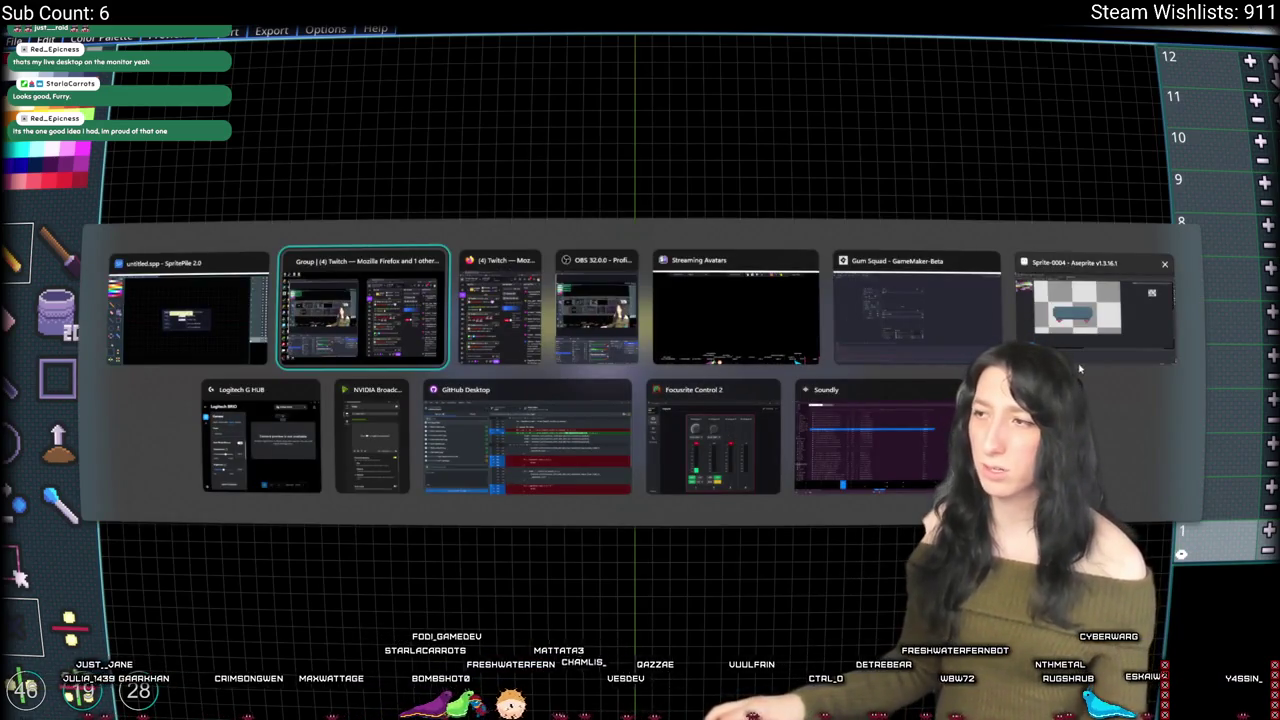
left_click(1080, 355)
scroll(286, 286, "up", 3)
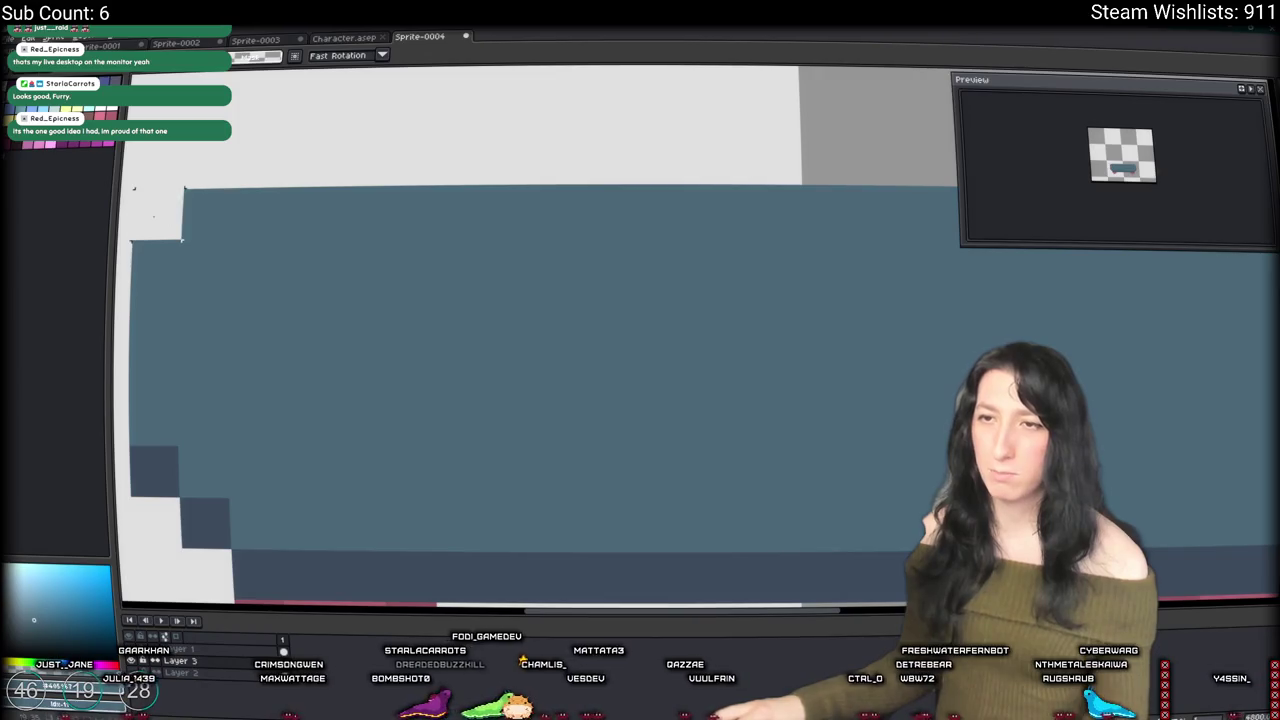
scroll(246, 277, "down", 3)
mouse_move(246, 277)
left_mouse_down()
mouse_move(523, 337)
mouse_move(703, 455)
left_mouse_up()
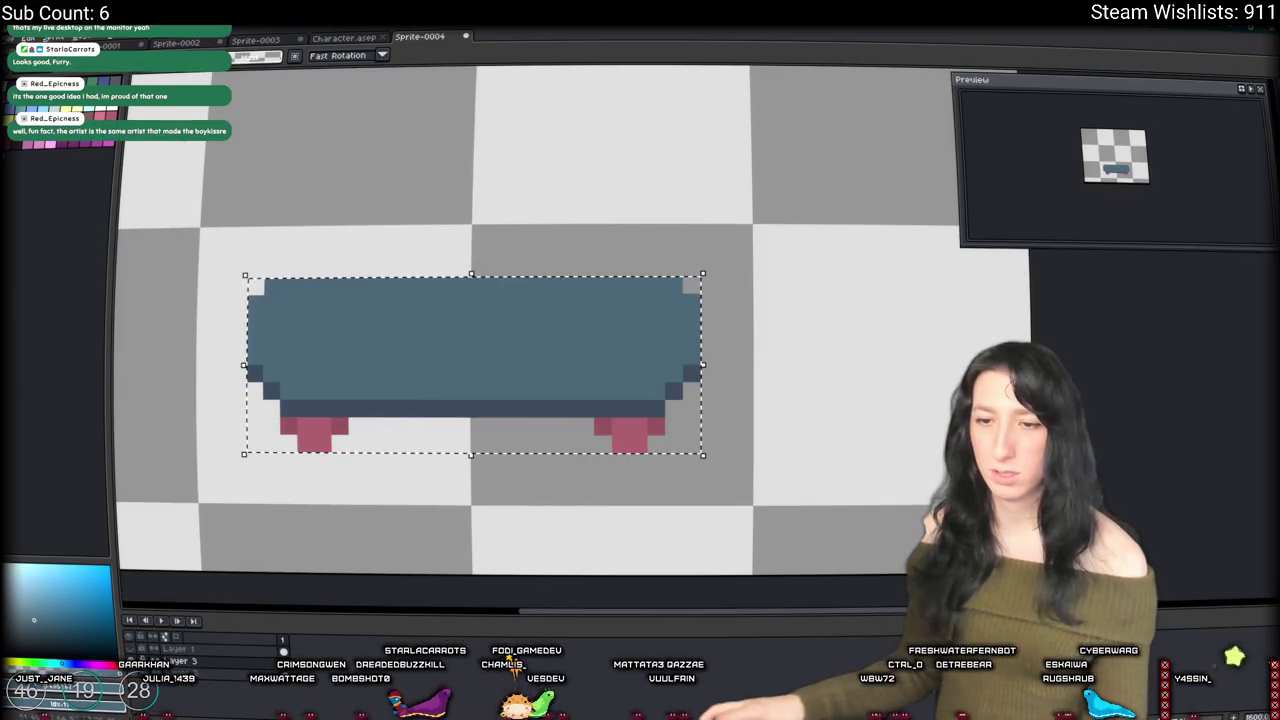
key("alt+Tab")
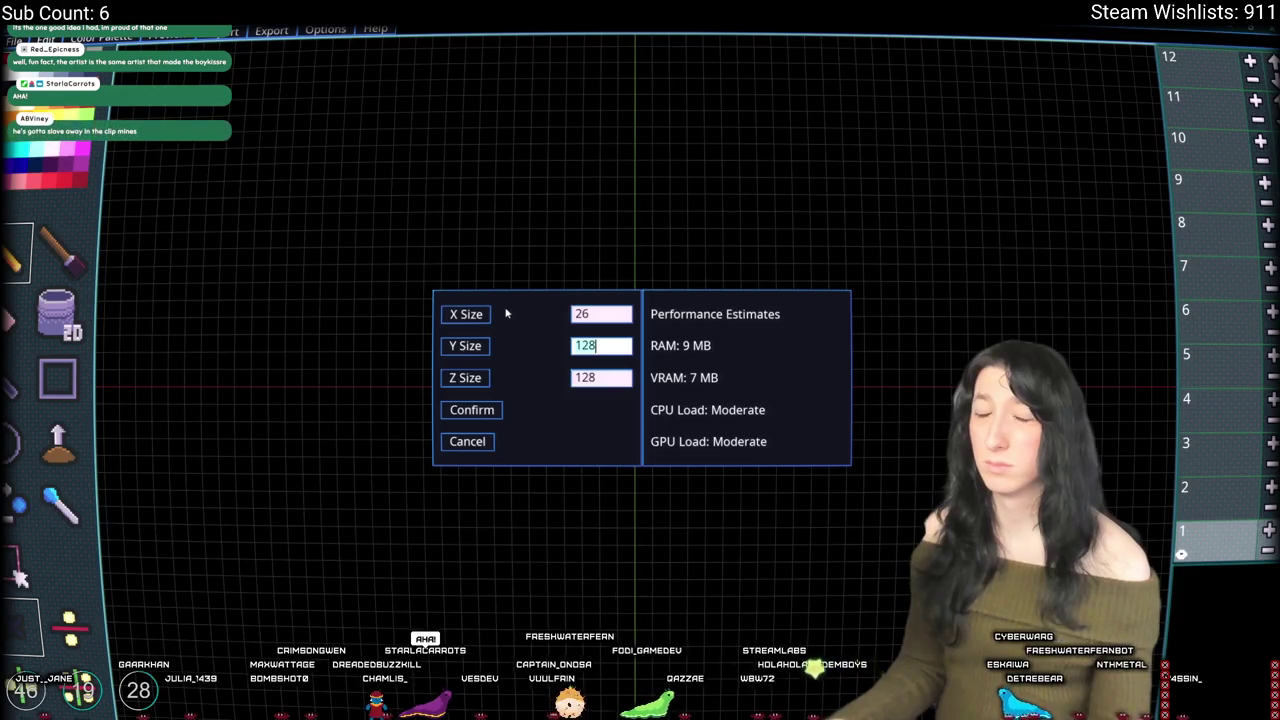
Step: Measure the board's thickness, then enter Y 7 and Z 12 and confirm the new canvas
key("alt+Tab")
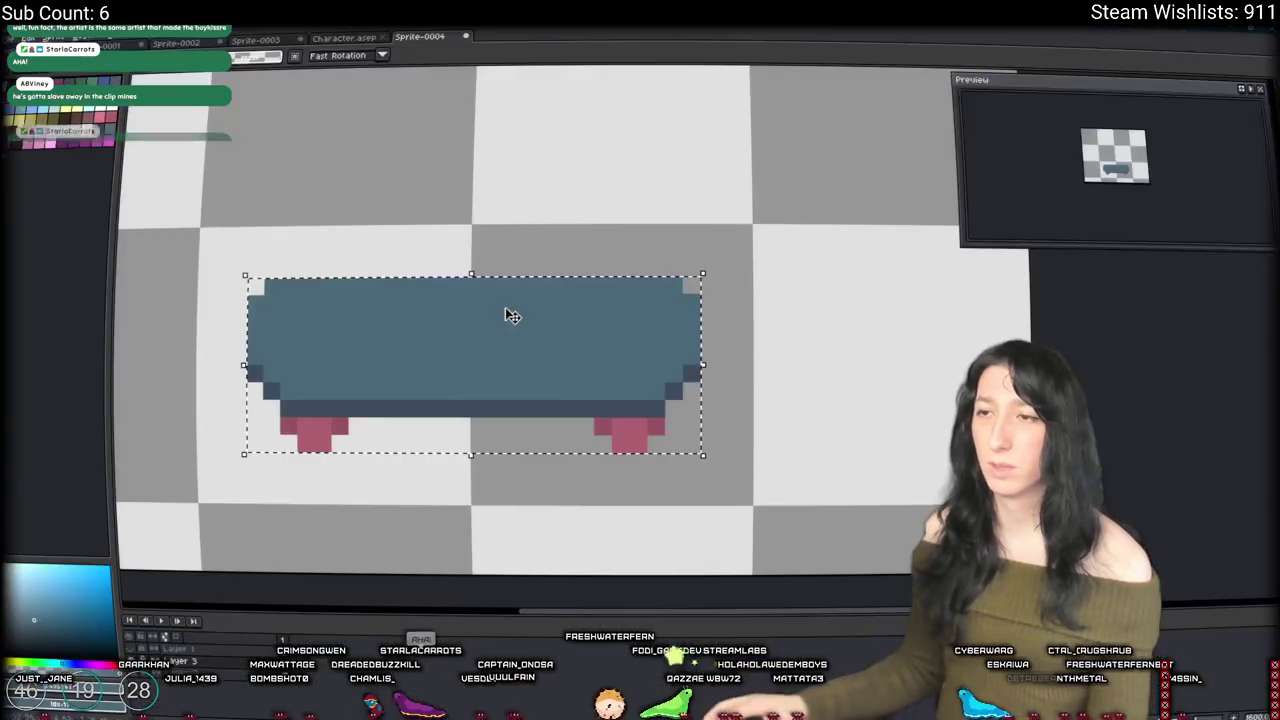
key("ctrl+d")
left_click_drag(500, 282, 505, 385)
key("ctrl+z")
key("ctrl+z")
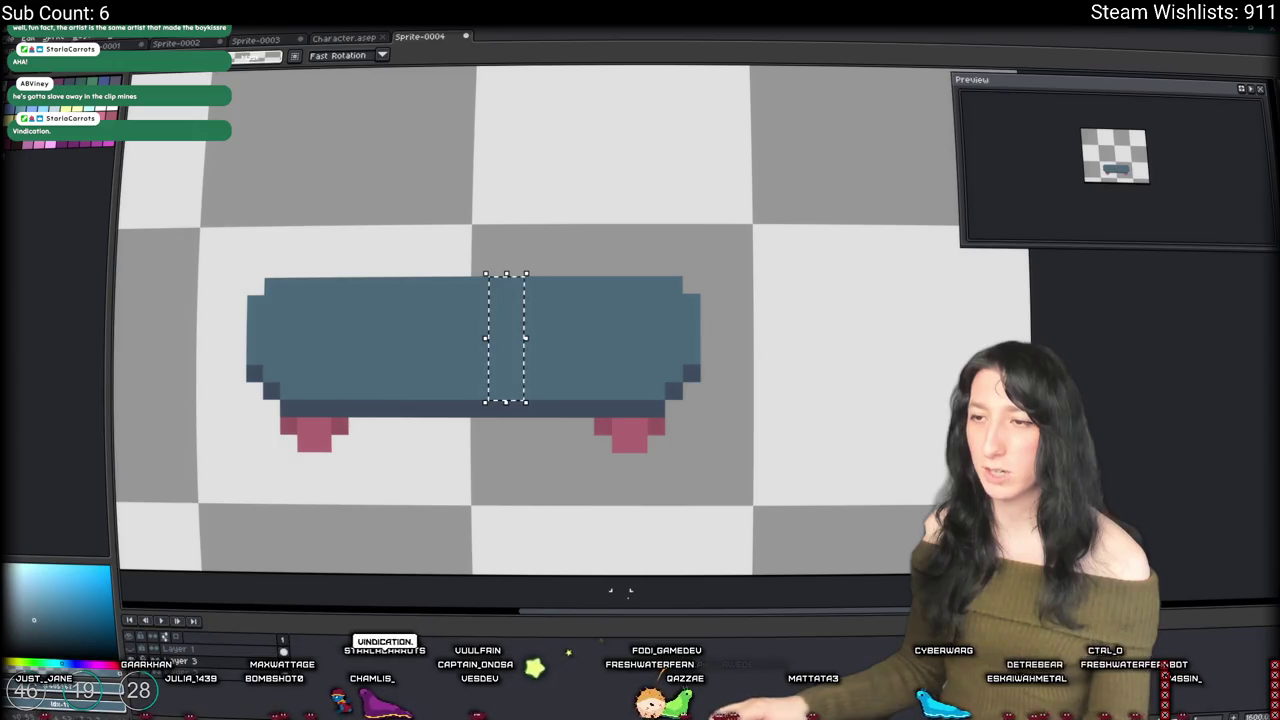
key("alt+Tab")
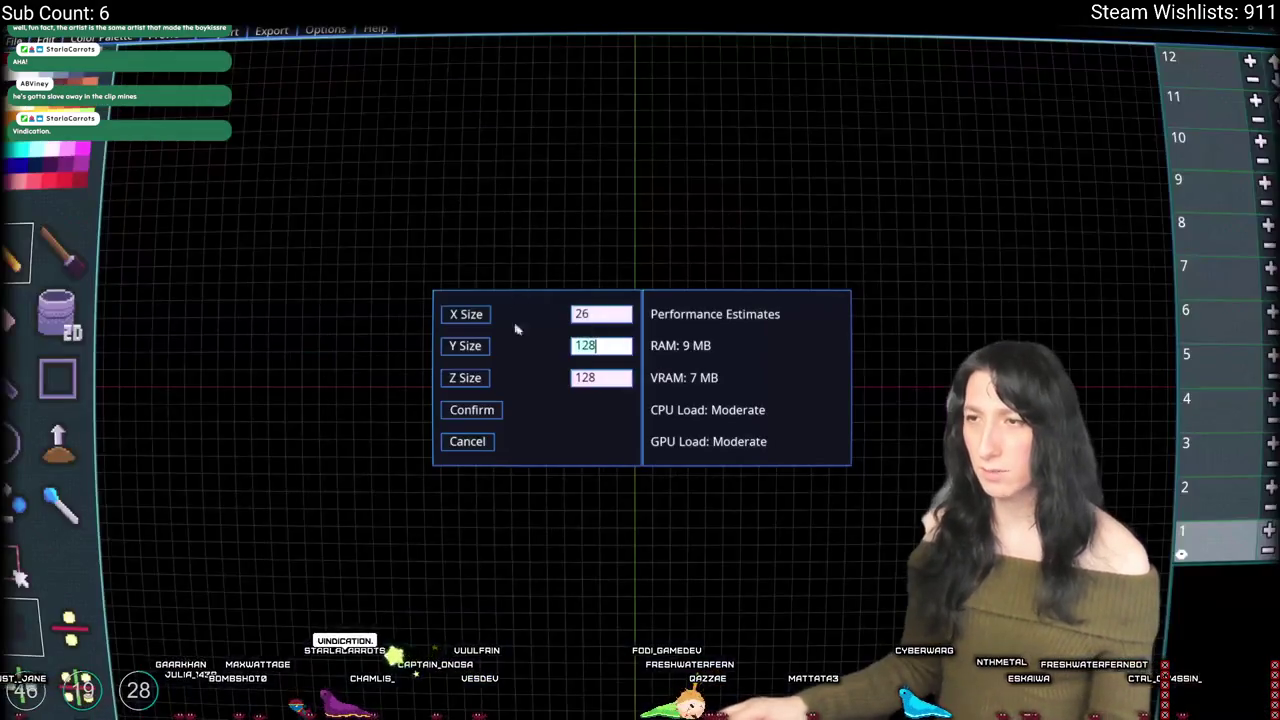
key("BackSpace")
type("7")
key("Tab")
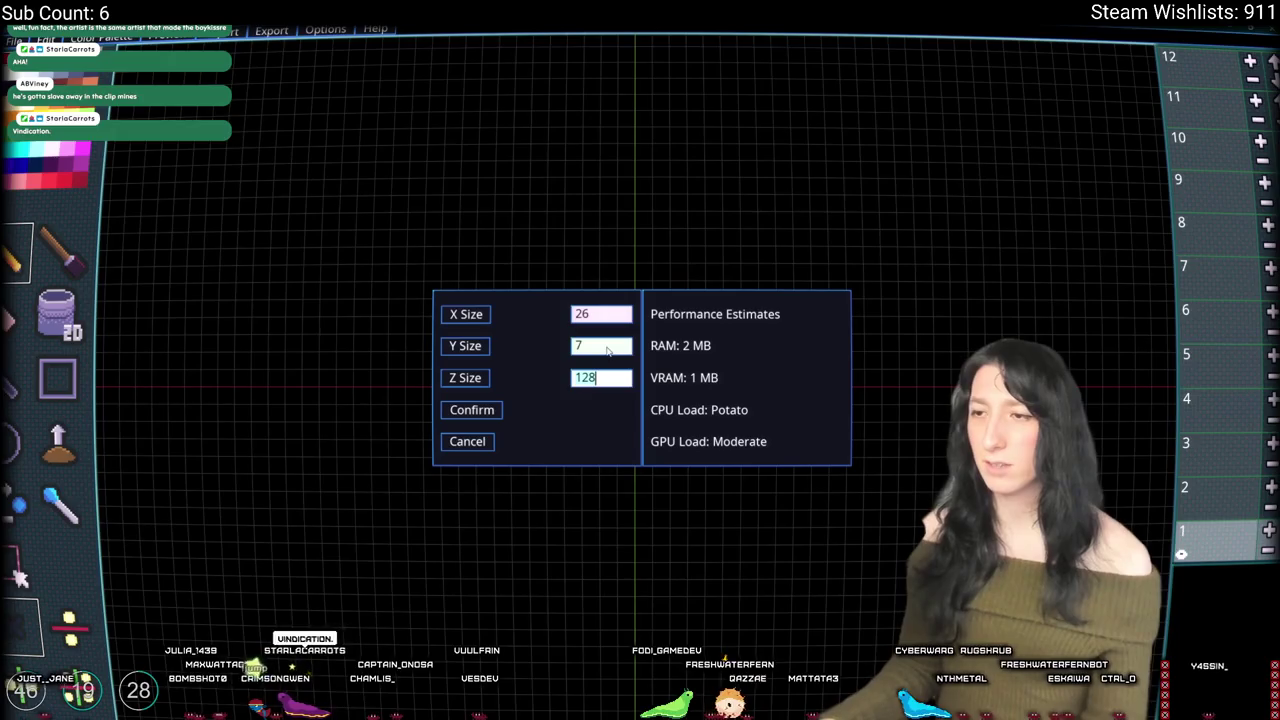
type("1")
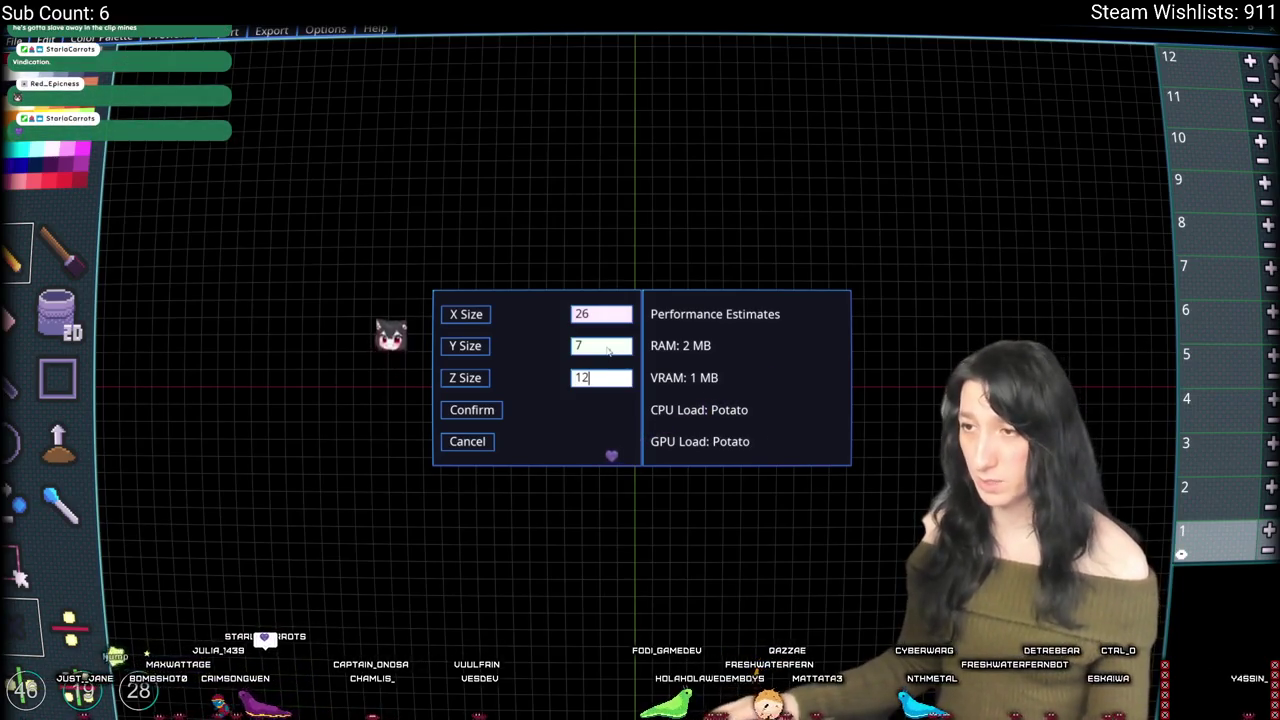
left_click(491, 410)
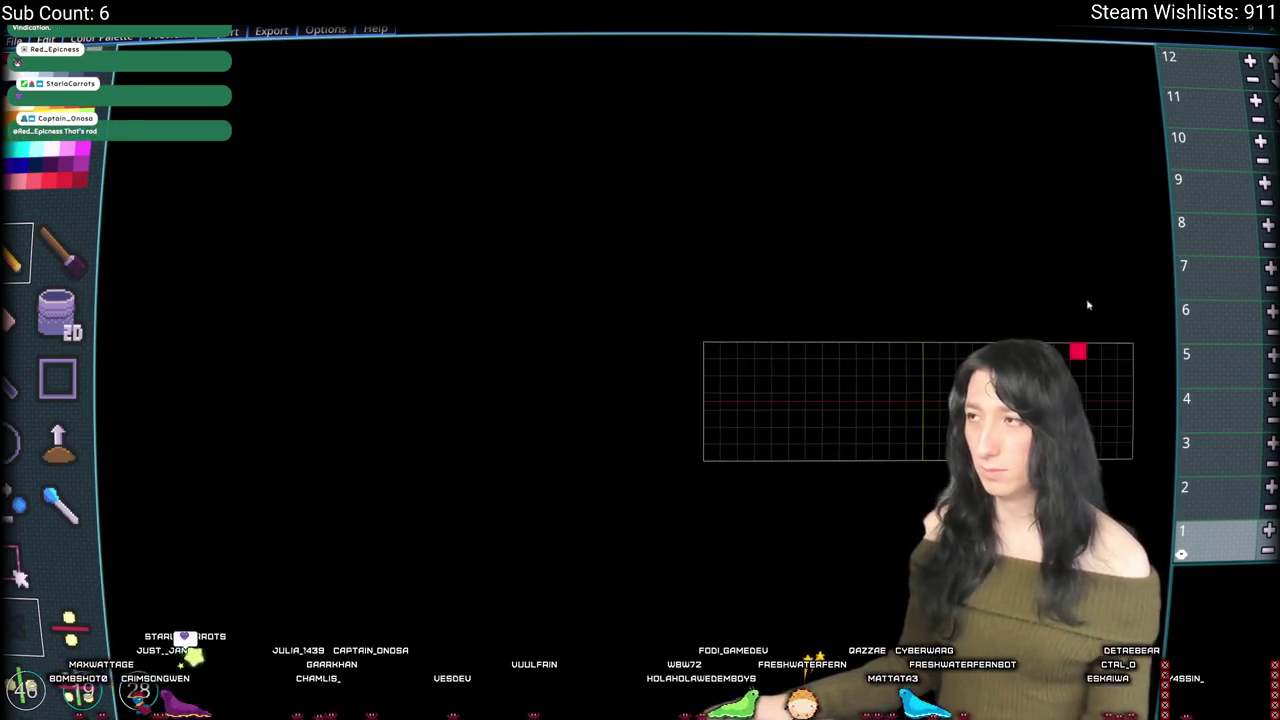
Step: Switch to the fill tool and browse the image picker to the UnknownSpaces Art folder
scroll(1077, 349, "down", 1)
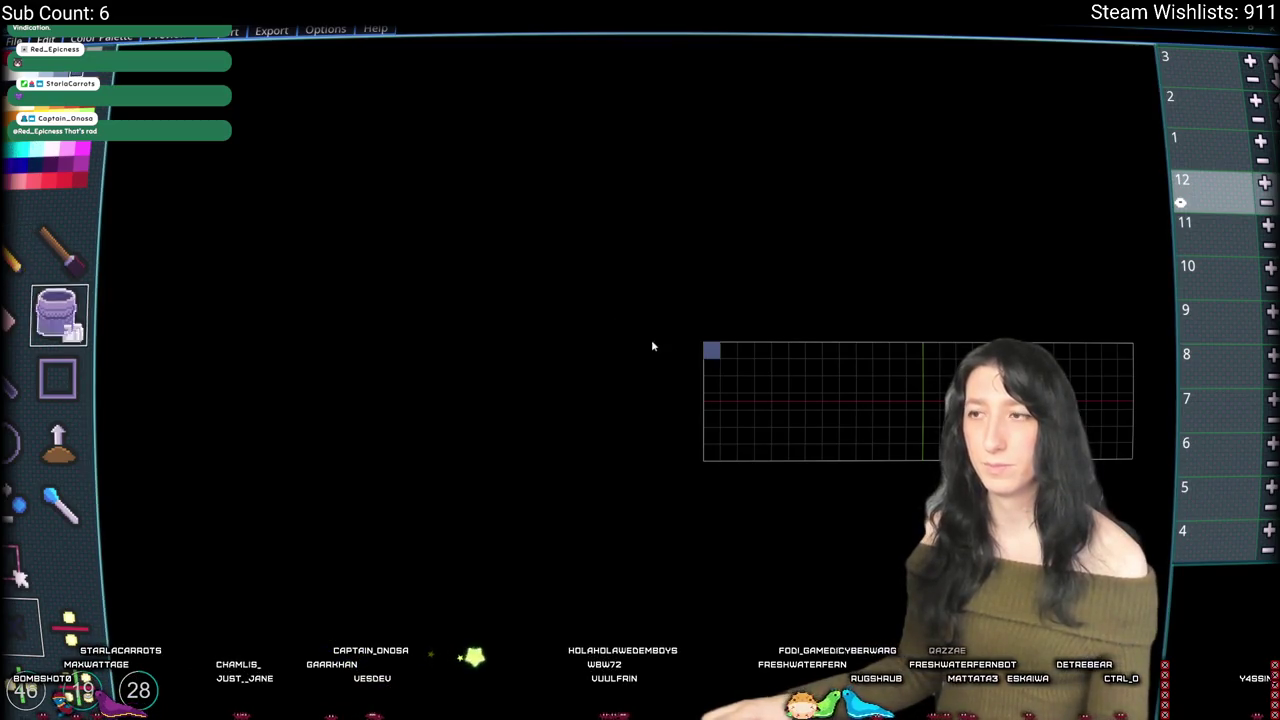
key("g")
key("ctrl+o")
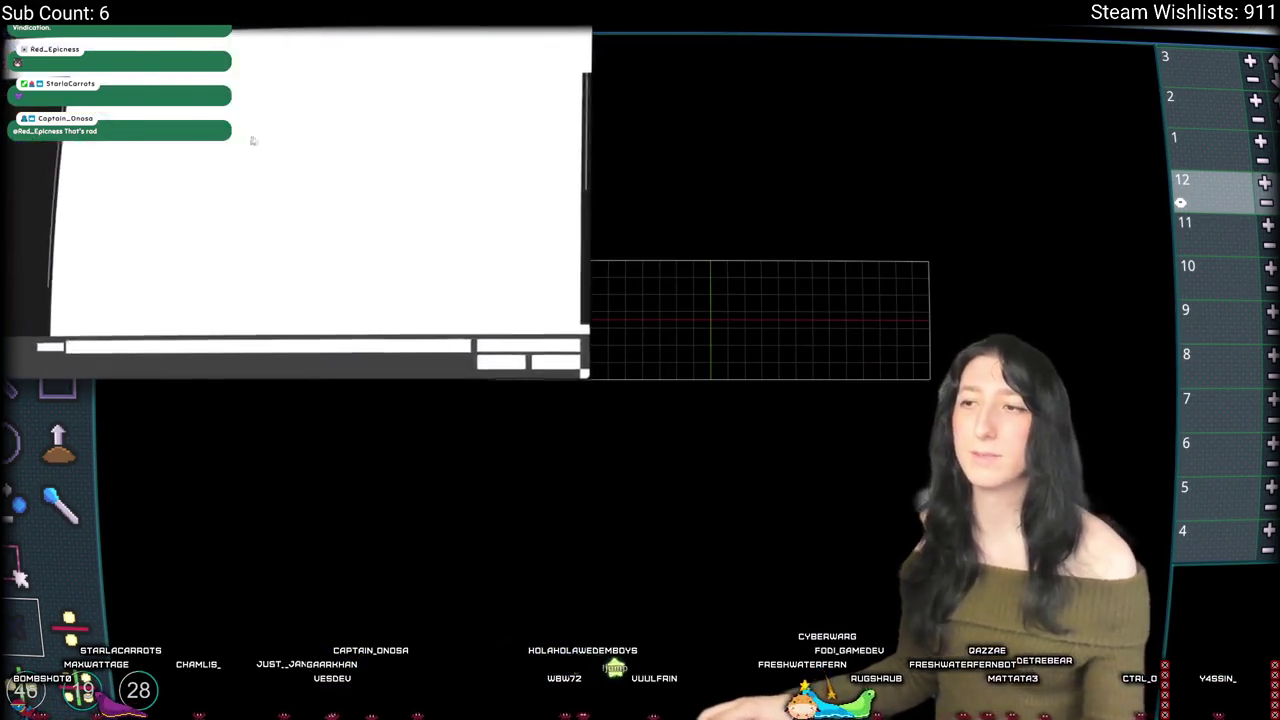
left_click(165, 43)
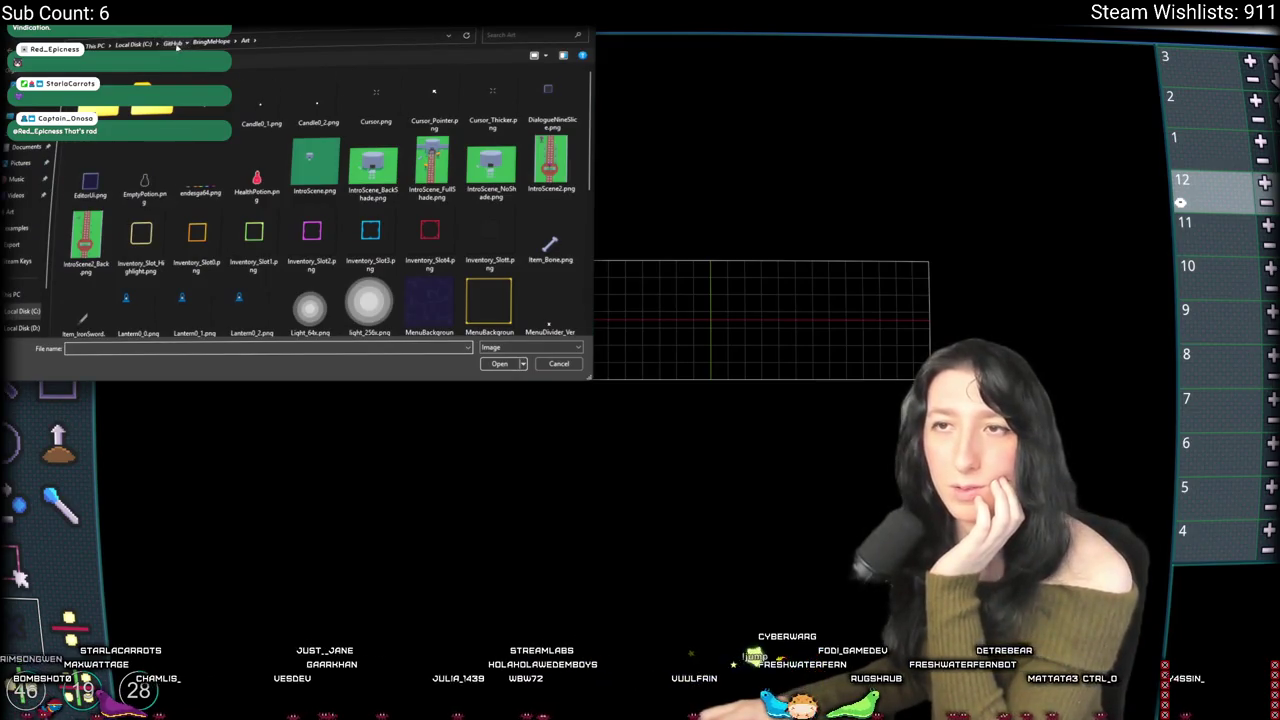
left_click(22, 114)
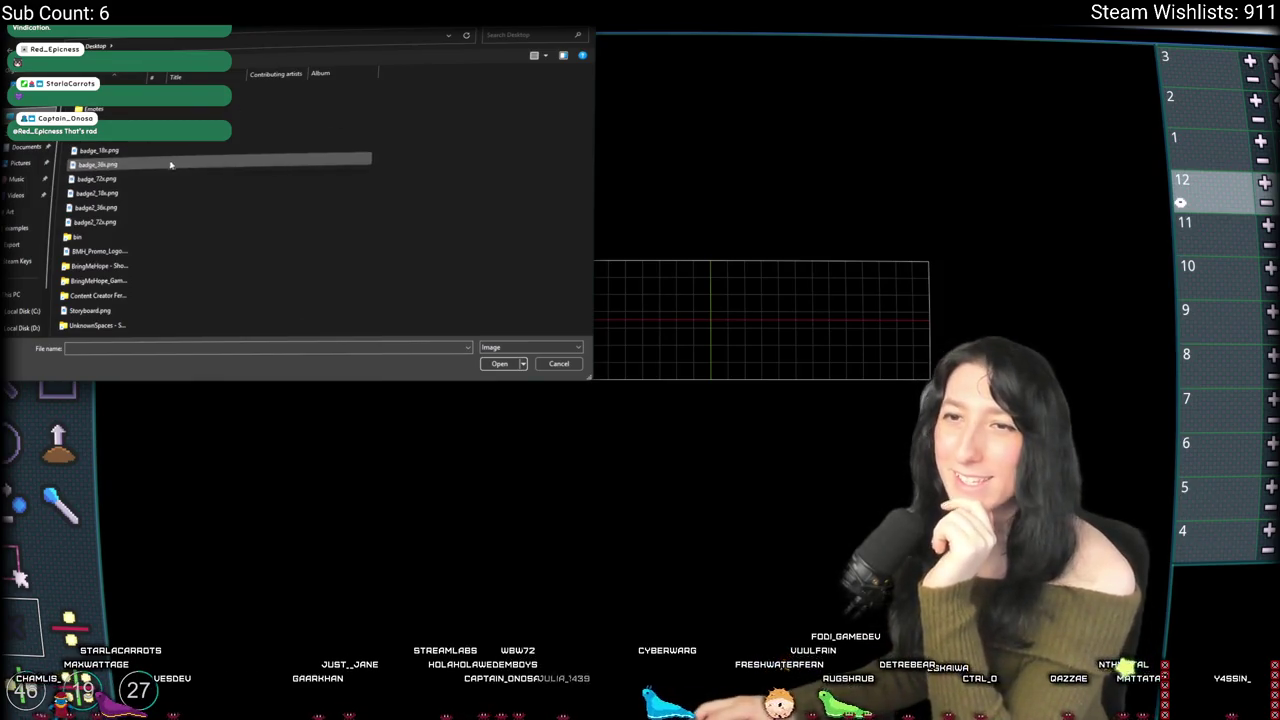
double_click(105, 322)
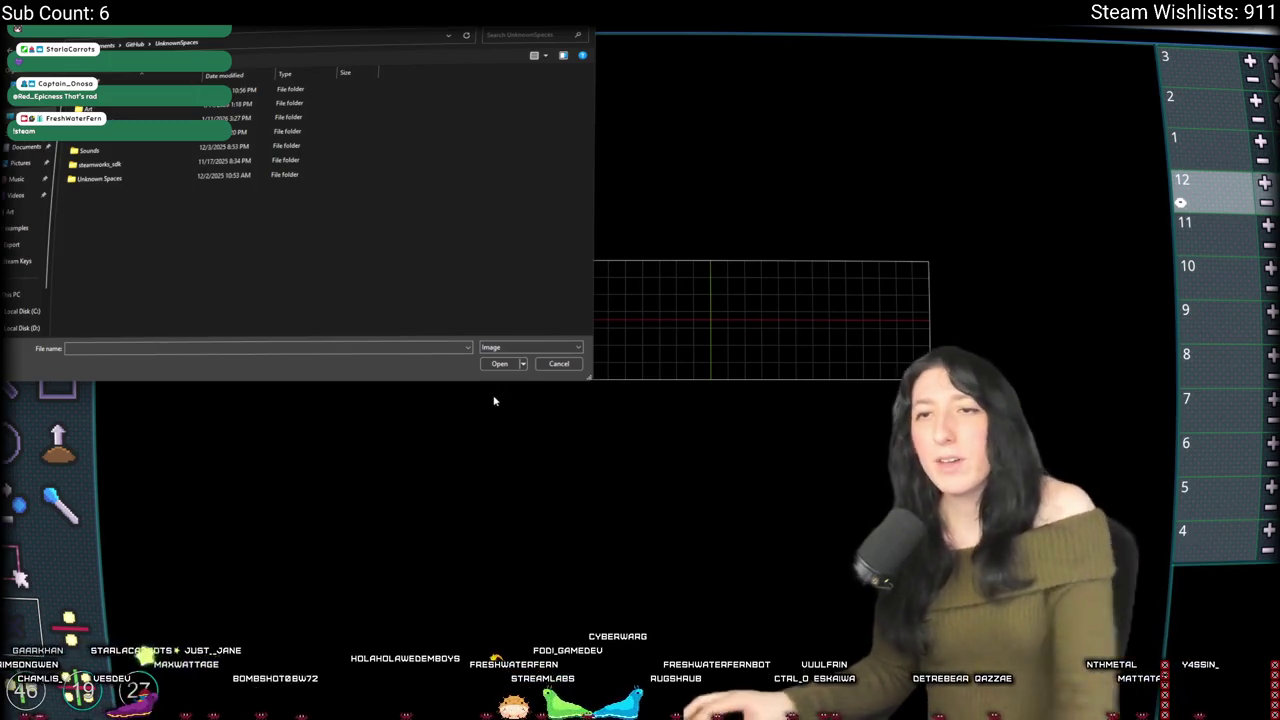
double_click(194, 177)
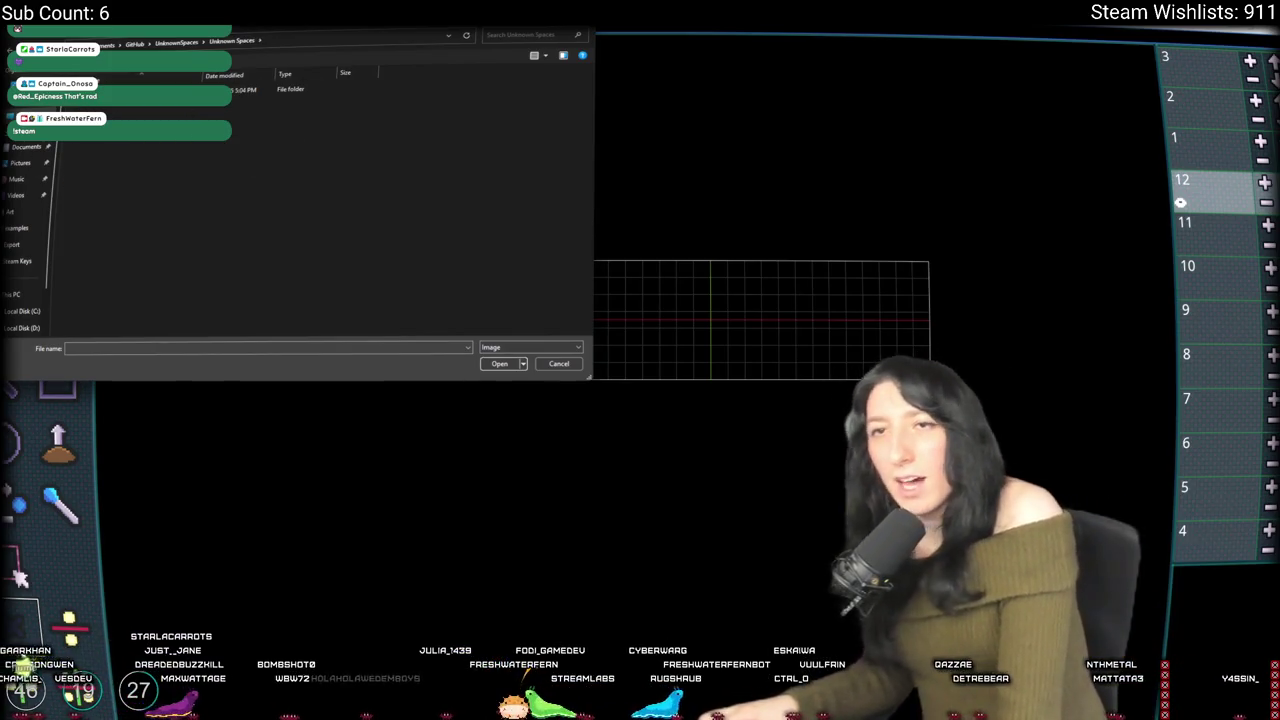
key("BackSpace")
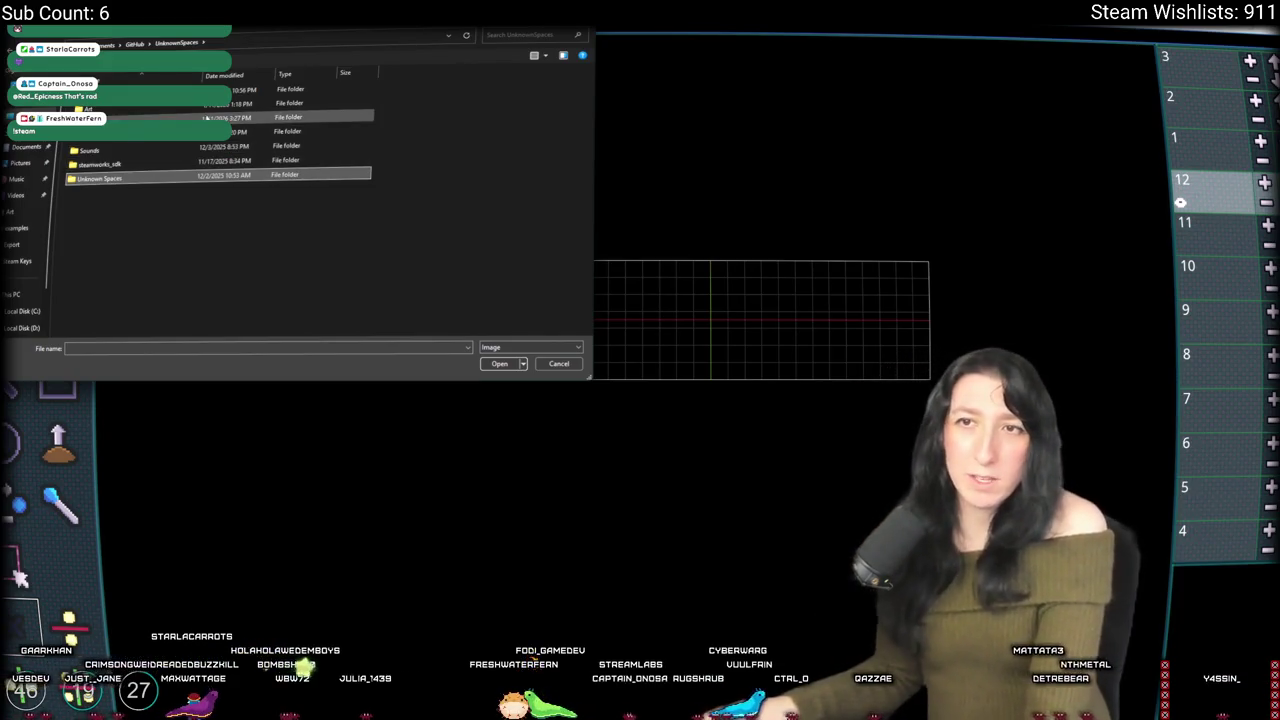
left_click(260, 117)
left_click(260, 89)
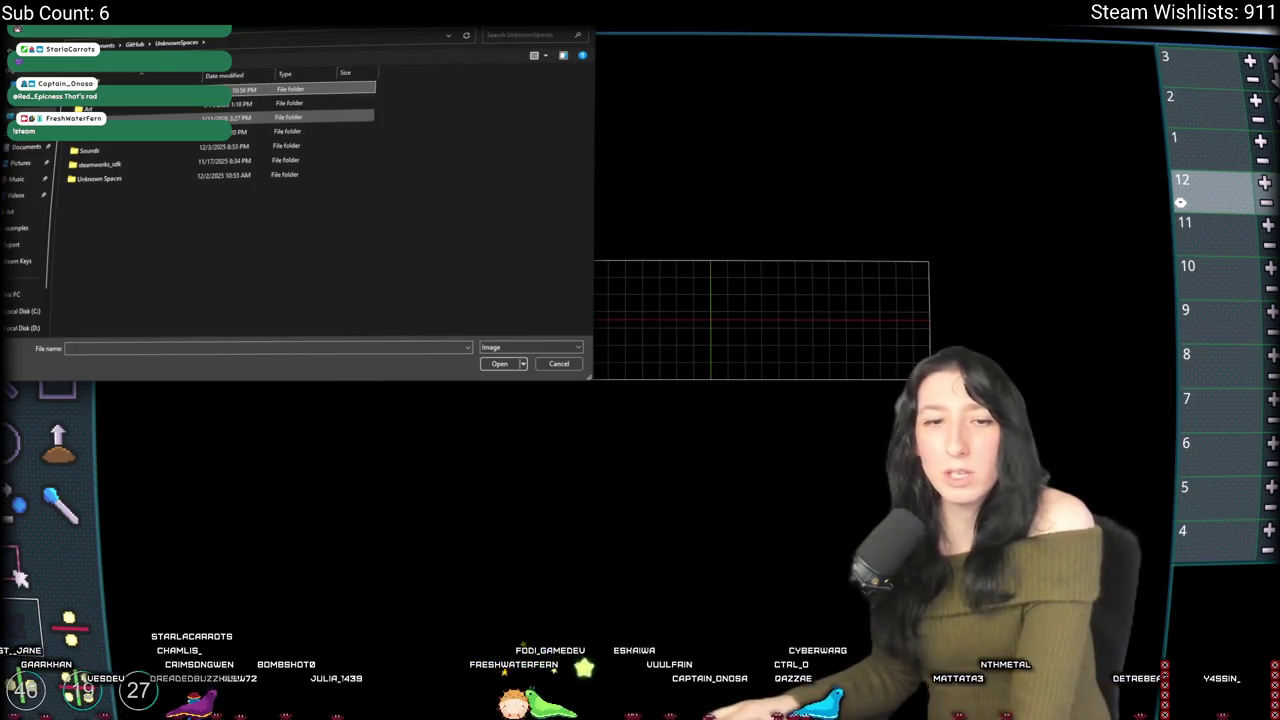
double_click(260, 117)
Step: Browse the Art images, selecting SportsDrink, BlueContainer, ChestLoot0, SavannahGrass2, PeaShooter and Cake0
scroll(160, 155, "down", 3)
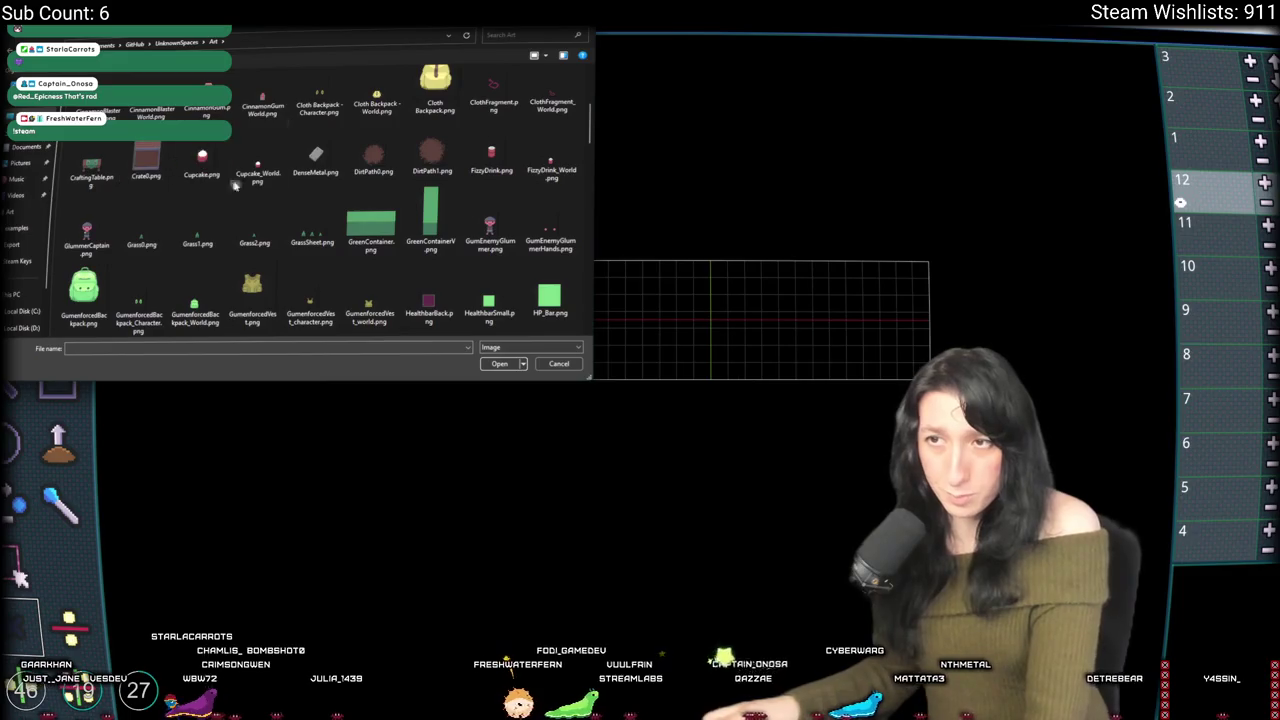
scroll(235, 187, "down", 15)
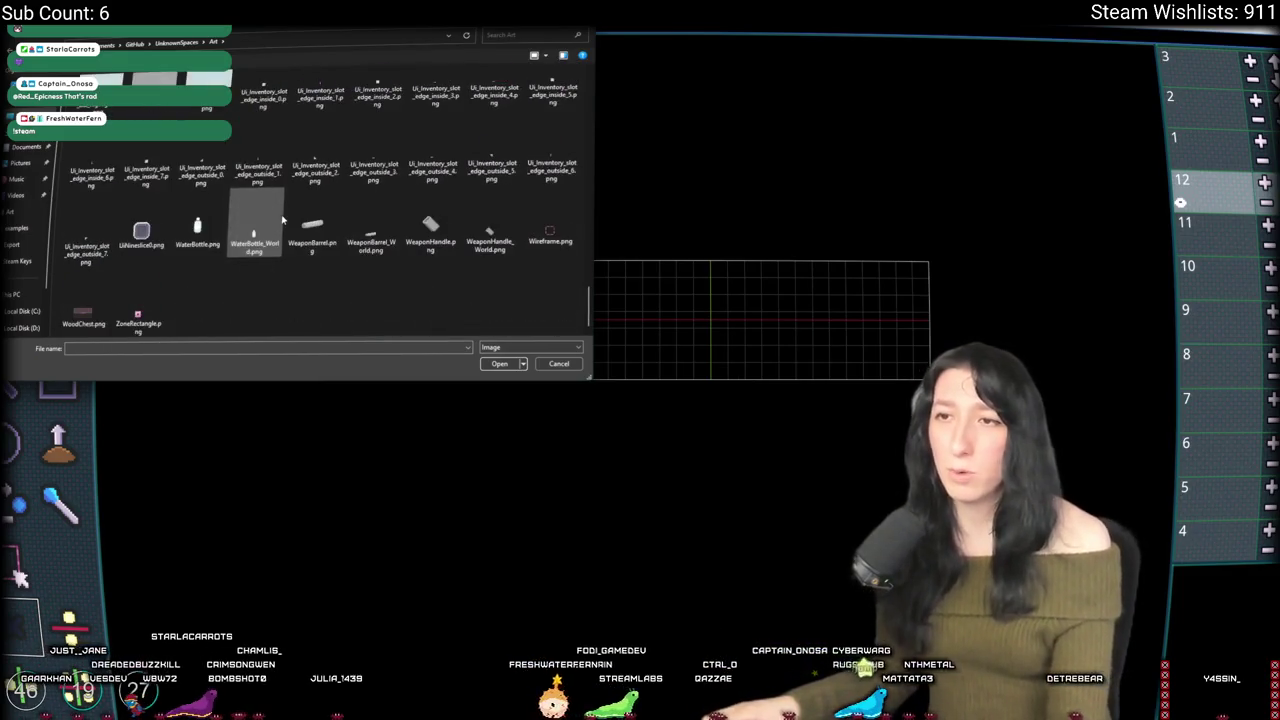
scroll(282, 220, "up", 15)
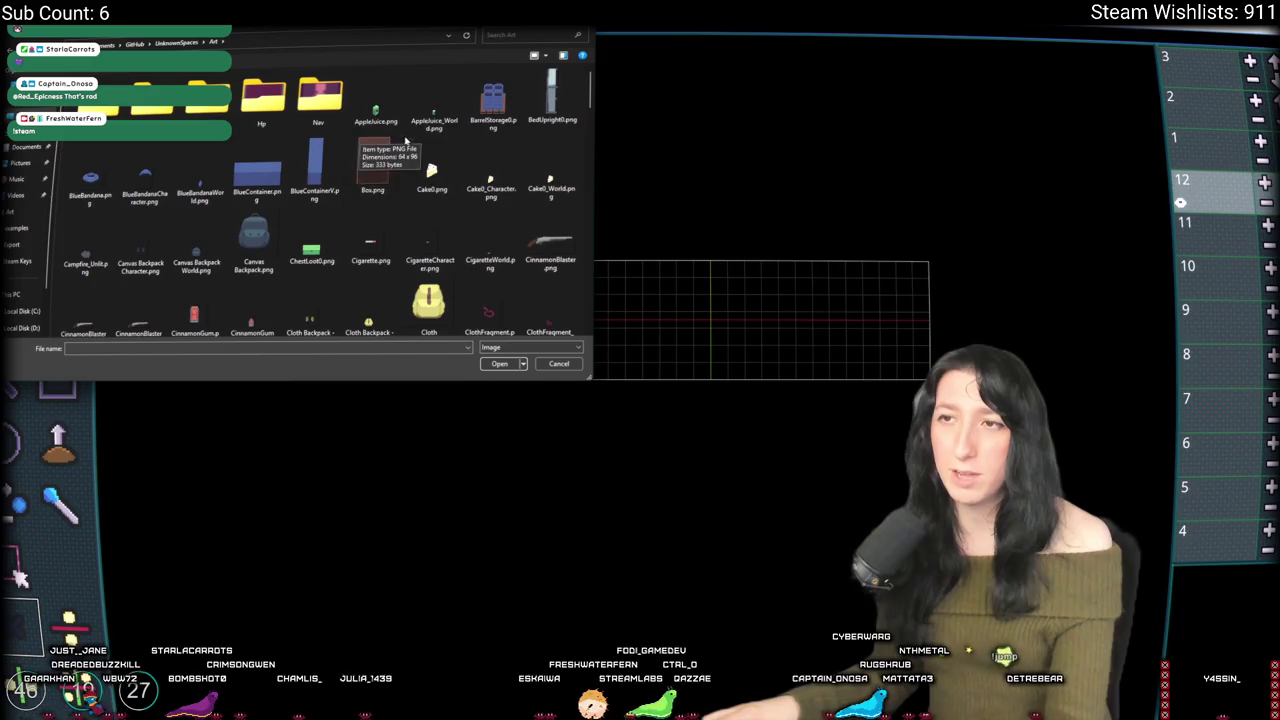
scroll(262, 165, "down", 2)
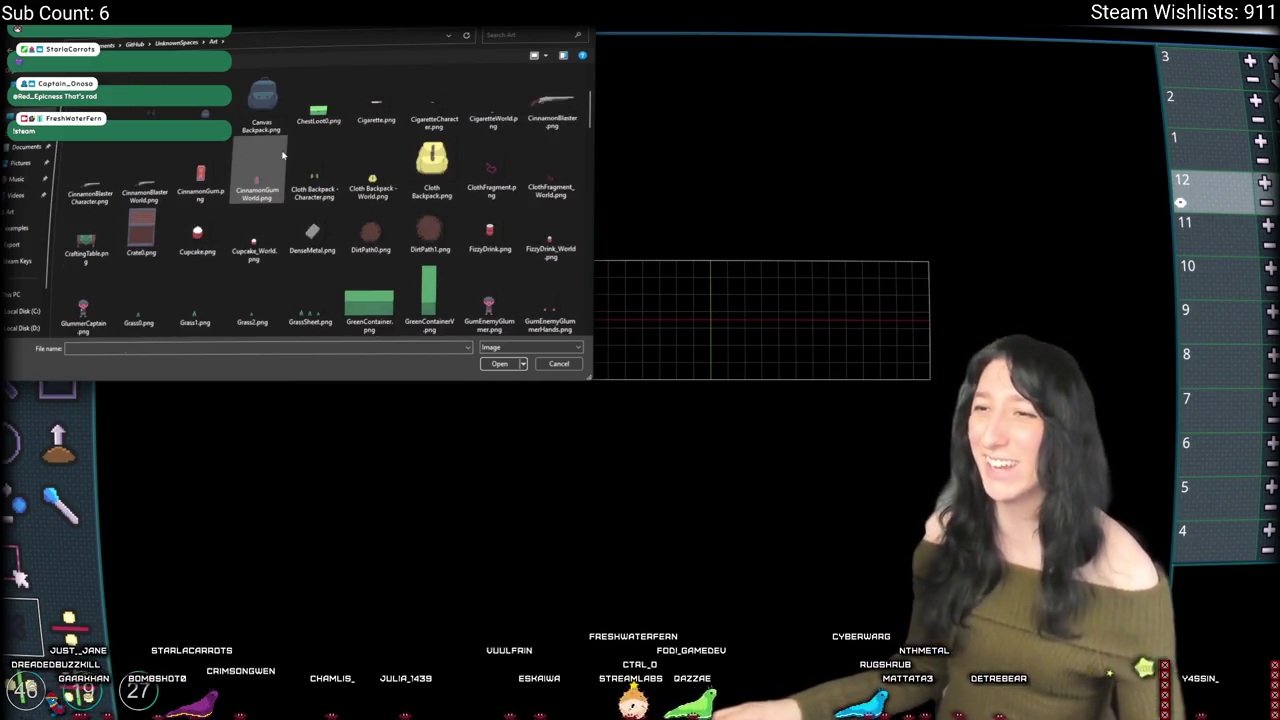
scroll(283, 160, "down", 10)
left_click(372, 230)
scroll(405, 200, "down", 2)
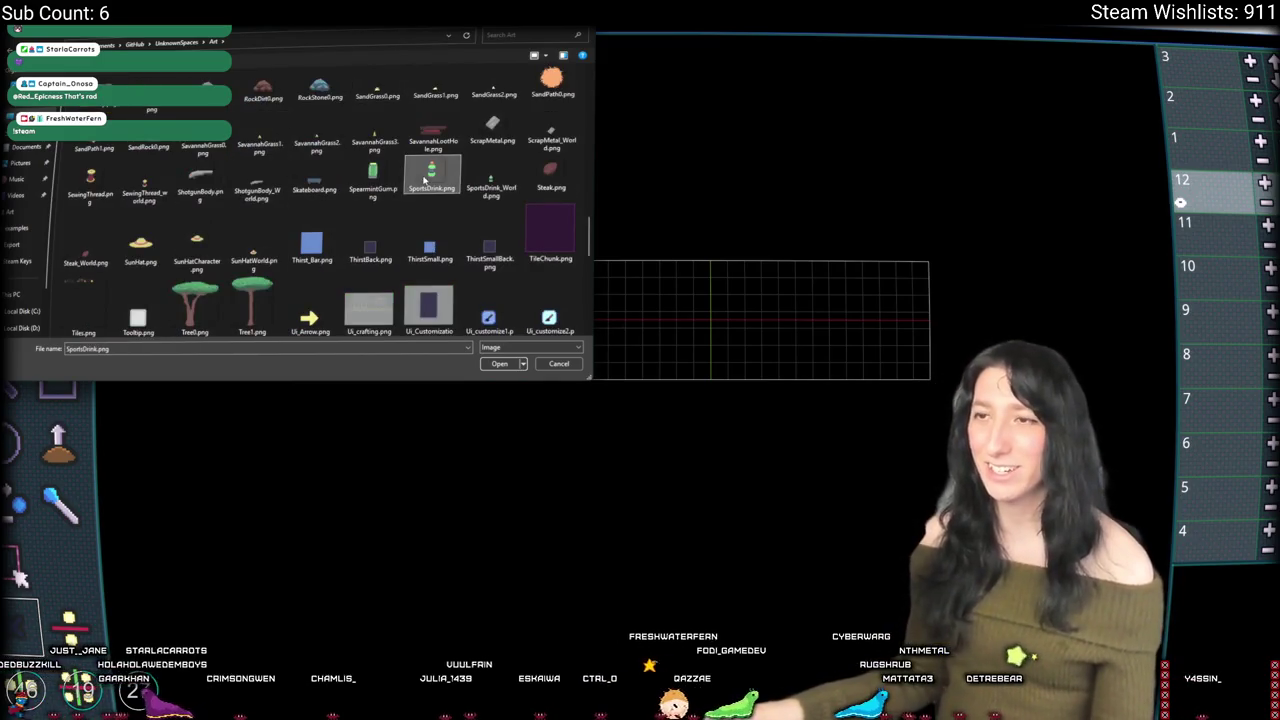
scroll(380, 200, "up", 10)
left_click(255, 180)
scroll(245, 185, "down", 3)
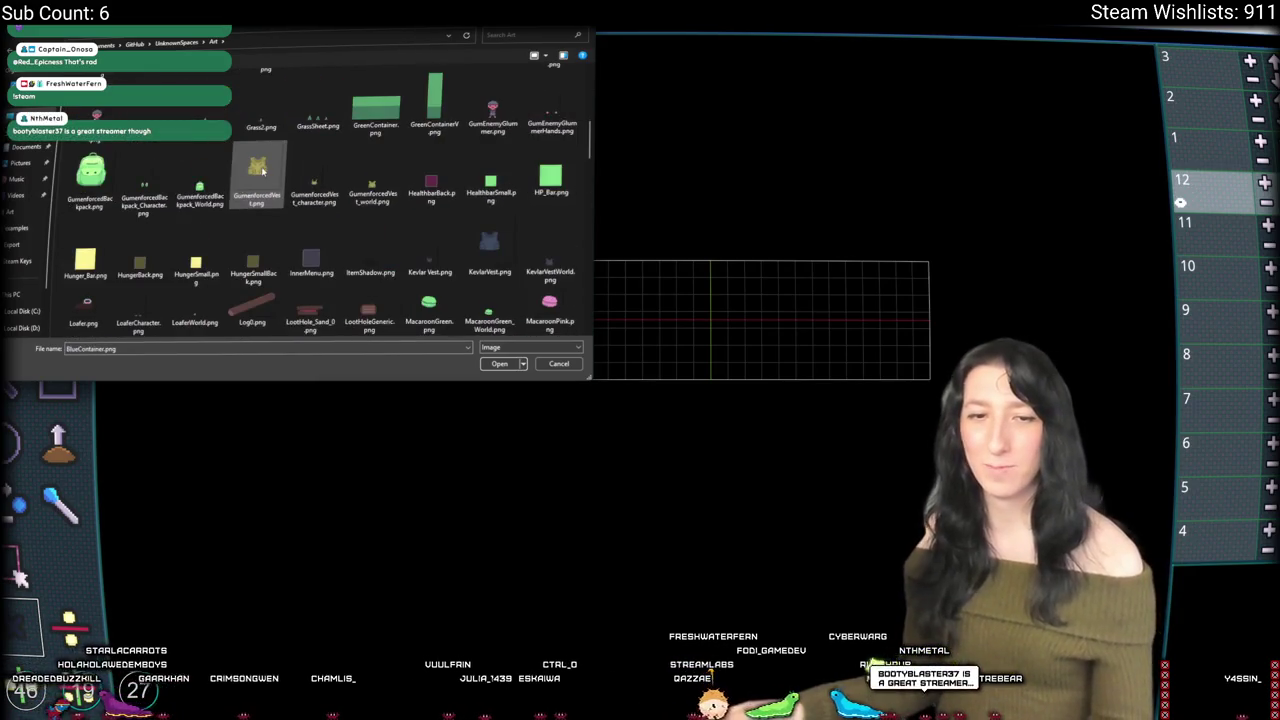
key("c")
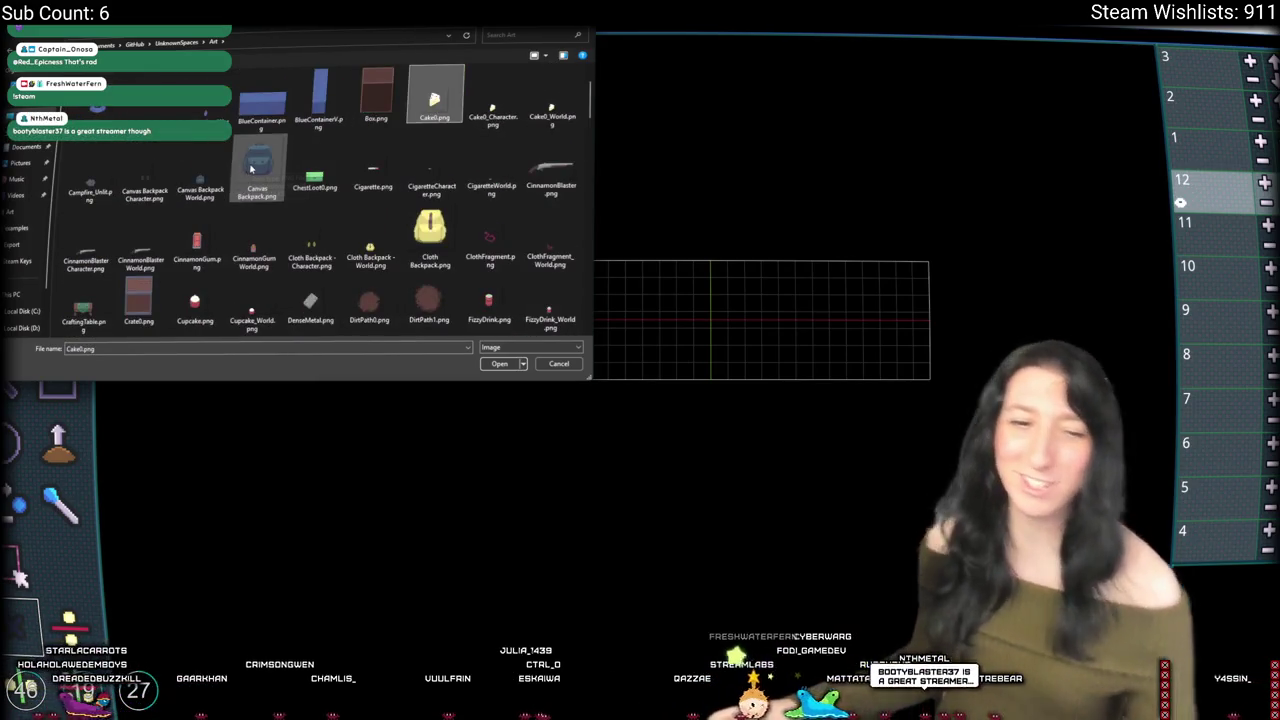
scroll(233, 204, "down", 3)
scroll(233, 204, "down", 3)
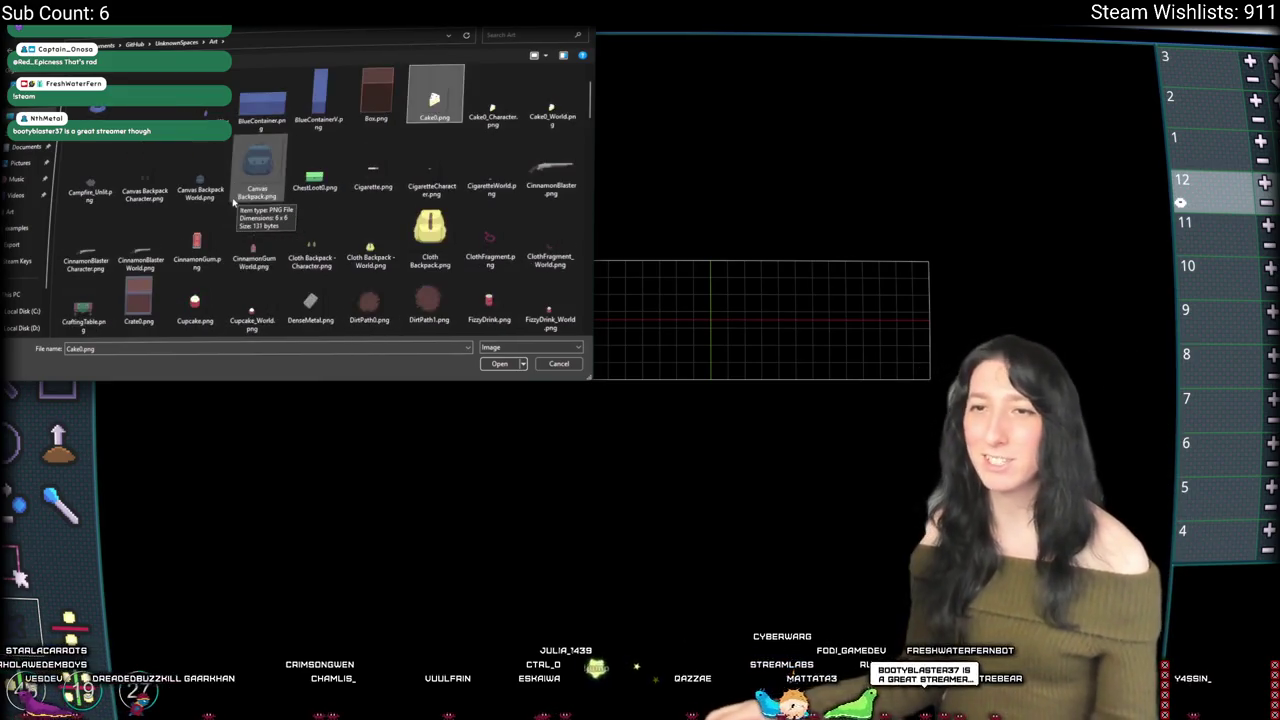
scroll(240, 198, "down", 3)
scroll(243, 192, "down", 3)
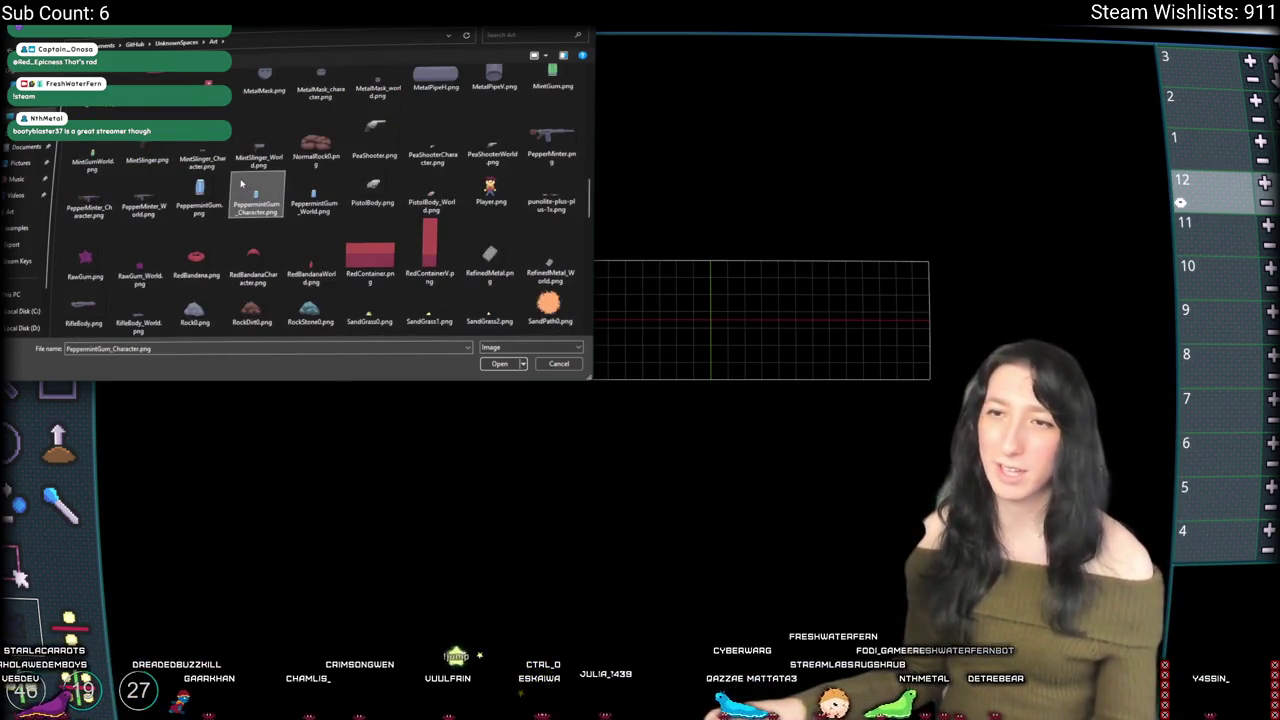
scroll(241, 183, "down", 3)
scroll(245, 185, "down", 3)
scroll(300, 182, "up", 10)
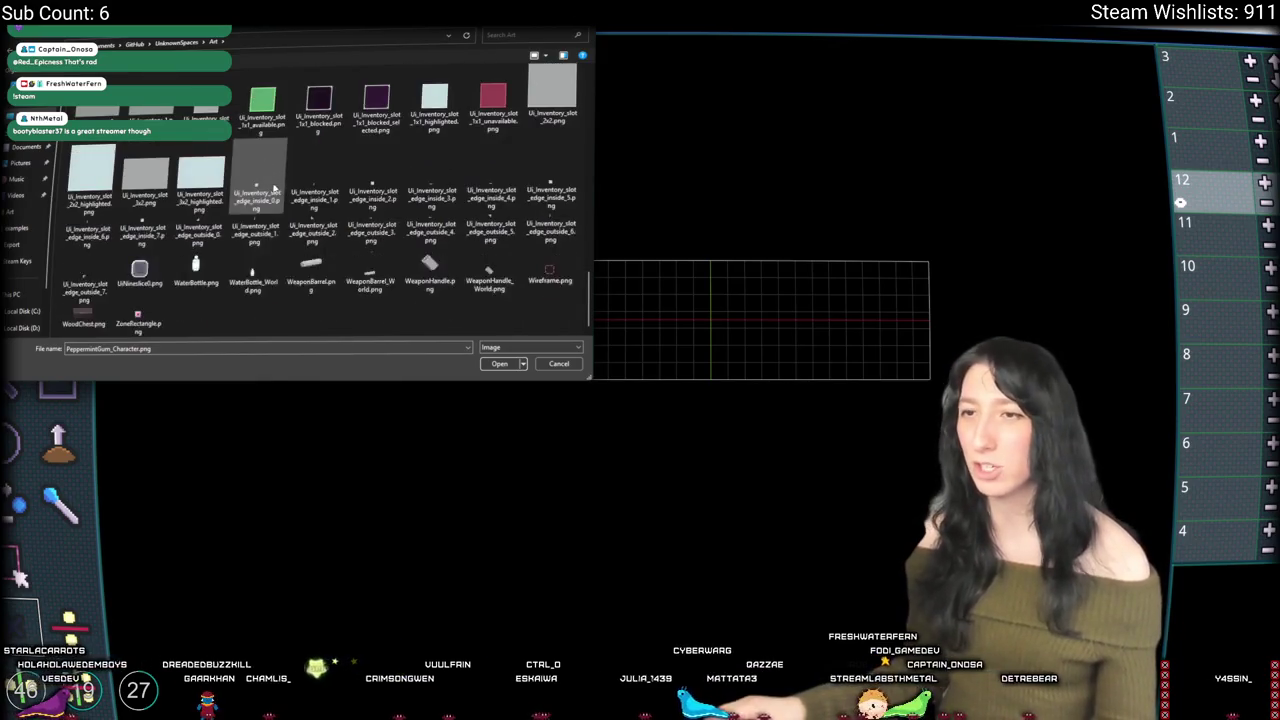
scroll(353, 180, "up", 3)
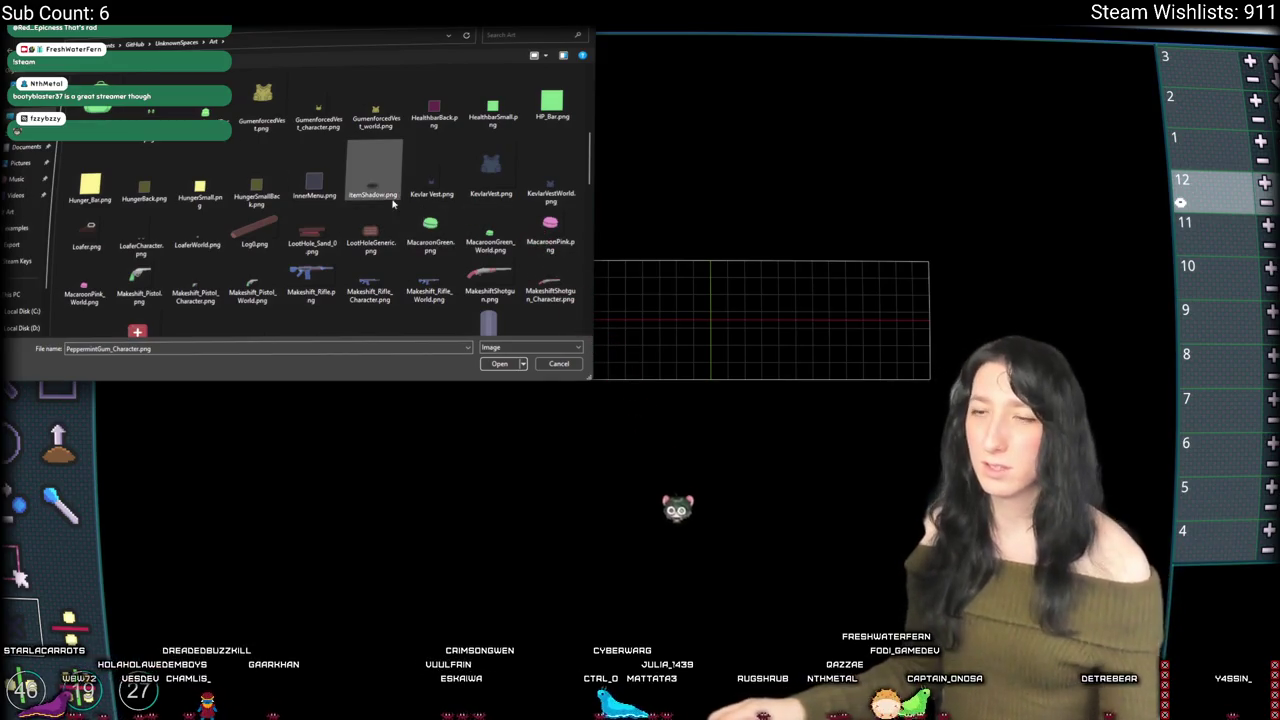
scroll(360, 160, "up", 2)
left_click(324, 149)
scroll(322, 155, "up", 3)
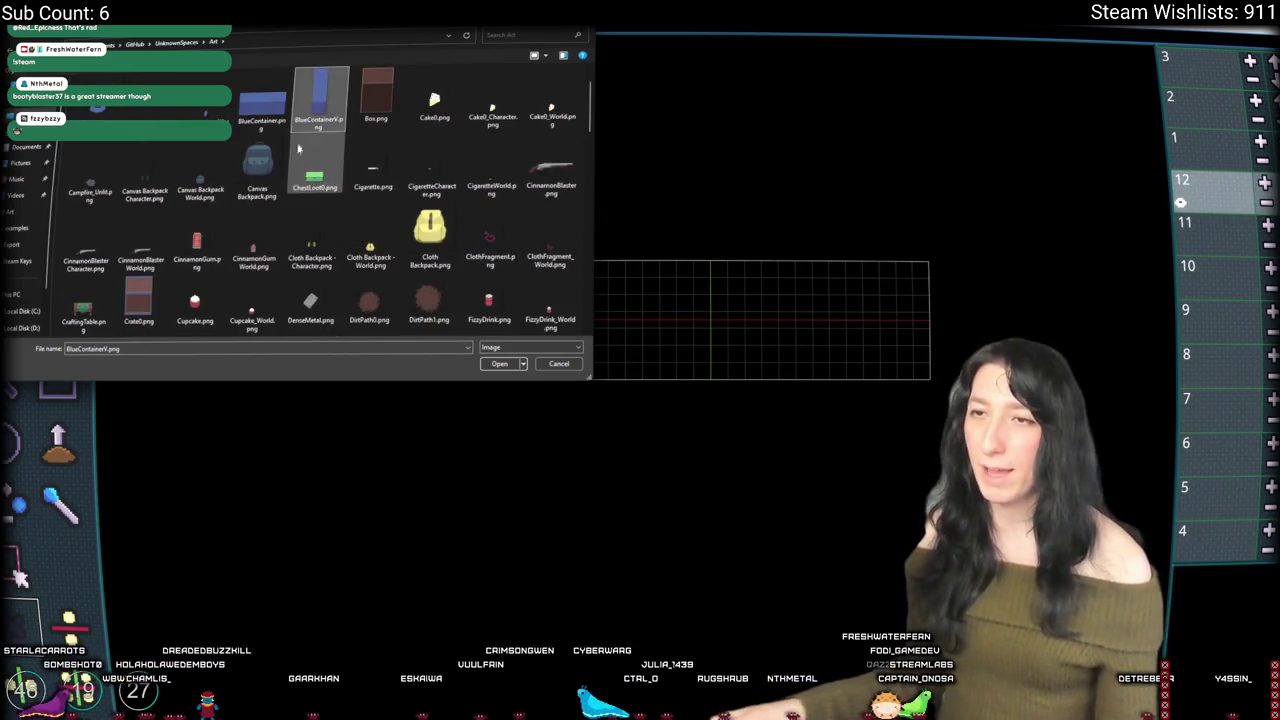
left_click(314, 168)
scroll(330, 165, "down", 8)
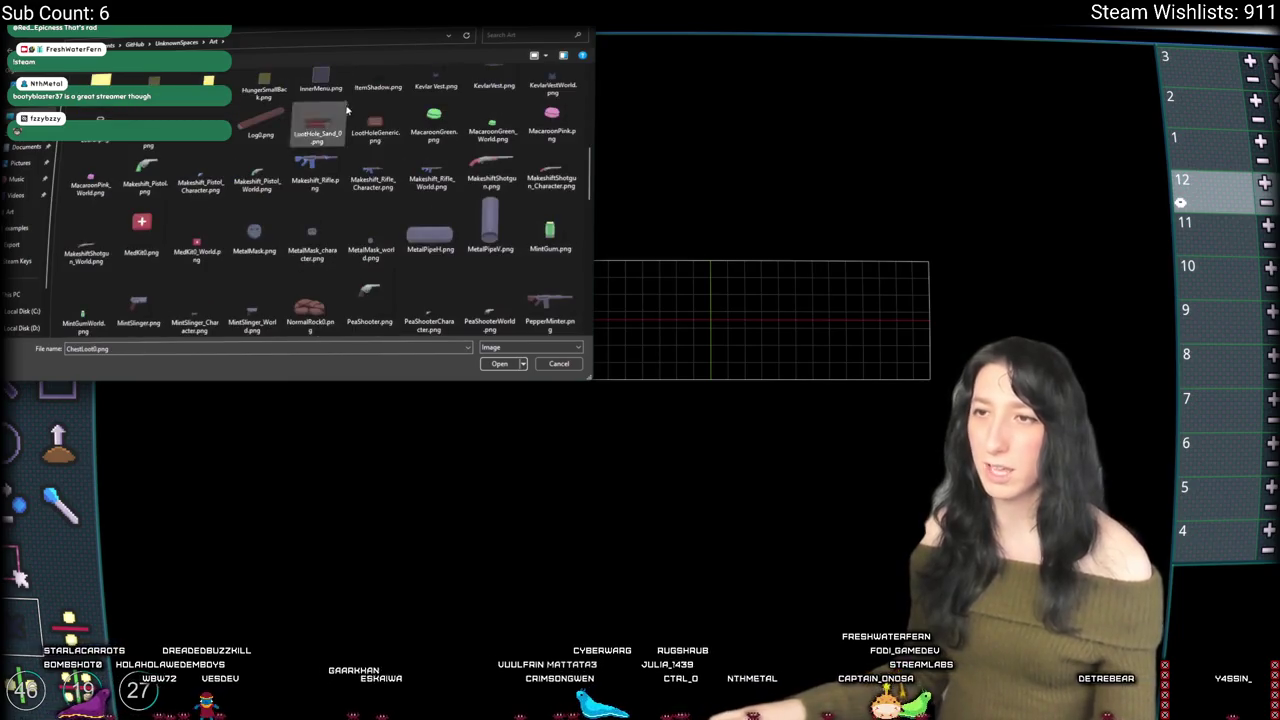
scroll(330, 180, "down", 3)
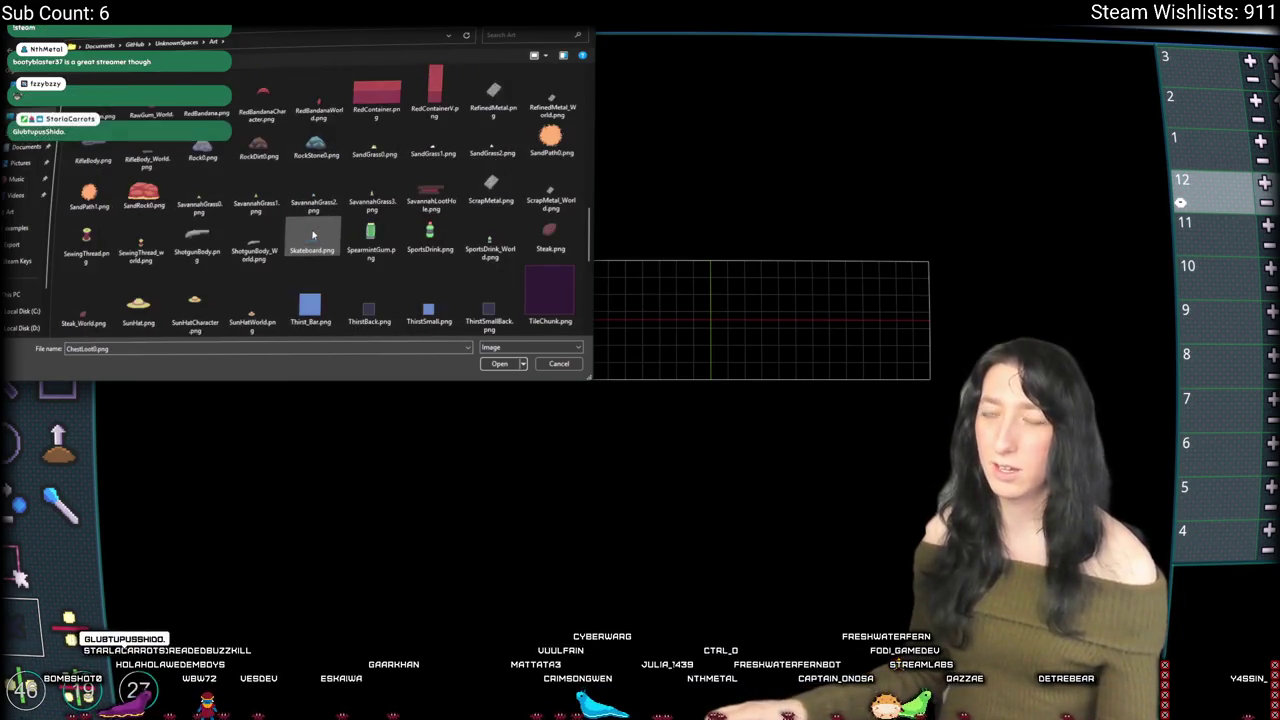
left_click(311, 199)
scroll(350, 190, "up", 10)
left_click(372, 175)
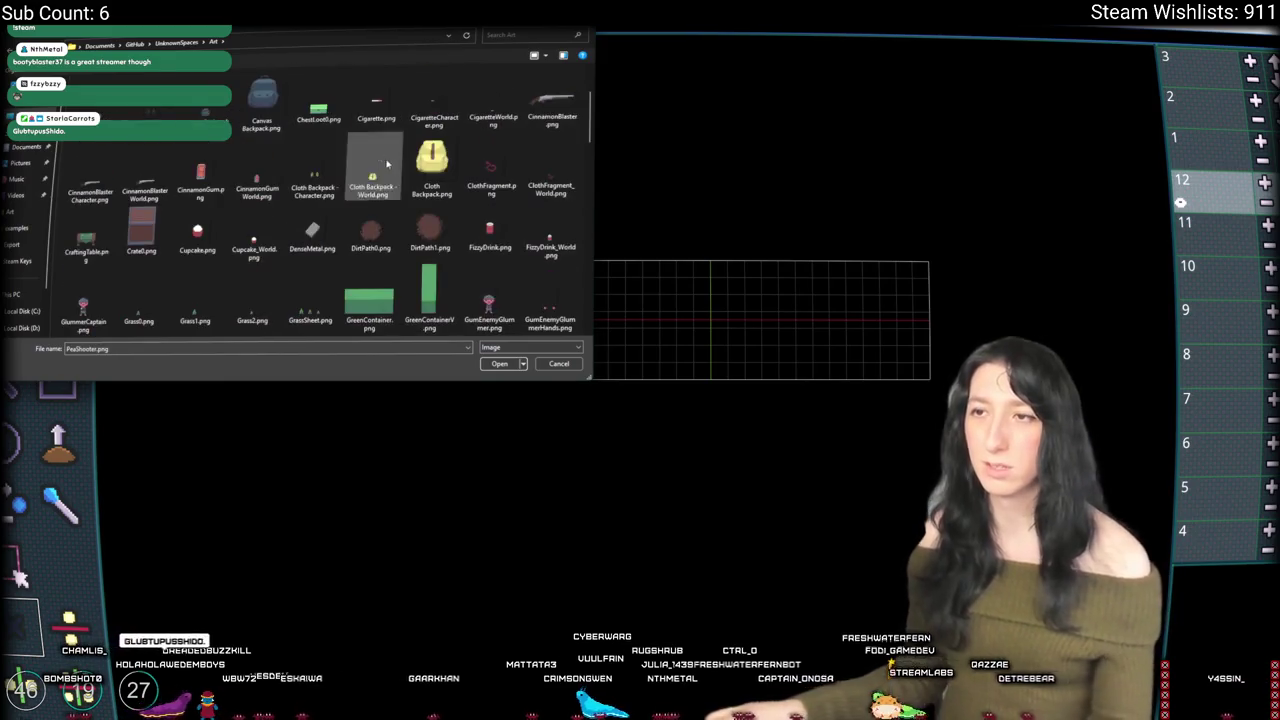
scroll(282, 215, "down", 15)
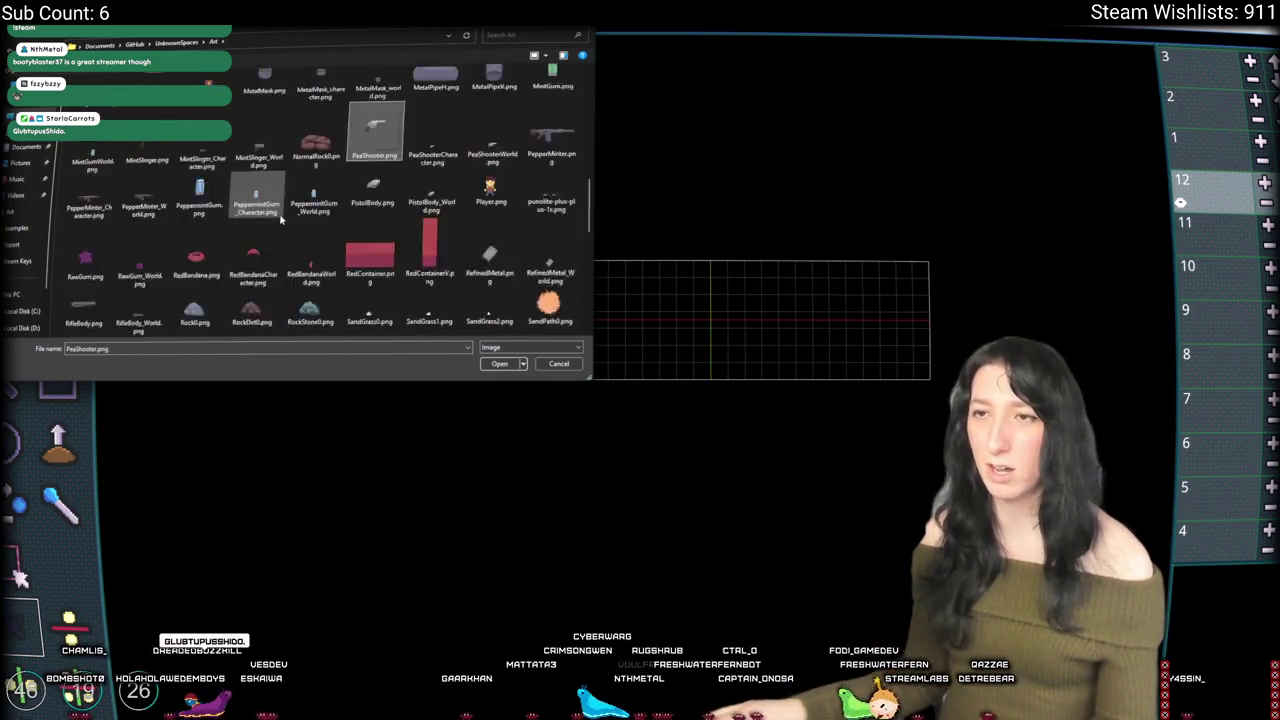
scroll(282, 218, "up", 15)
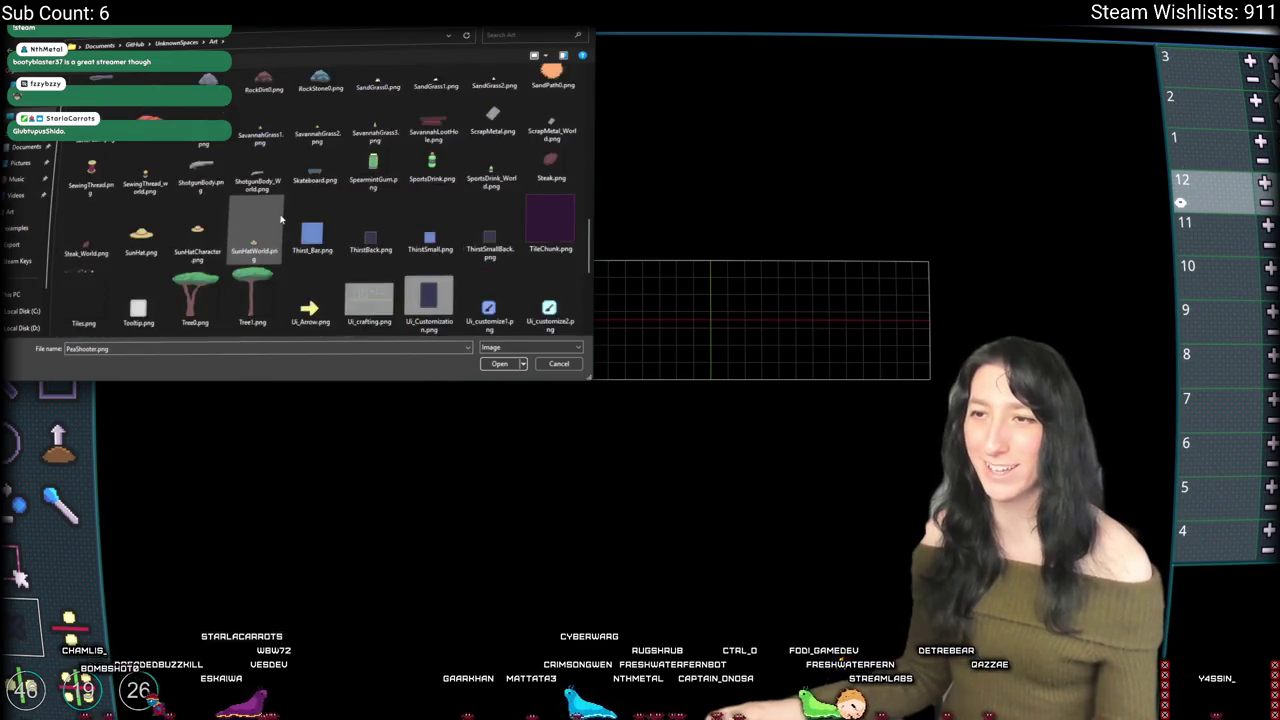
left_click(432, 168)
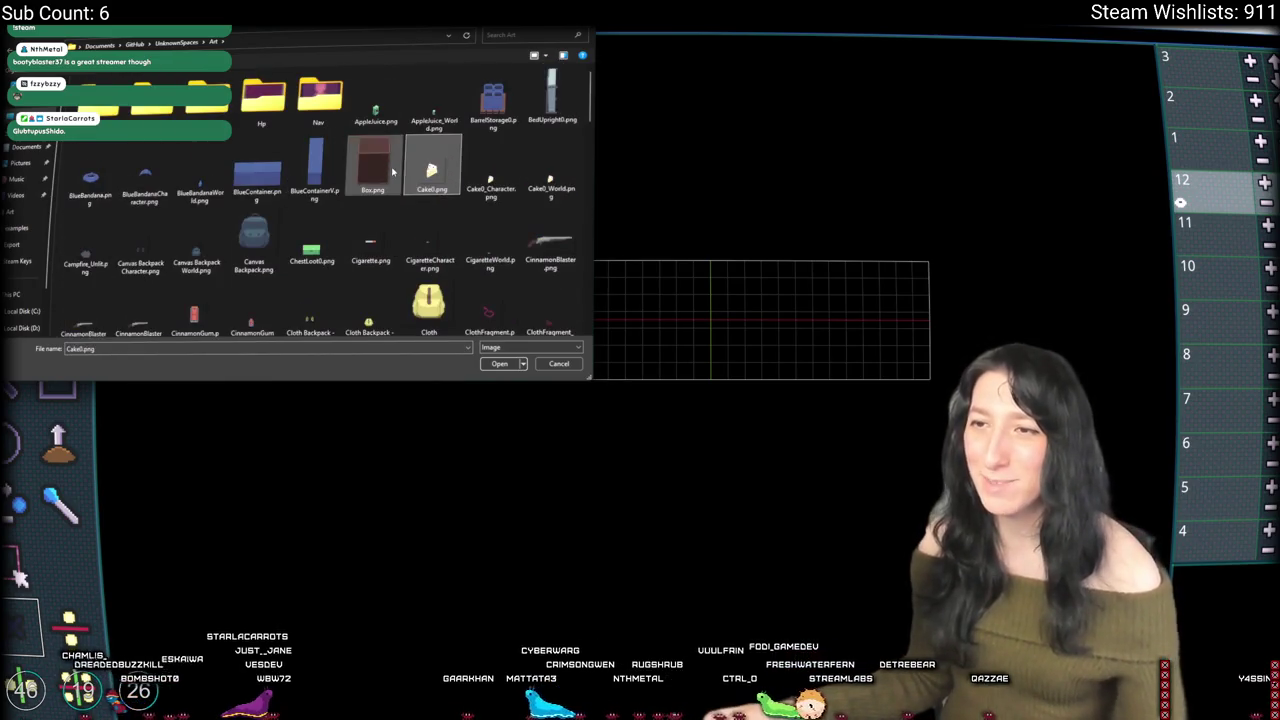
Step: Scroll further through the Art folder, then cancel the picker without loading any file
scroll(376, 154, "down", 2)
scroll(376, 154, "down", 10)
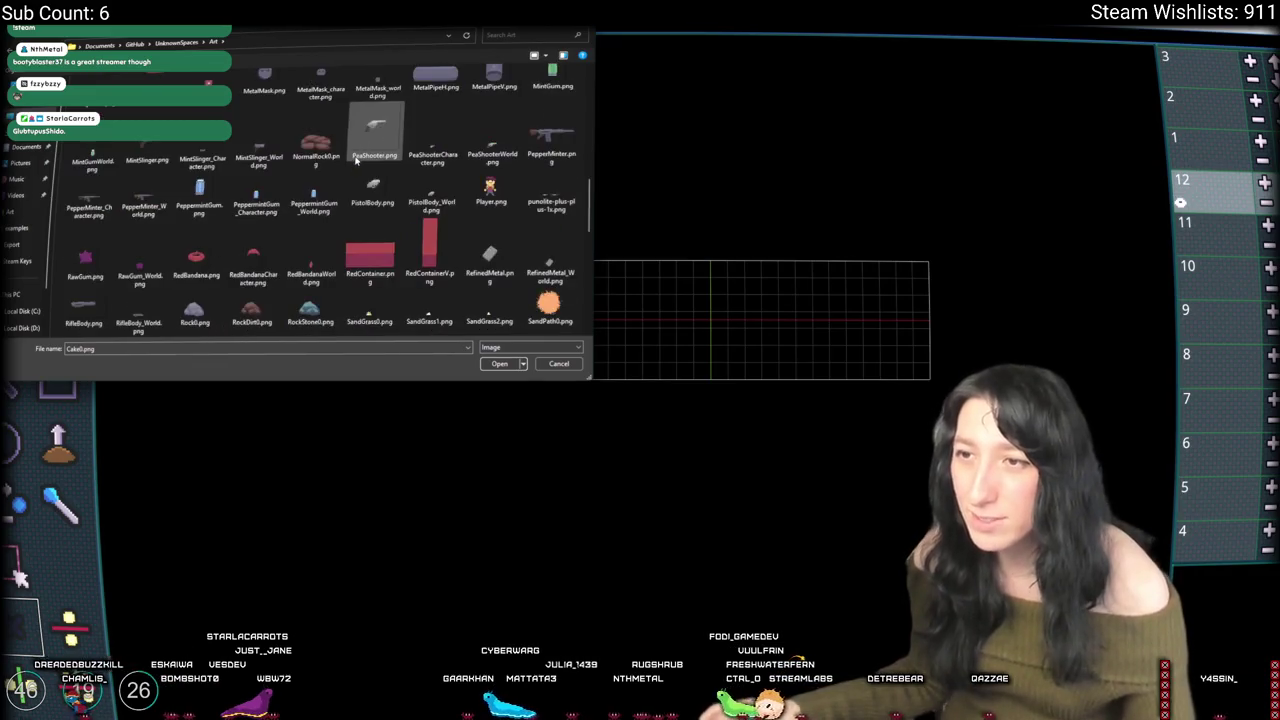
scroll(320, 140, "down", 2)
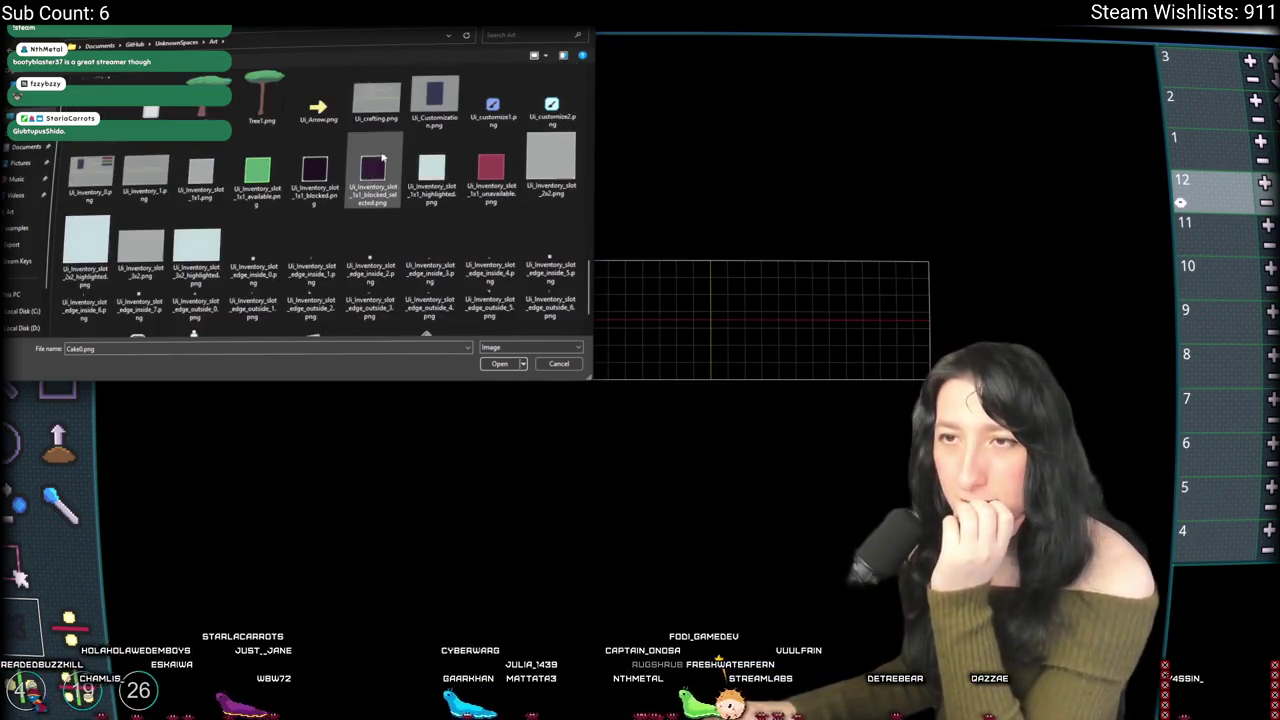
scroll(358, 163, "up", 3)
scroll(357, 155, "down", 3)
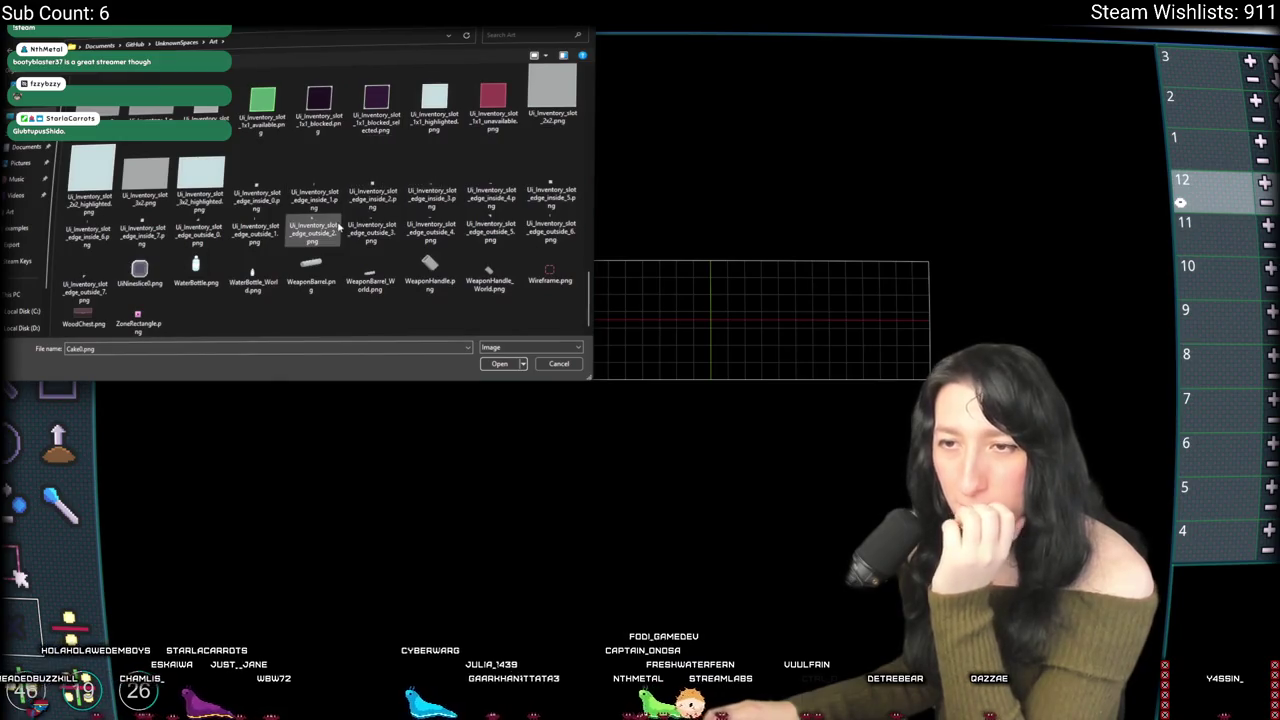
scroll(558, 298, "up", 10)
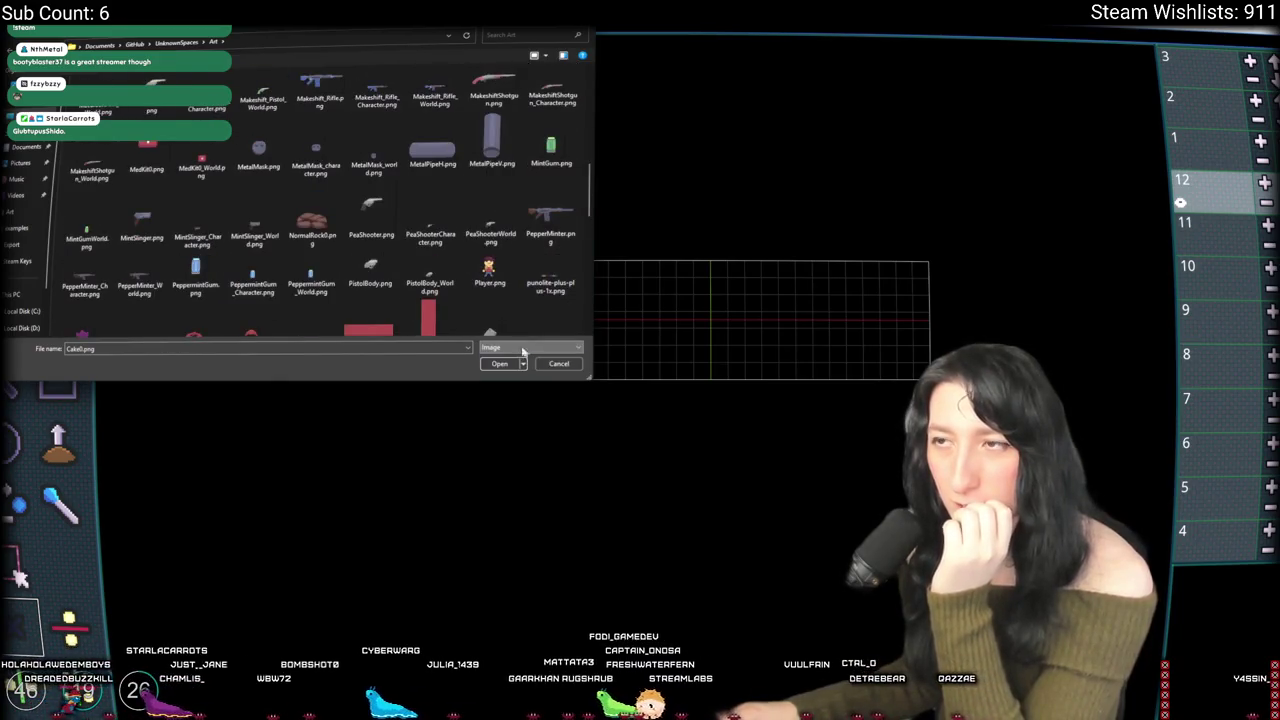
scroll(430, 230, "up", 5)
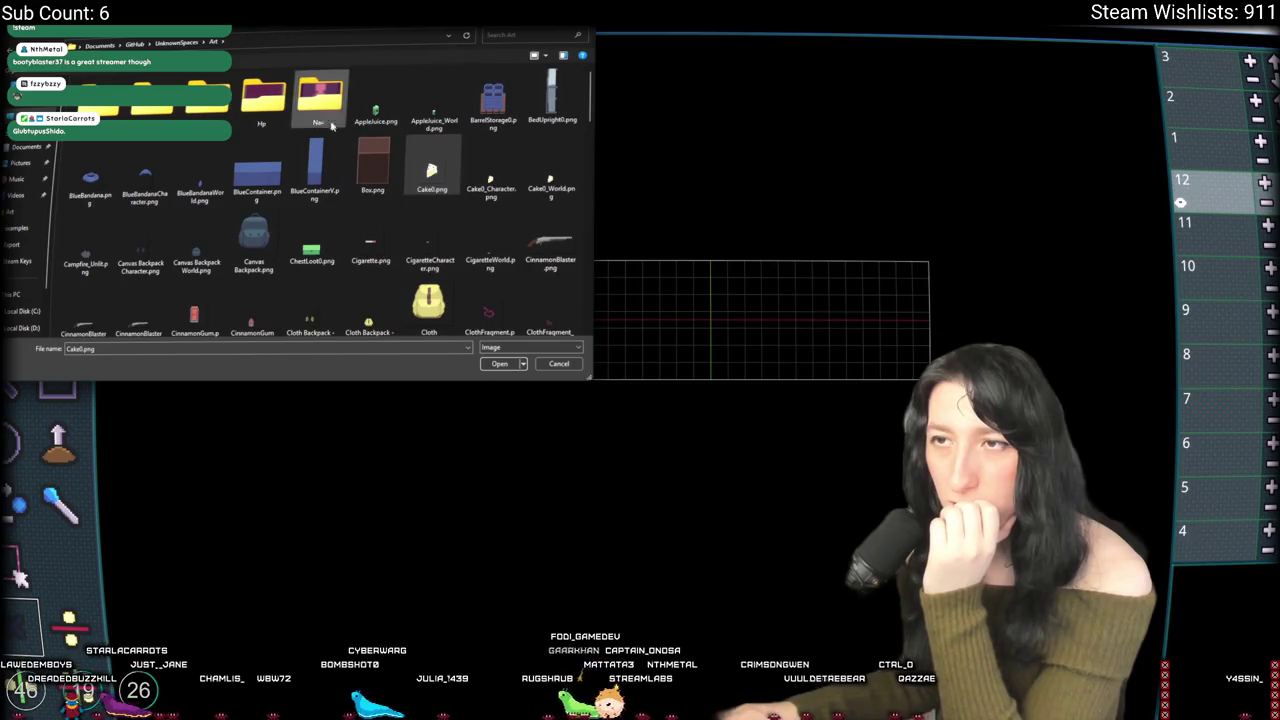
scroll(314, 140, "down", 1)
scroll(314, 140, "down", 5)
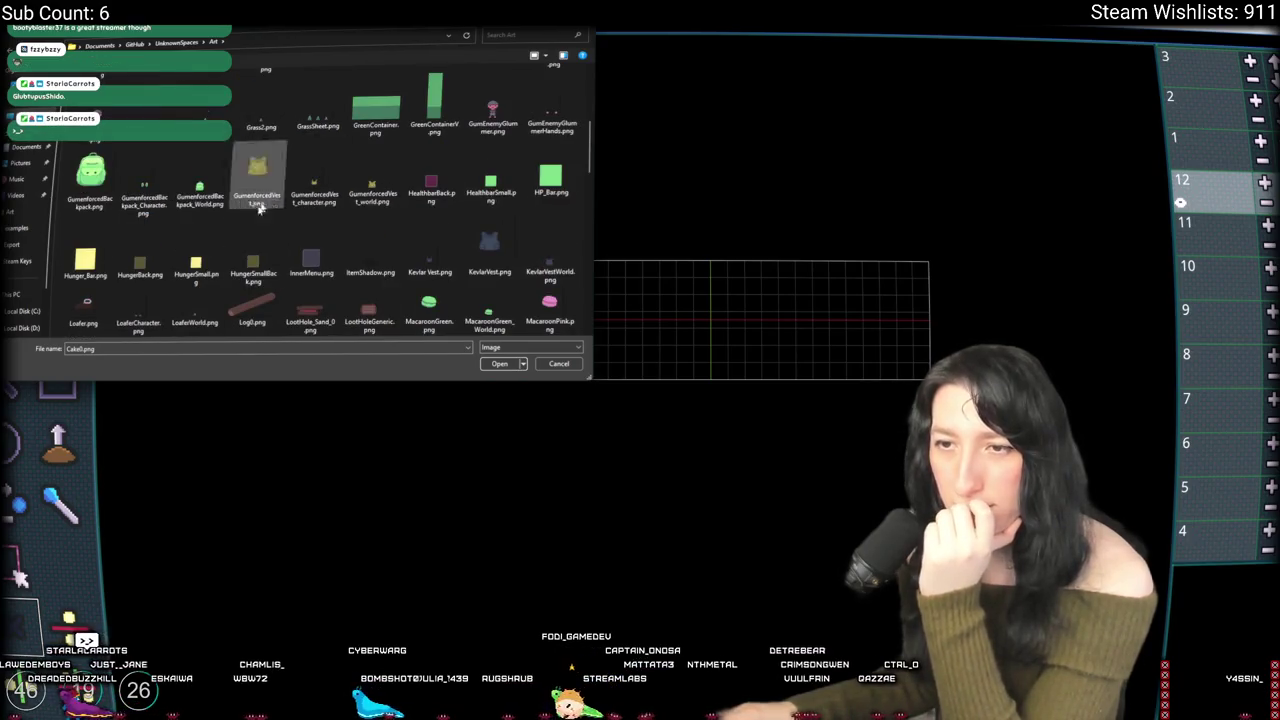
scroll(218, 260, "down", 10)
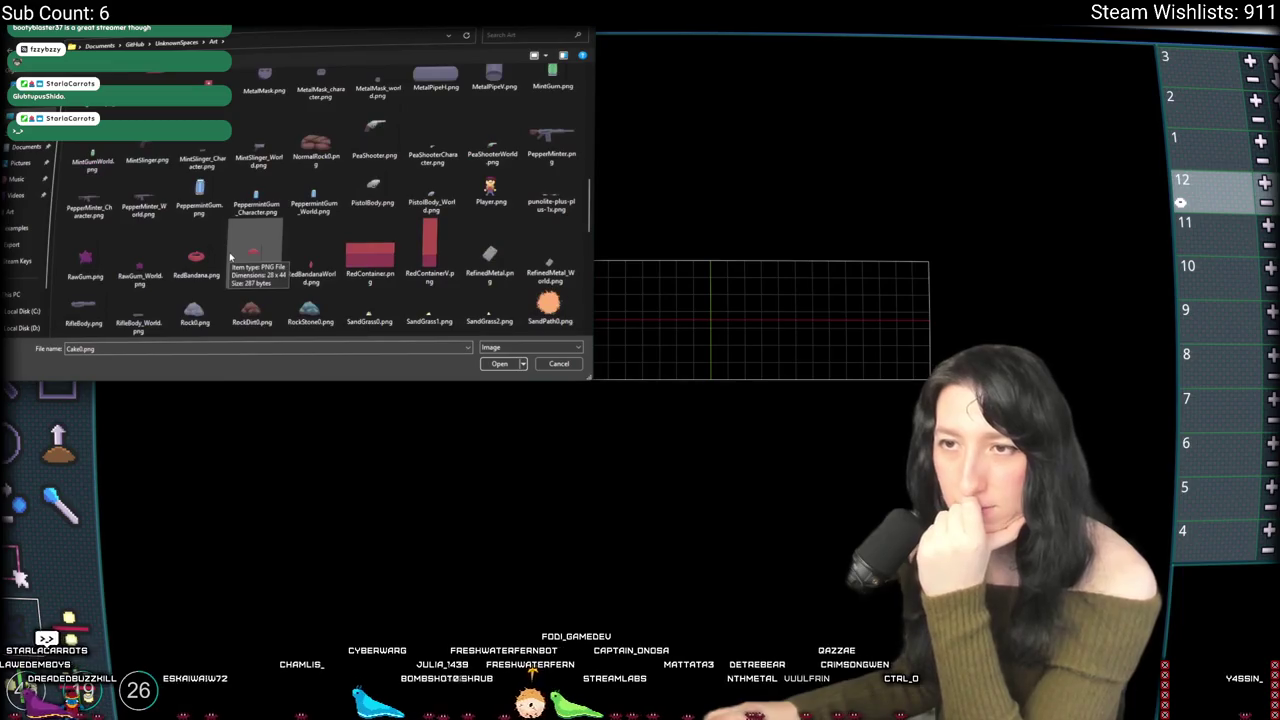
scroll(268, 284, "down", 3)
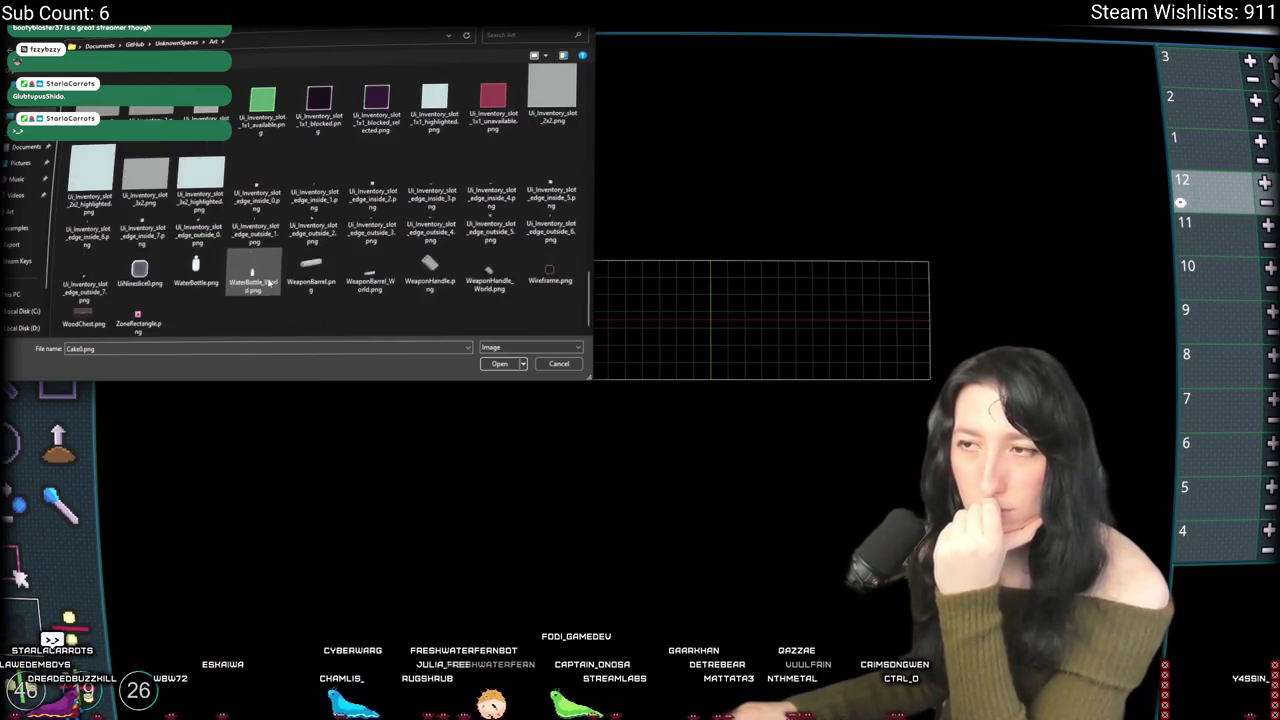
left_click(338, 47)
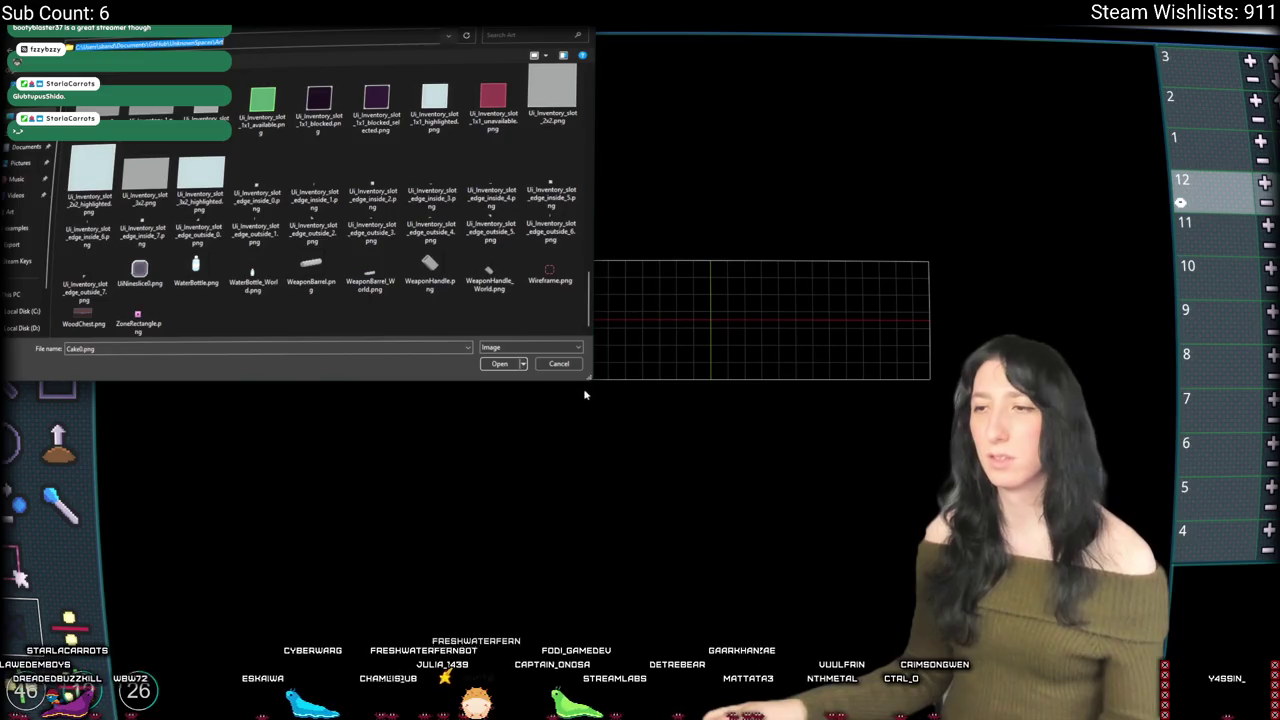
key("Escape")
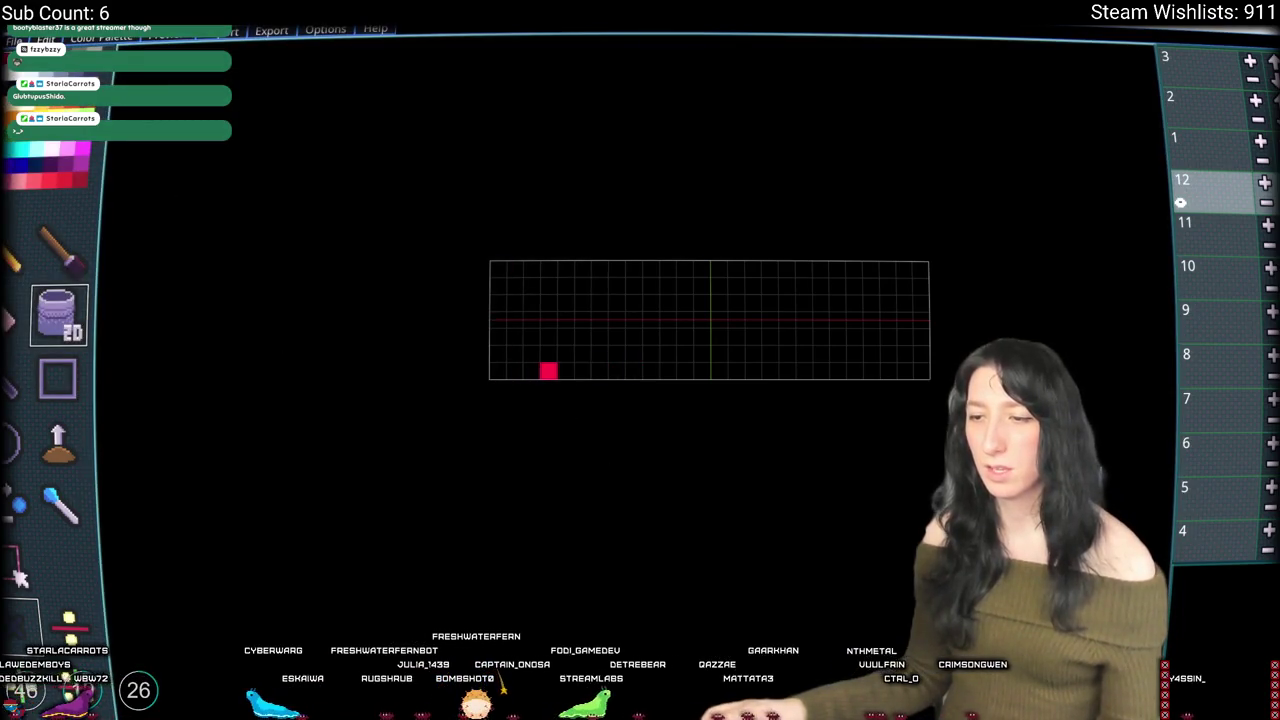
Step: Choose Color Palette's load-from-image option and paste the UnknownSpaces Art path into the picker
left_click(101, 37)
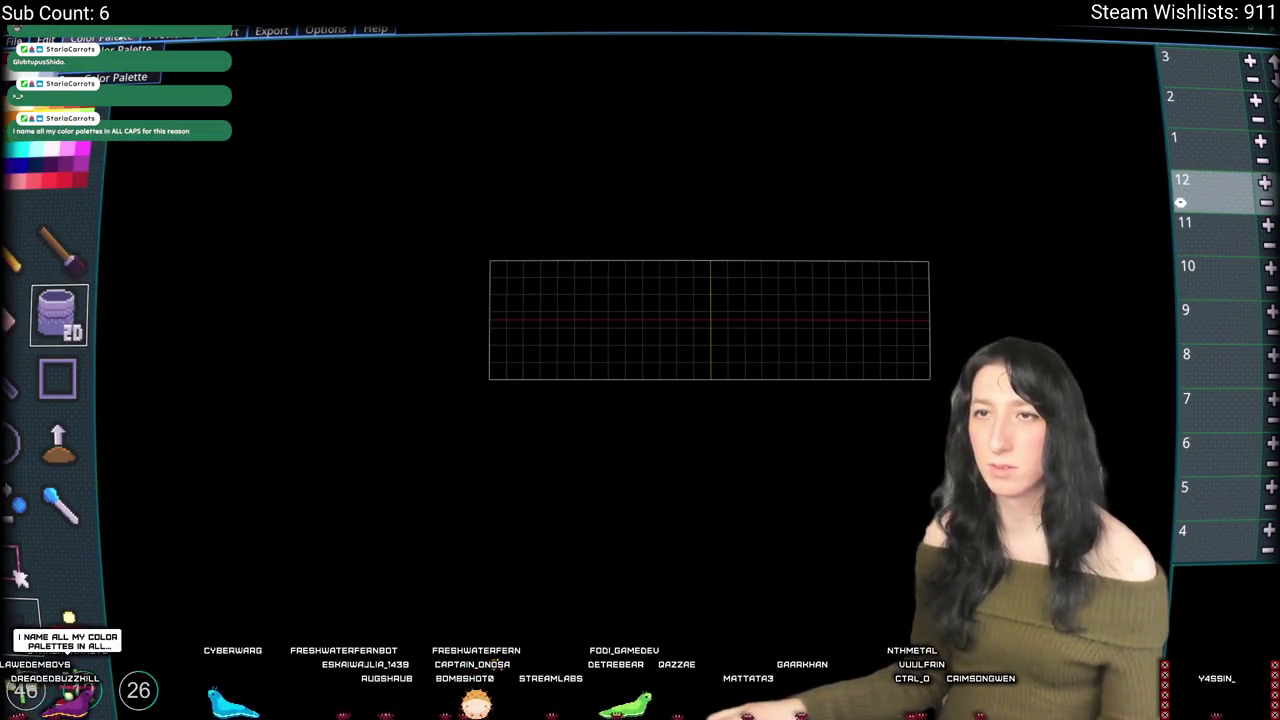
left_click(112, 77)
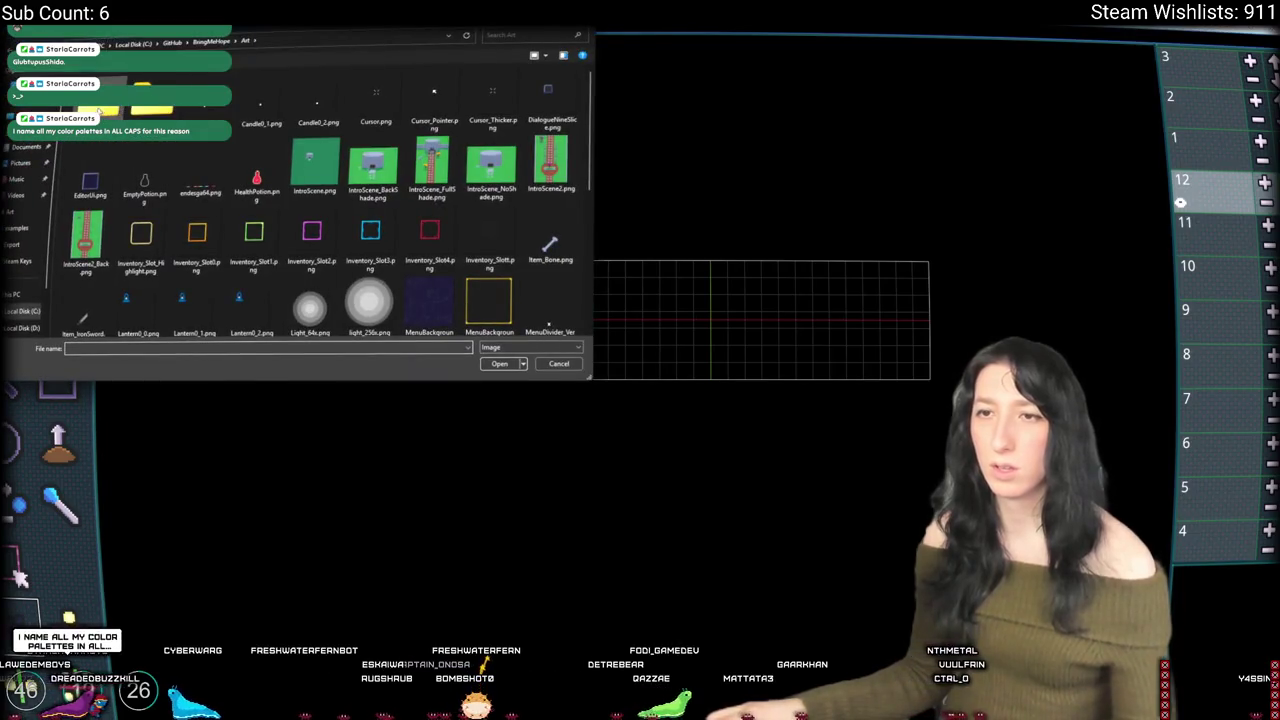
left_click(335, 35)
key("ctrl+v")
key("Return")
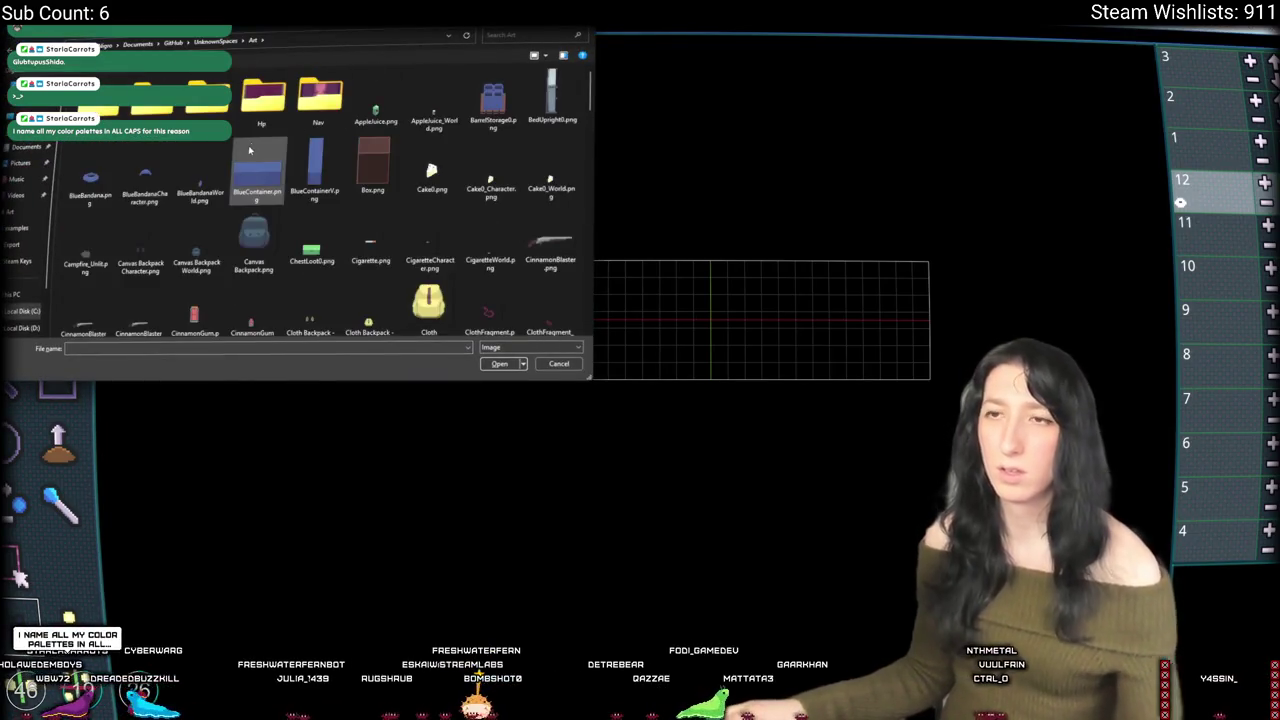
scroll(274, 172, "down", 8)
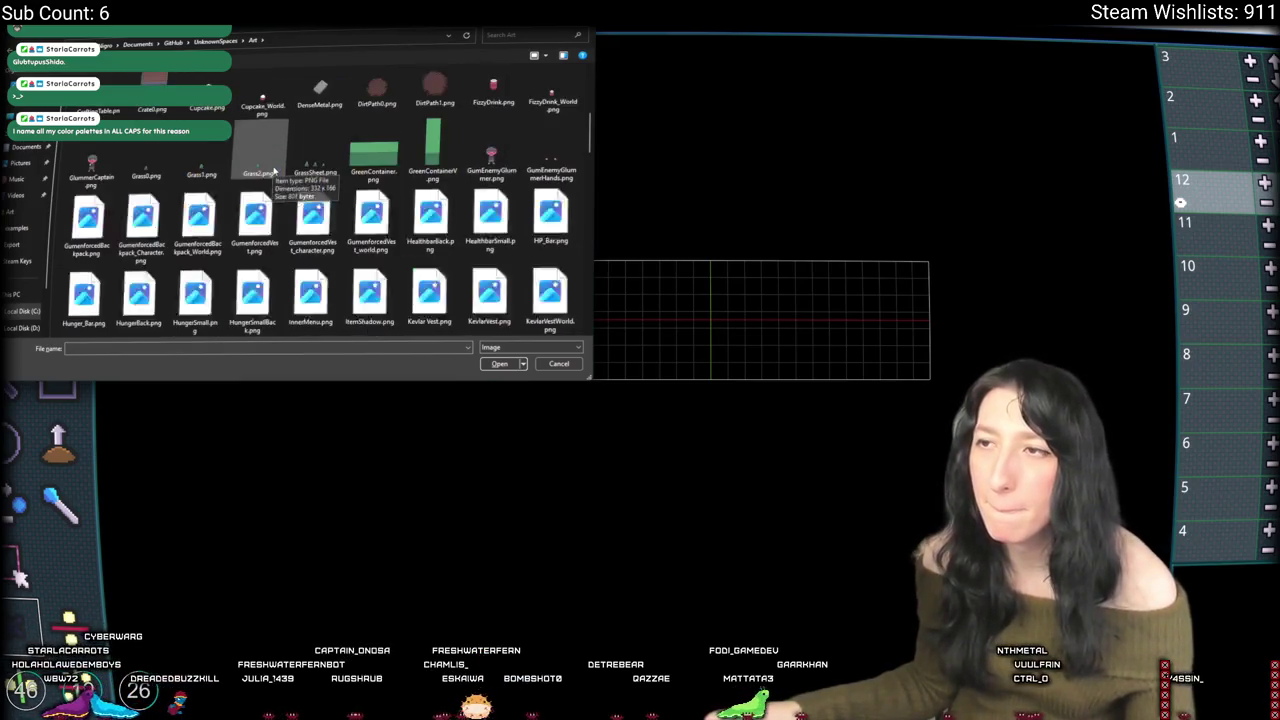
scroll(274, 172, "down", 2)
scroll(274, 172, "down", 10)
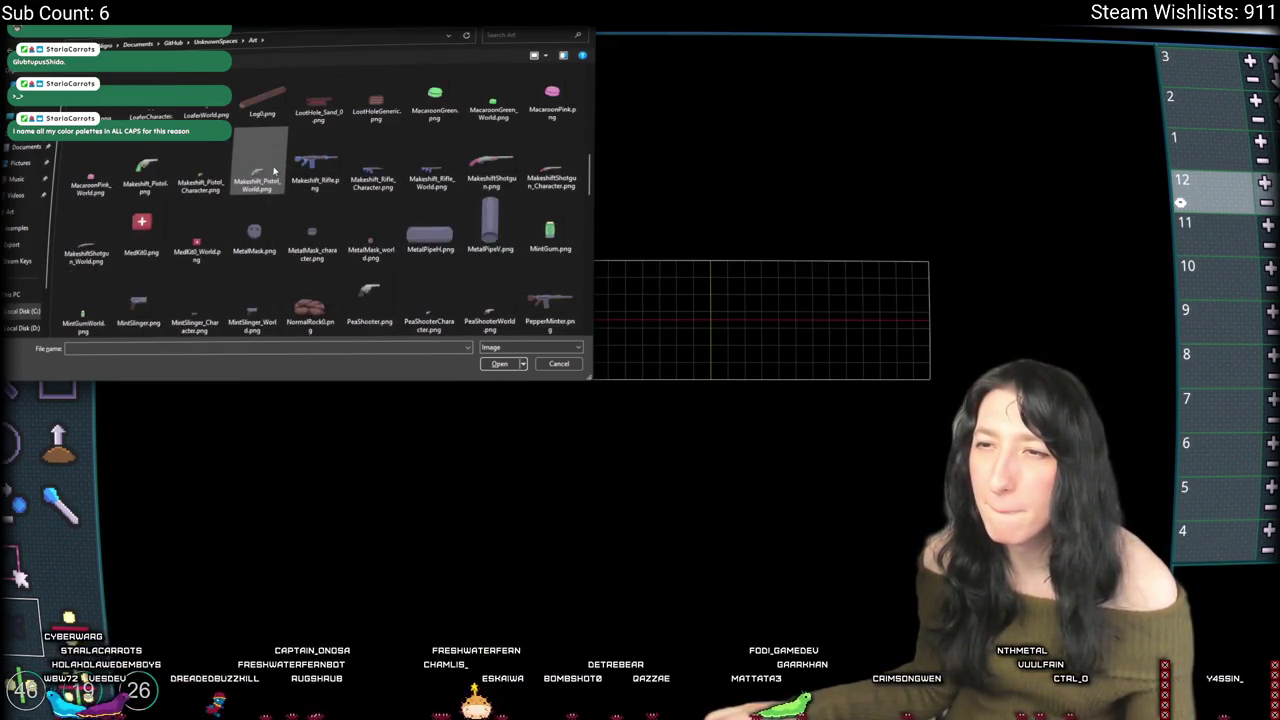
scroll(263, 167, "down", 2)
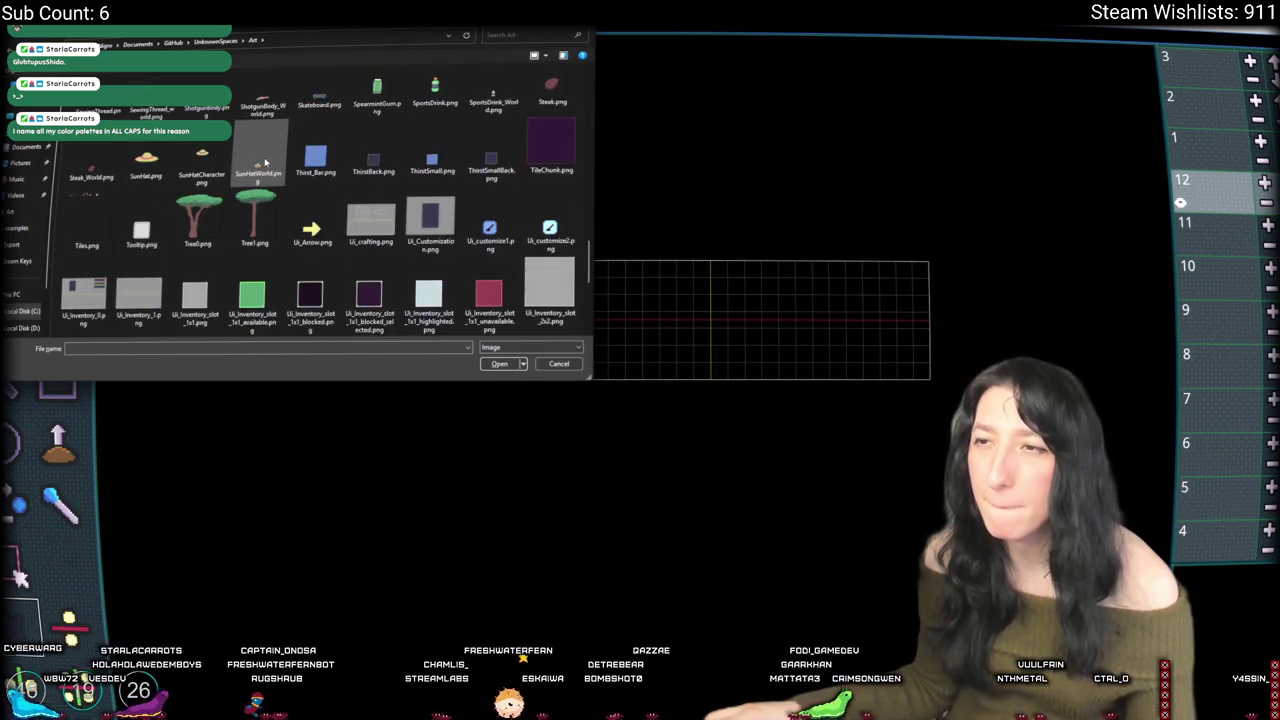
scroll(265, 162, "down", 2)
scroll(240, 158, "down", 2)
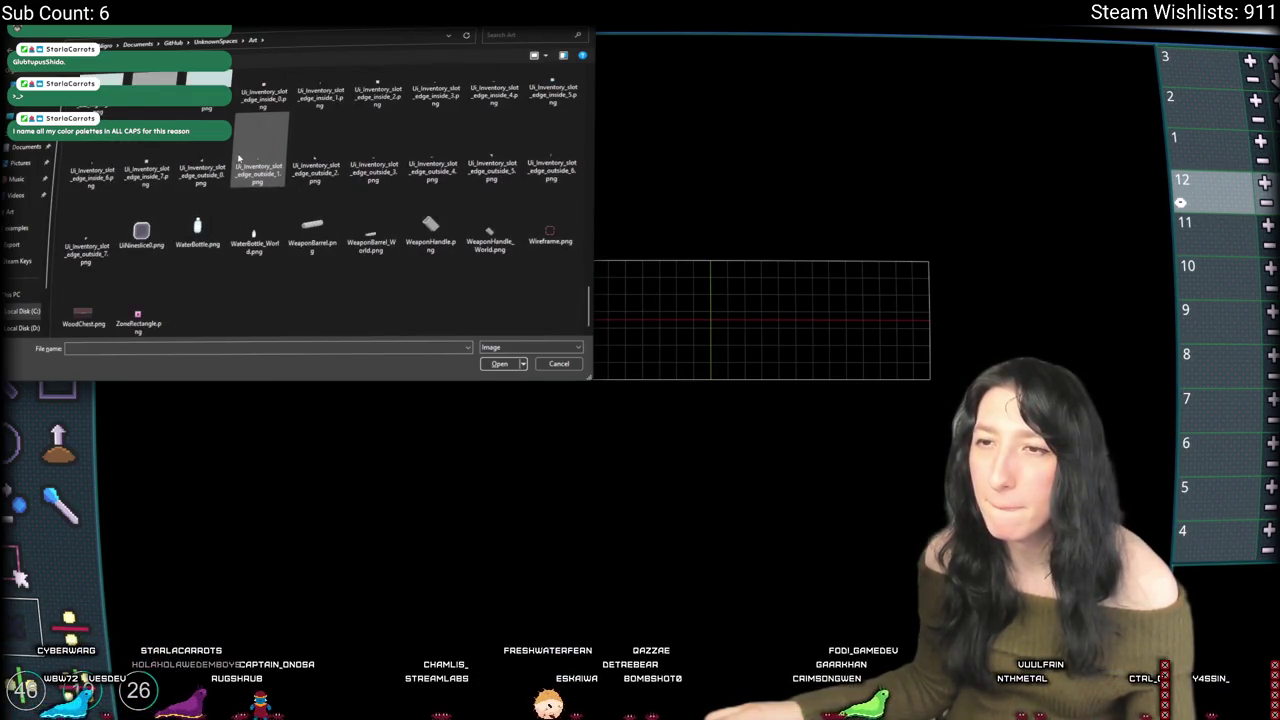
scroll(238, 157, "up", 15)
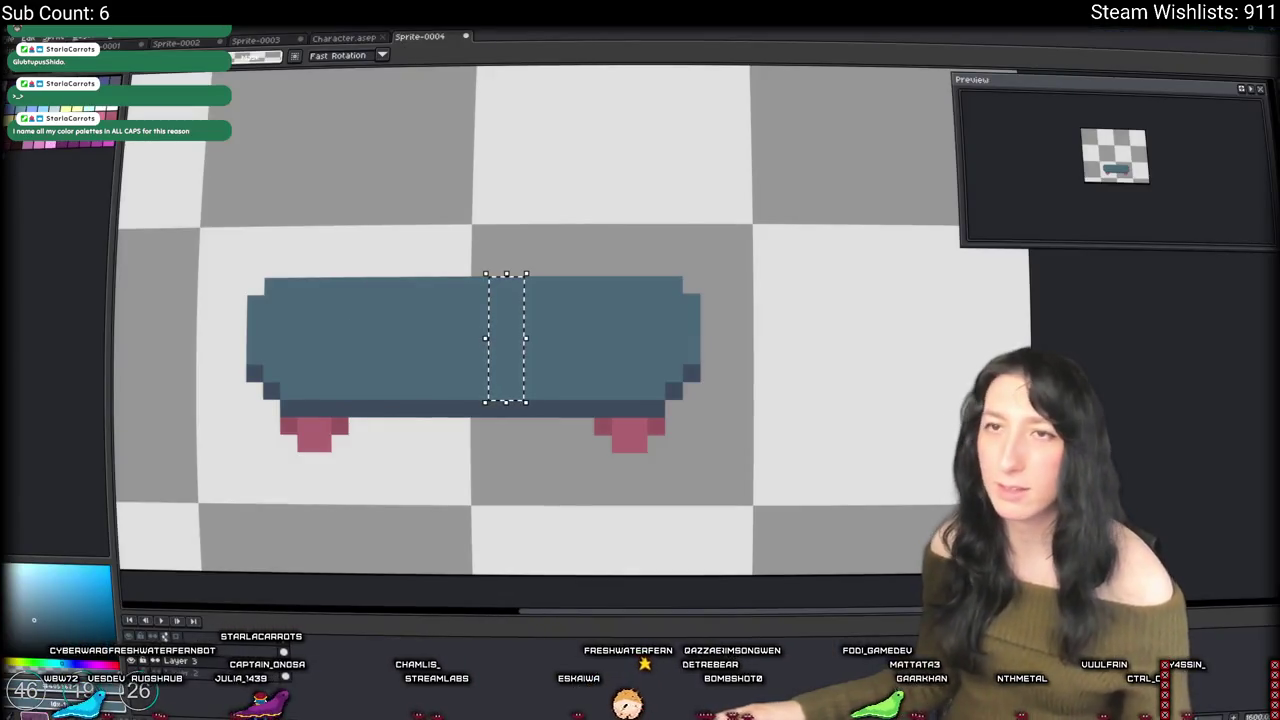
Step: Choose Save Palette in Aseprite's palette options and set the file name to COLORPALETTE.png
left_click(30, 130)
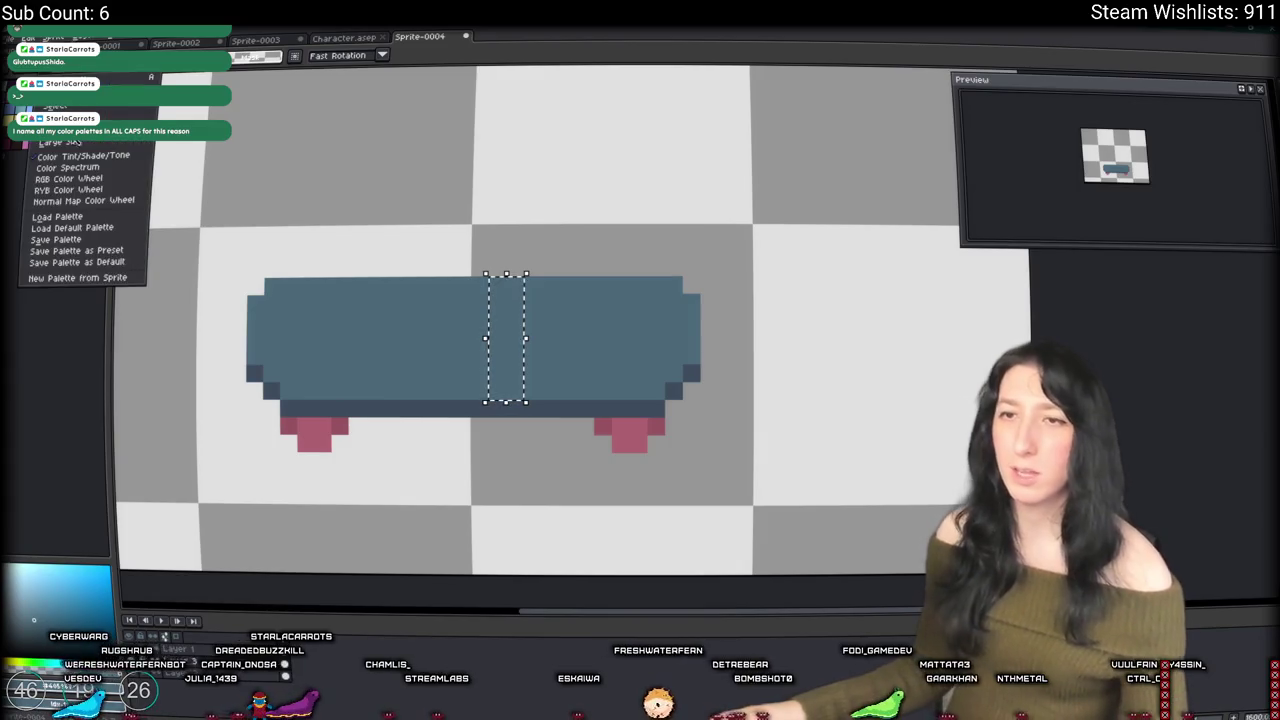
left_click(76, 241)
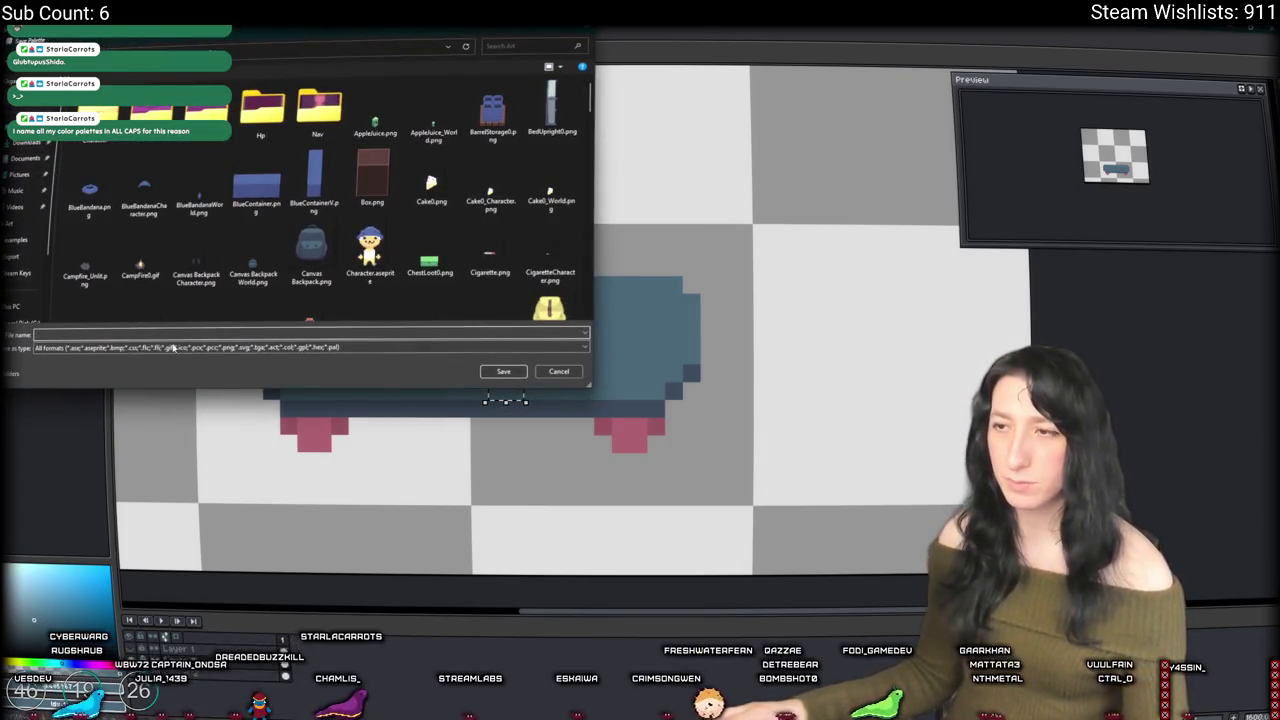
left_click(176, 230)
scroll(176, 226, "down", 1)
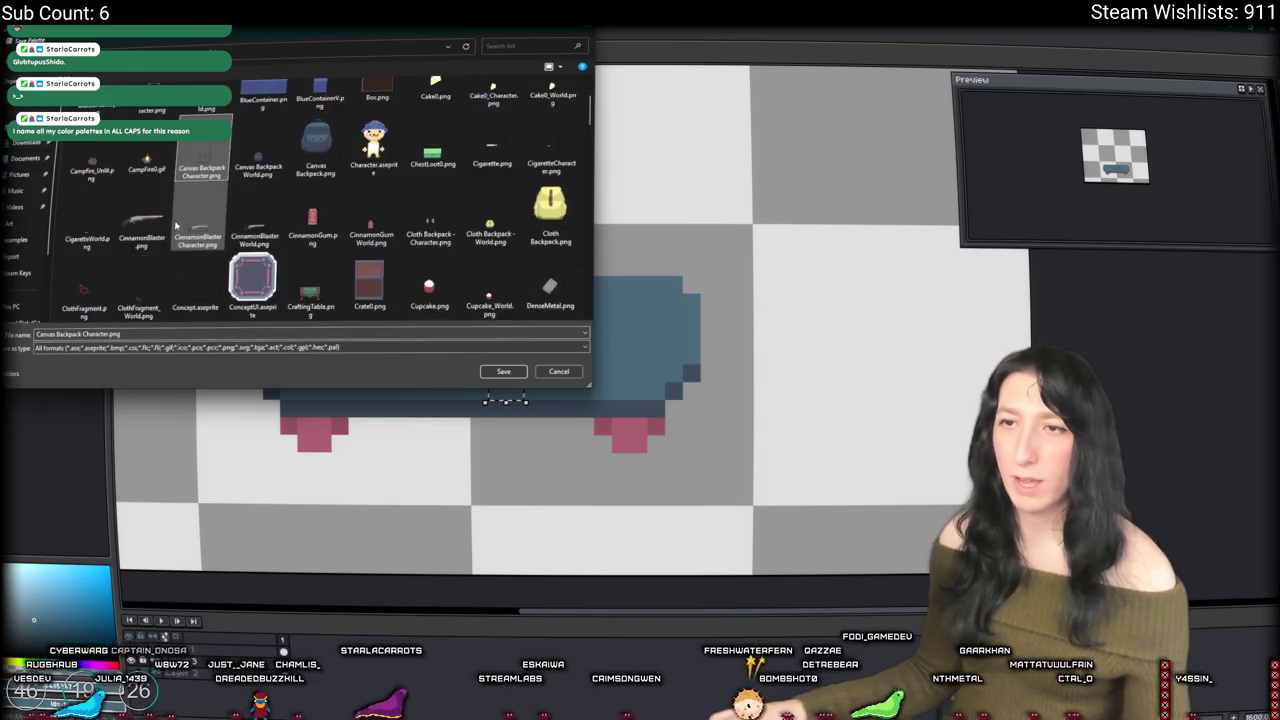
scroll(176, 226, "down", 6)
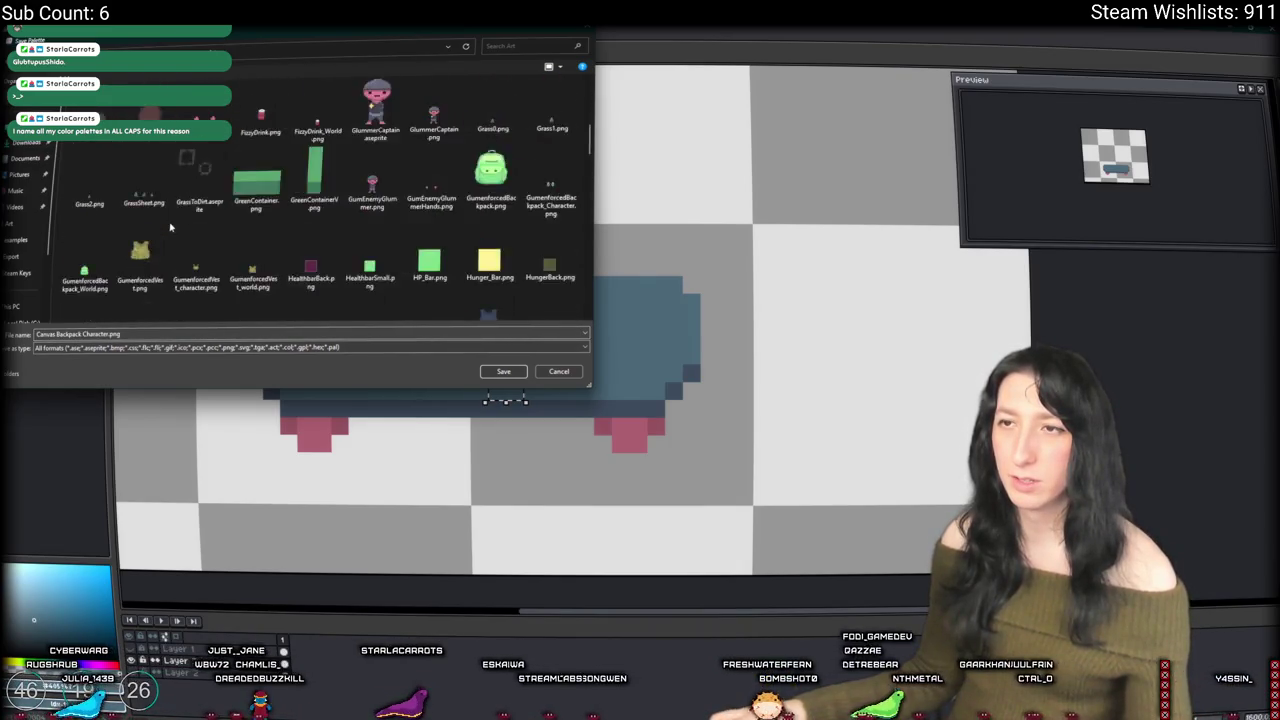
scroll(170, 228, "up", 6)
scroll(208, 200, "down", 7)
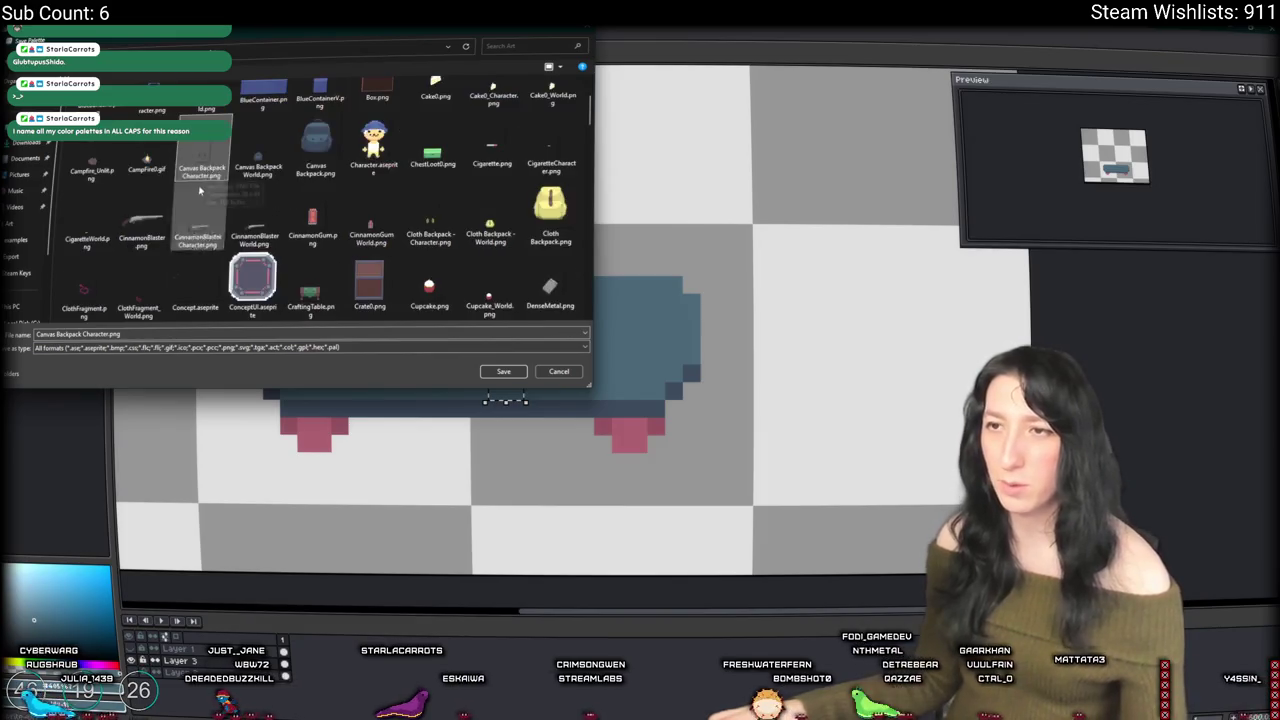
left_click(85, 334)
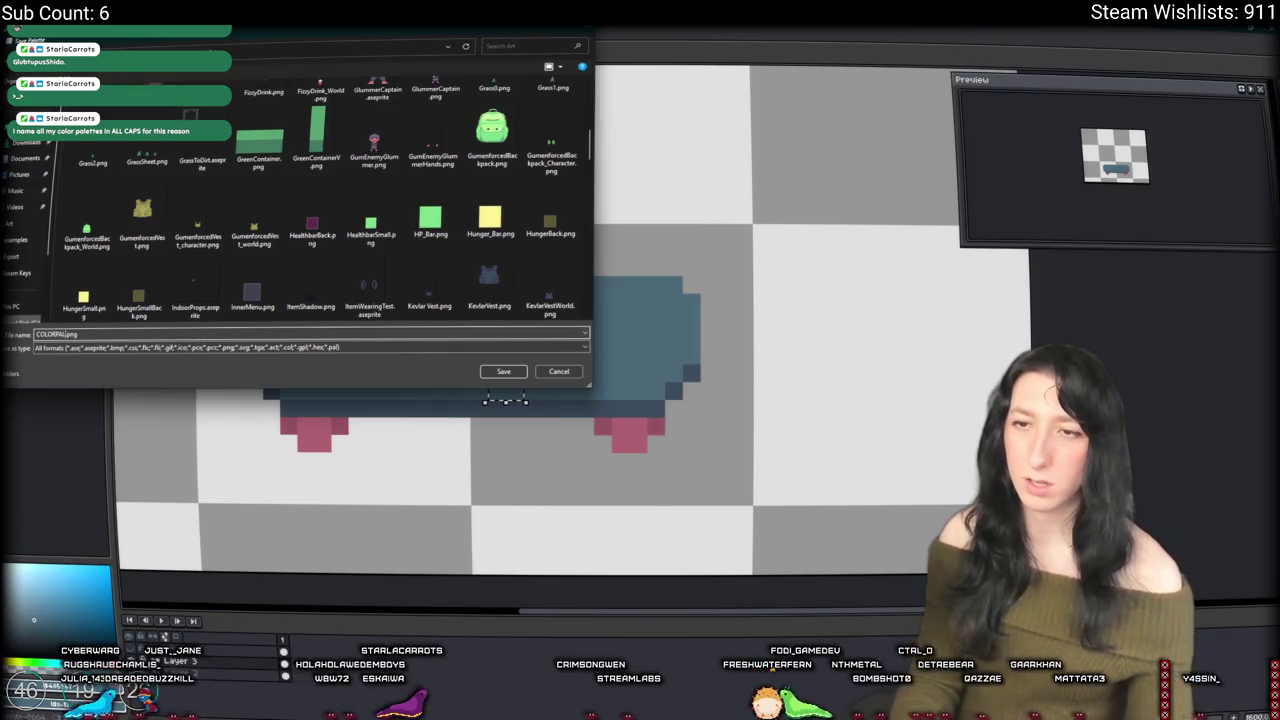
Step: Save the palette file, then load COLORPALETTE.png as SpriteFile 2.0's palette
key("ctrl+o")
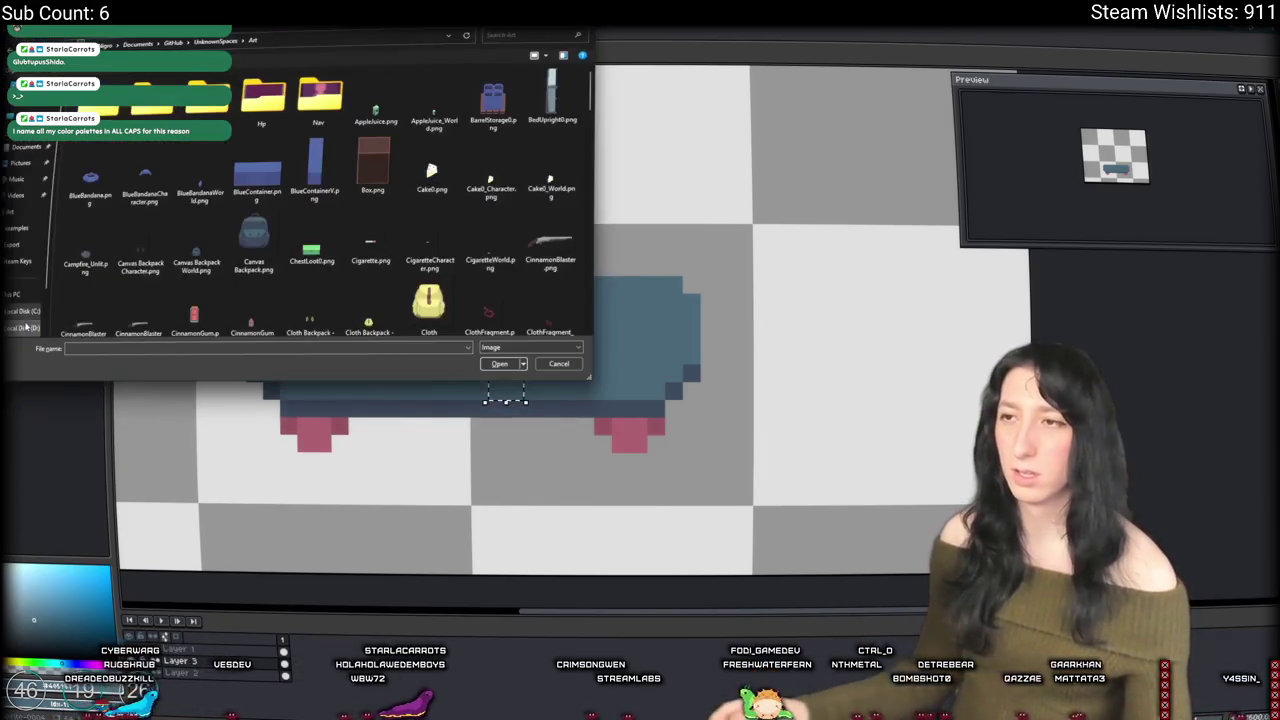
type("cake0_w")
key("Right")
key("Right")
key("Right")
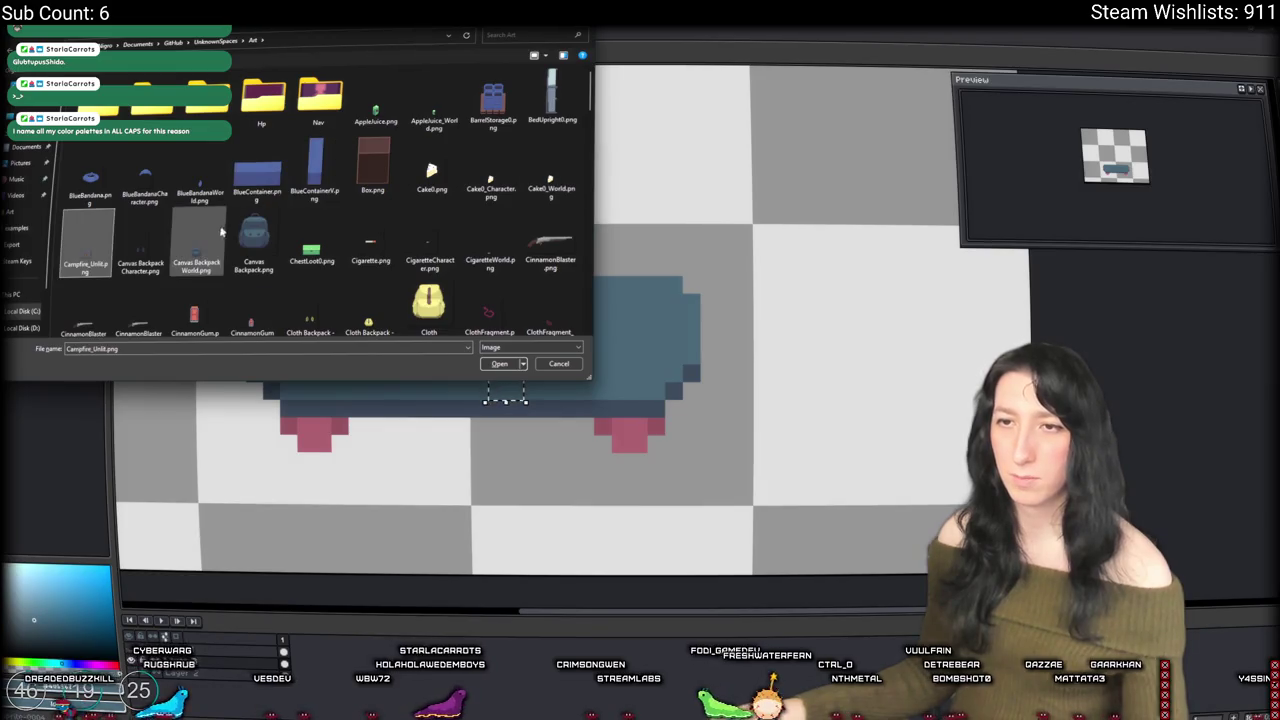
right_click(340, 68)
left_click(365, 108)
scroll(362, 190, "down", 2)
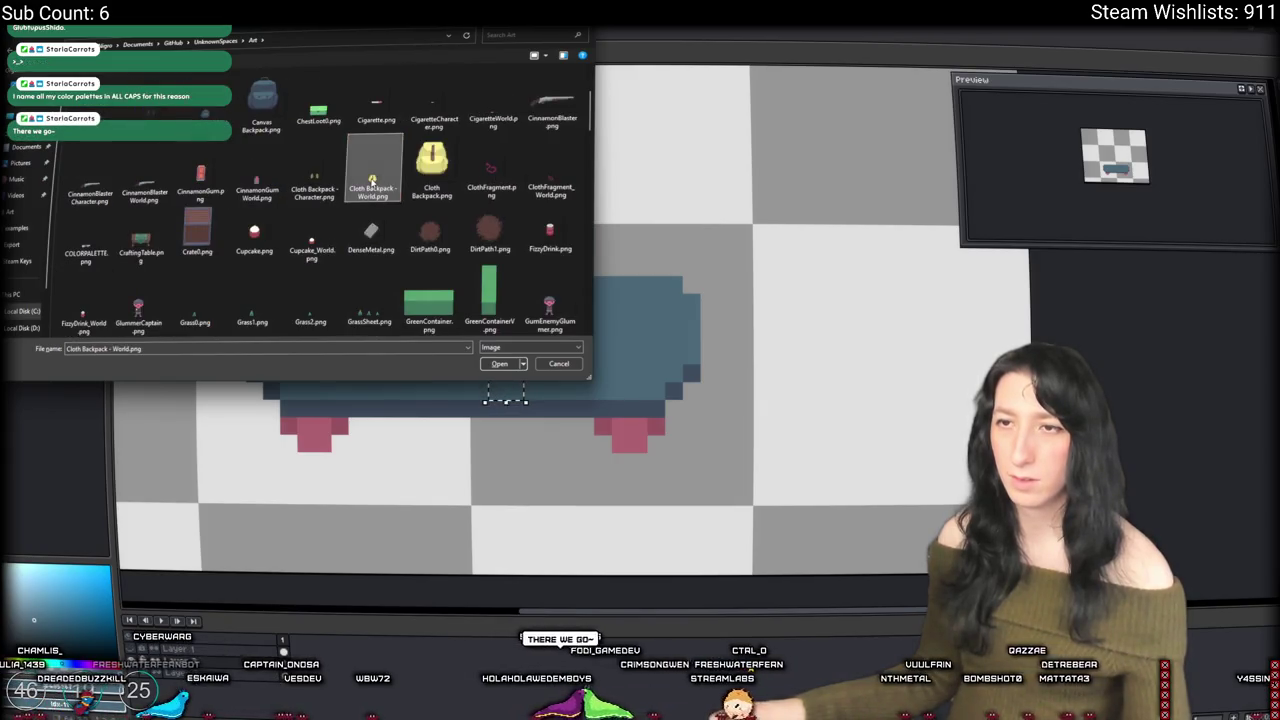
left_click(90, 248)
double_click(90, 248)
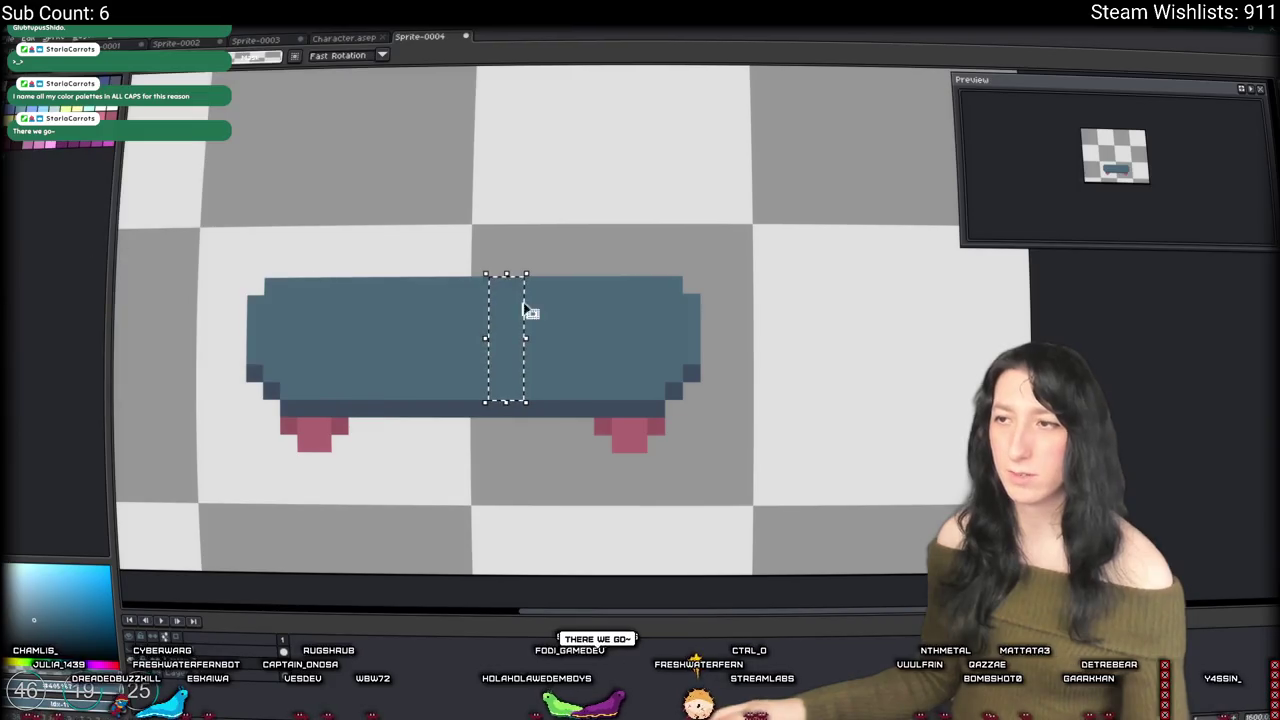
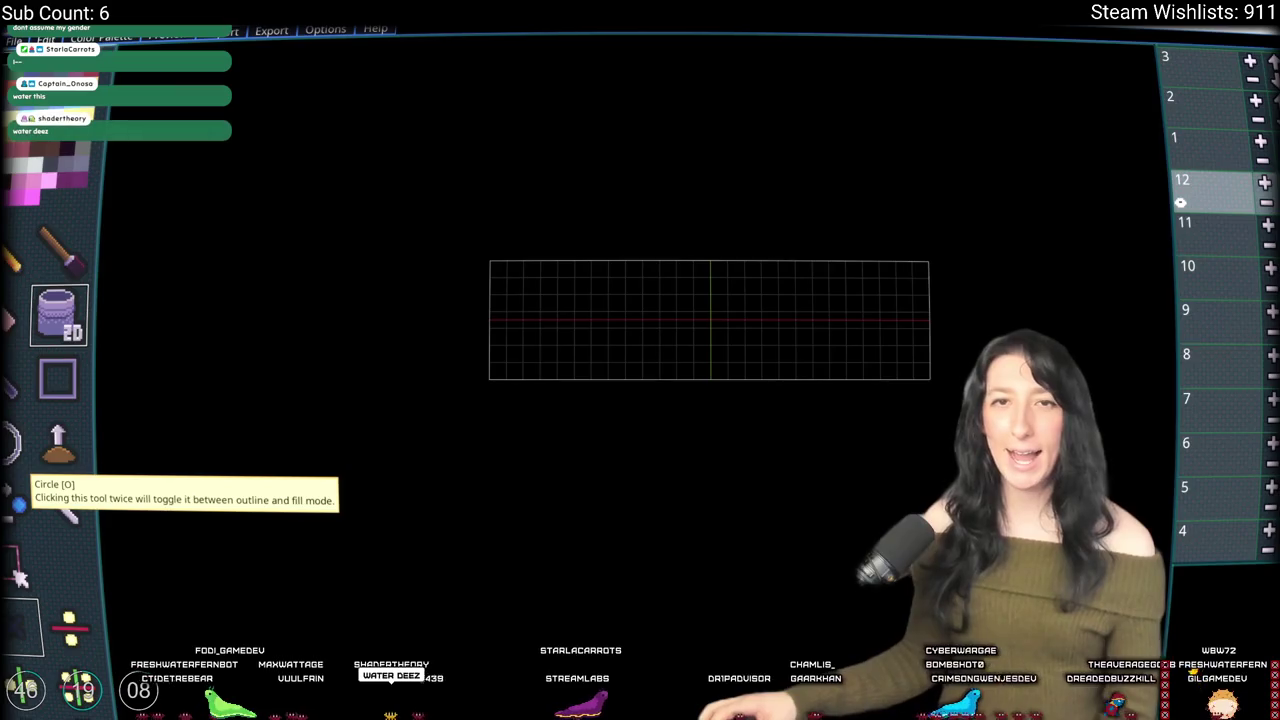
Step: Compare against the Aseprite sprite, then bucket-fill the whole layer 12 canvas with dark slate
scroll(738, 381, "up", 1)
scroll(726, 369, "up", 1)
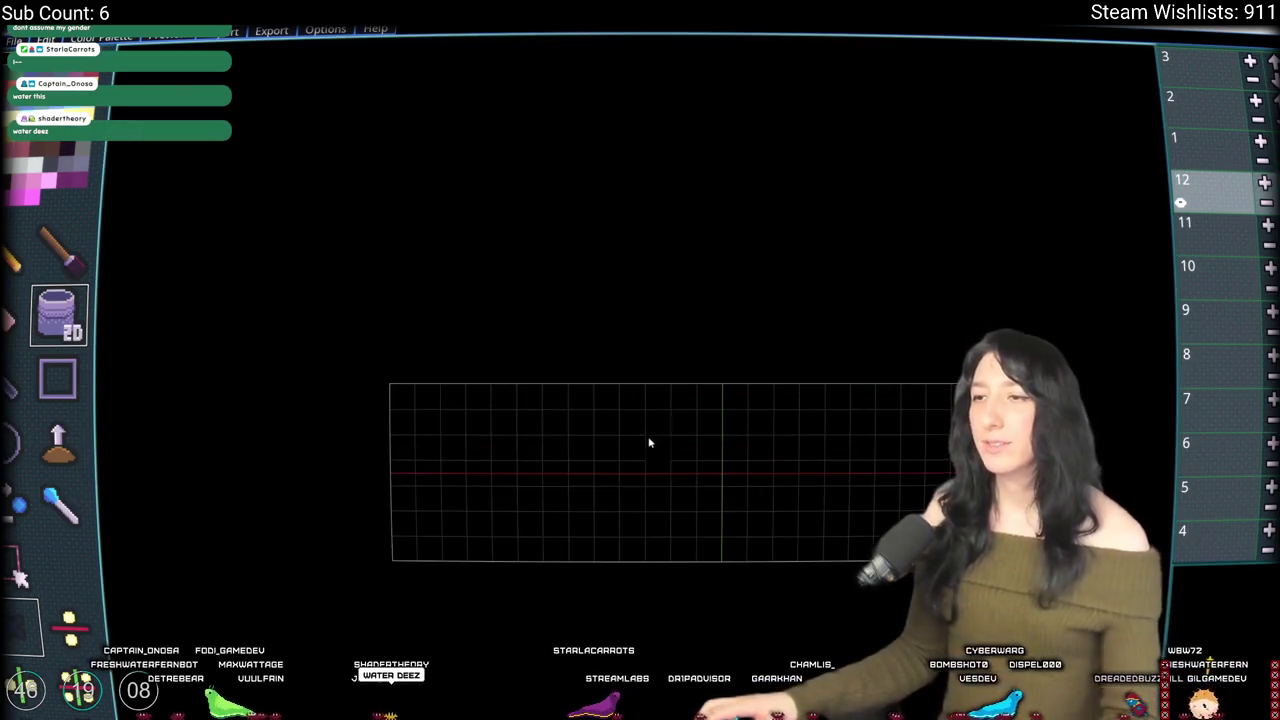
key("F11")
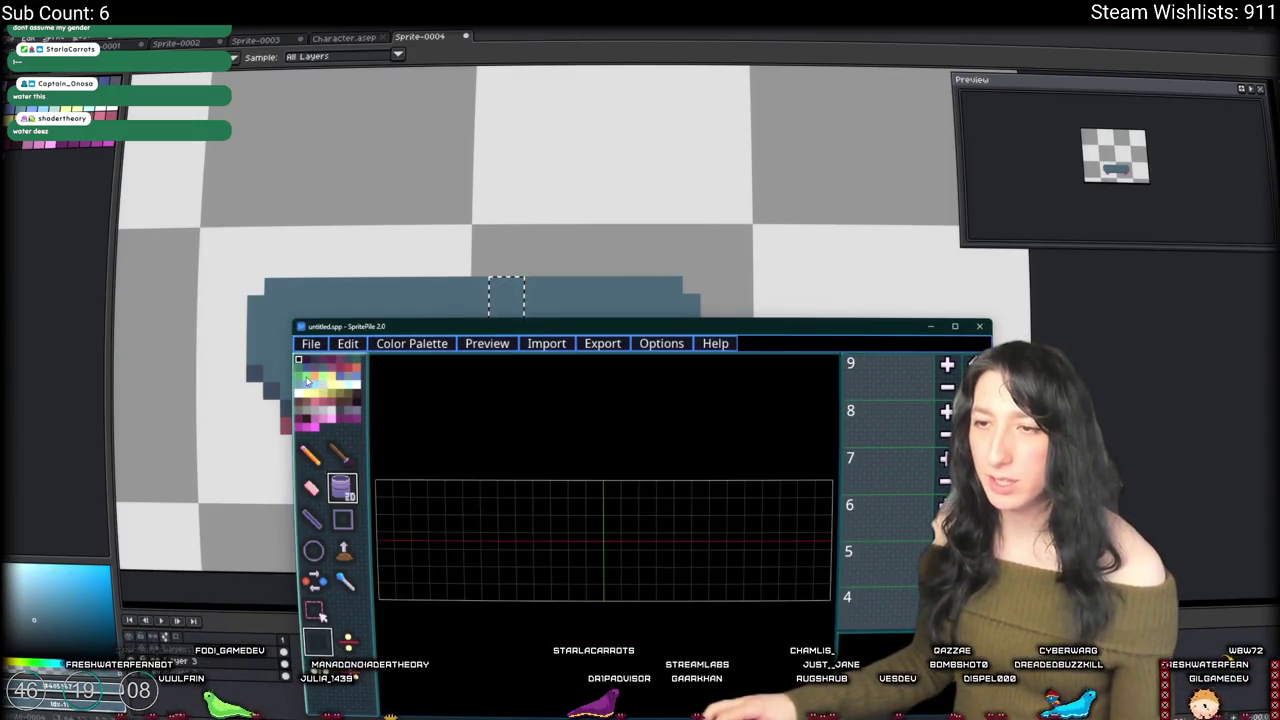
mouse_move(481, 327)
left_mouse_down()
mouse_move(711, 444)
mouse_move(693, 309)
left_mouse_up()
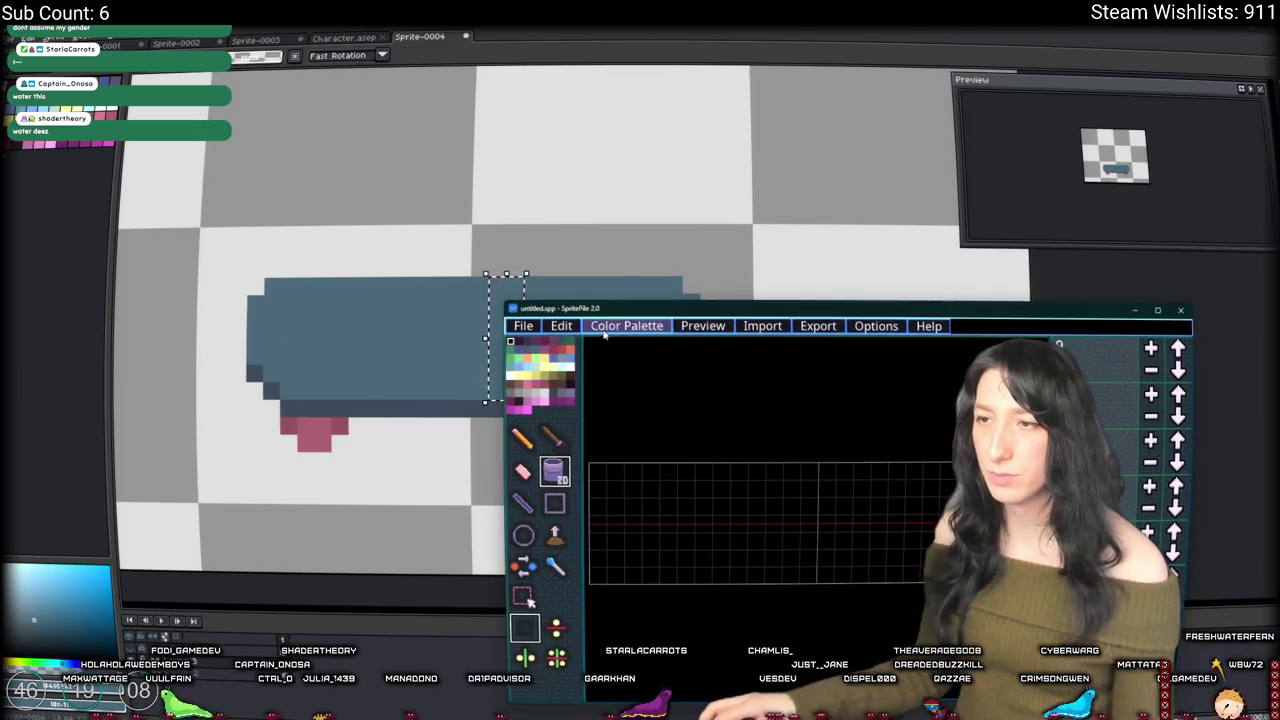
left_click(1157, 310)
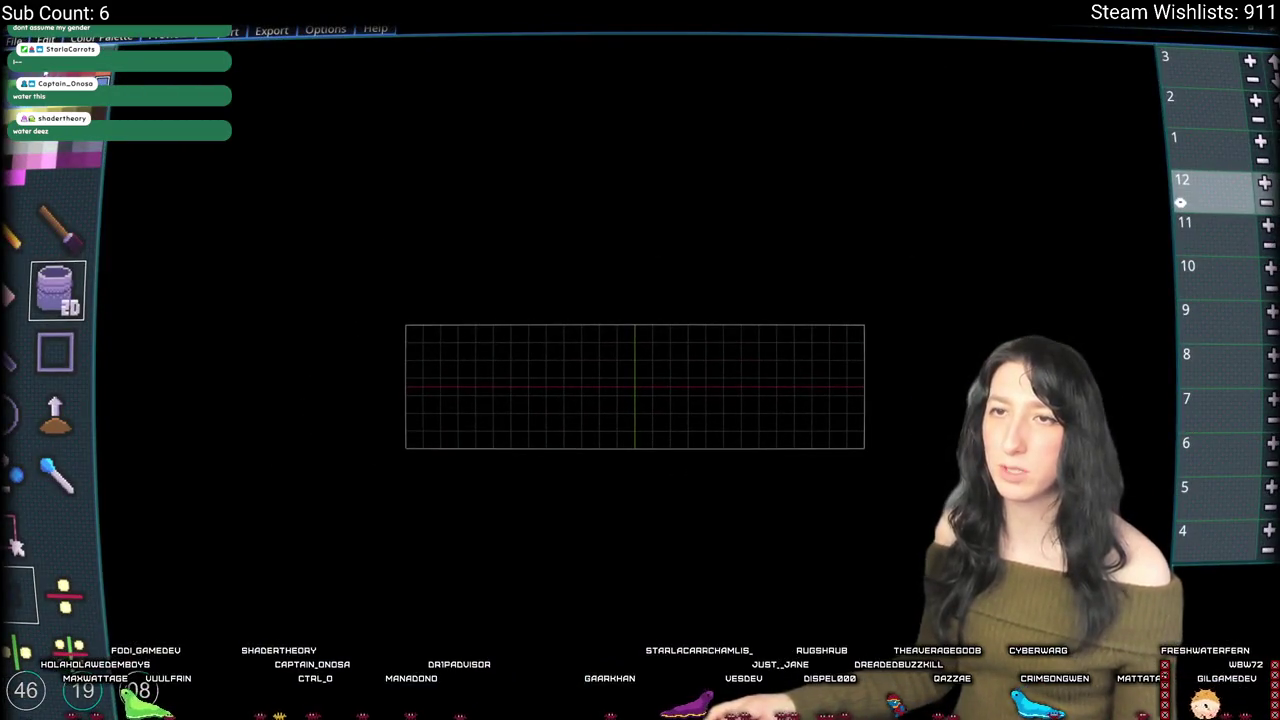
left_click(503, 371)
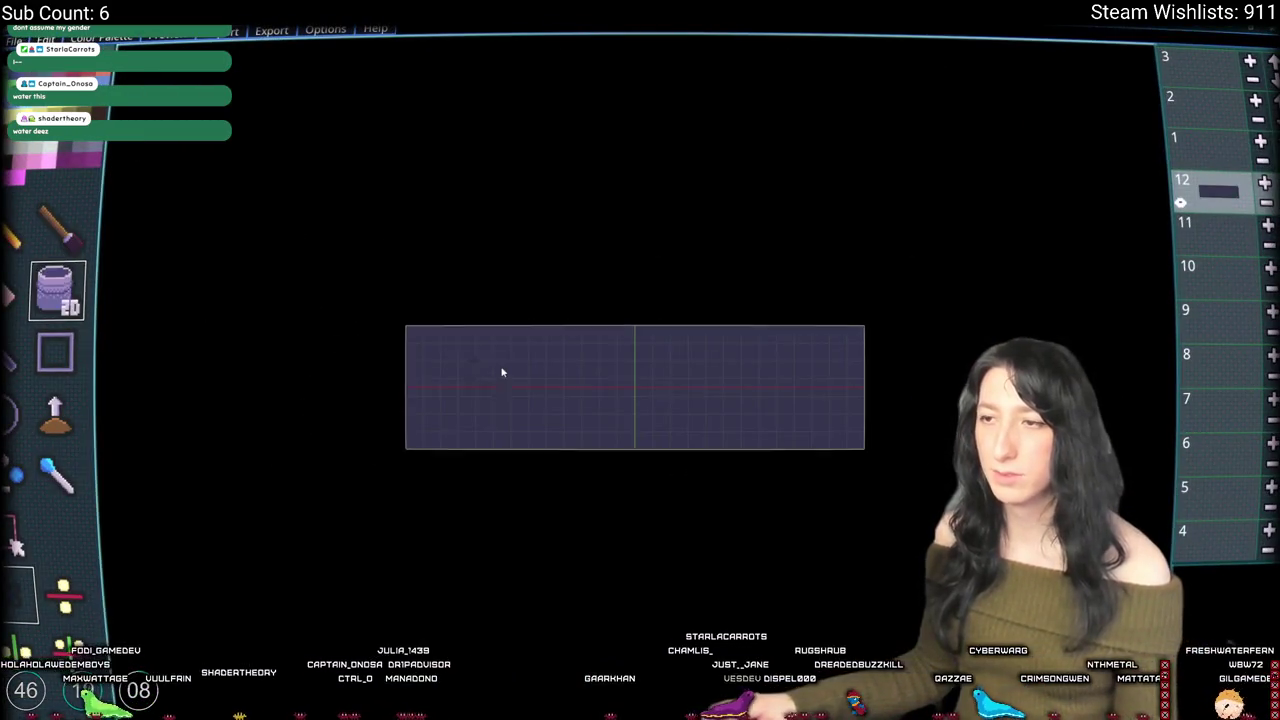